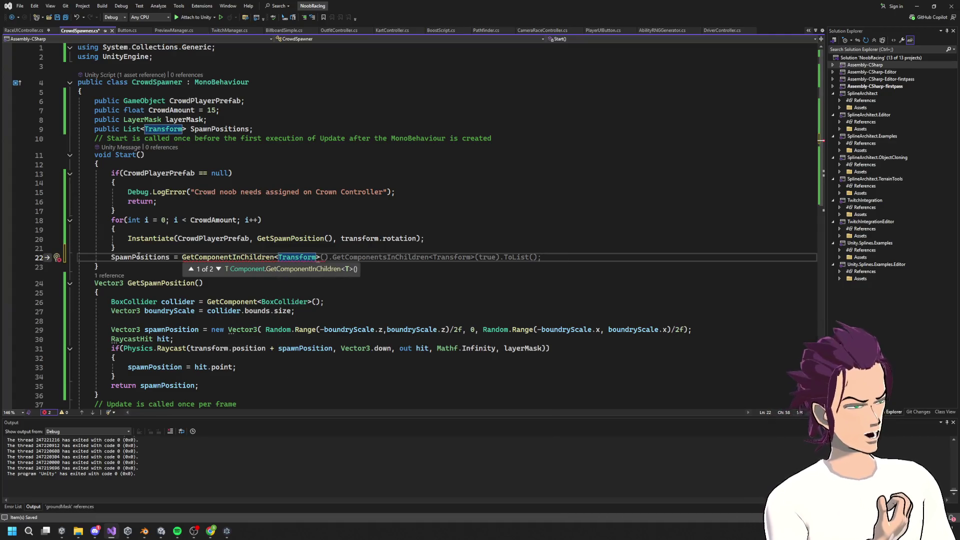
# Step: Fill SpawnPositions from the child transforms above the for loop, loop to SpawnPositions.Count, and save
pyautogui.press('Tab')
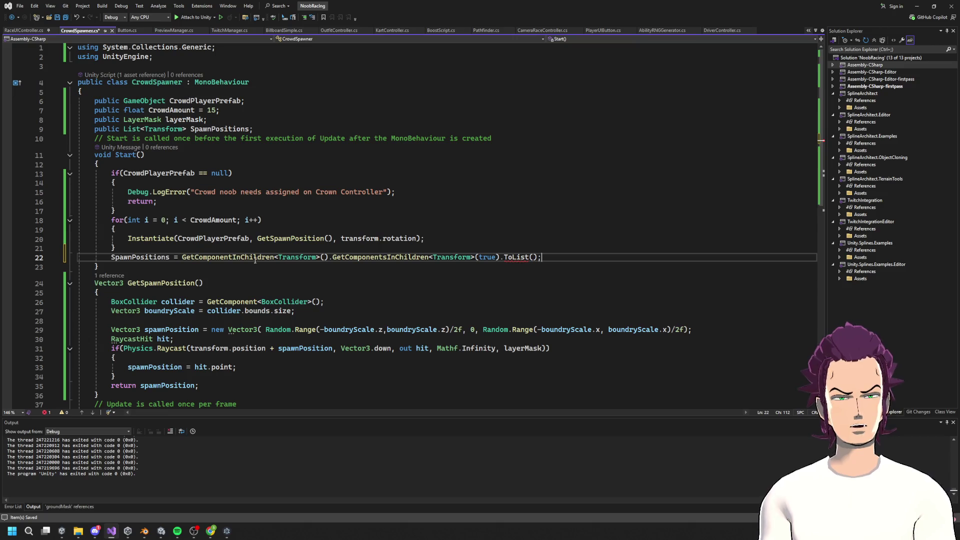
pyautogui.moveTo(501, 257)
pyautogui.mouseDown()
pyautogui.moveTo(321, 256)
pyautogui.moveTo(332, 257)
pyautogui.mouseUp()
pyautogui.press('BackSpace')
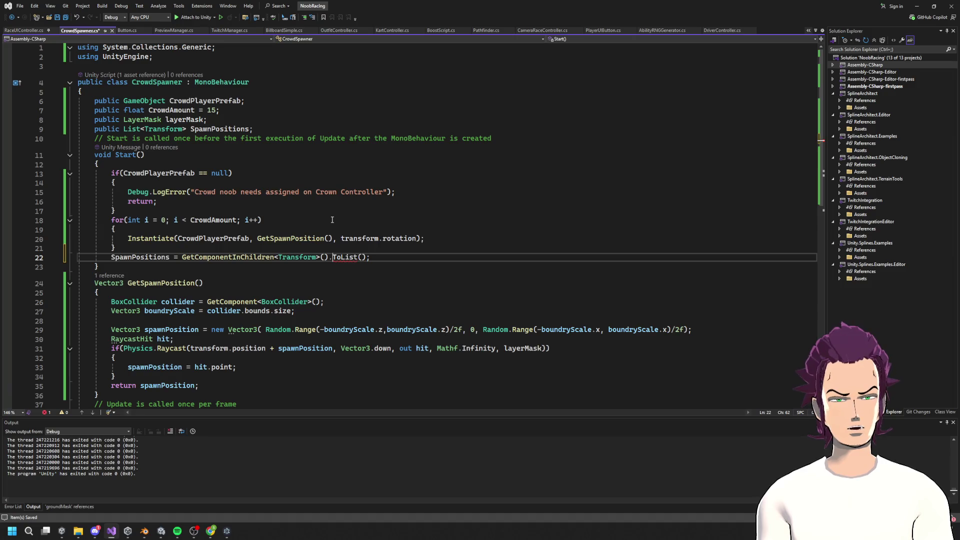
pyautogui.write('s')
pyautogui.press('Tab')
pyautogui.click(218, 214)
pyautogui.write('SpawnPositions.Count')
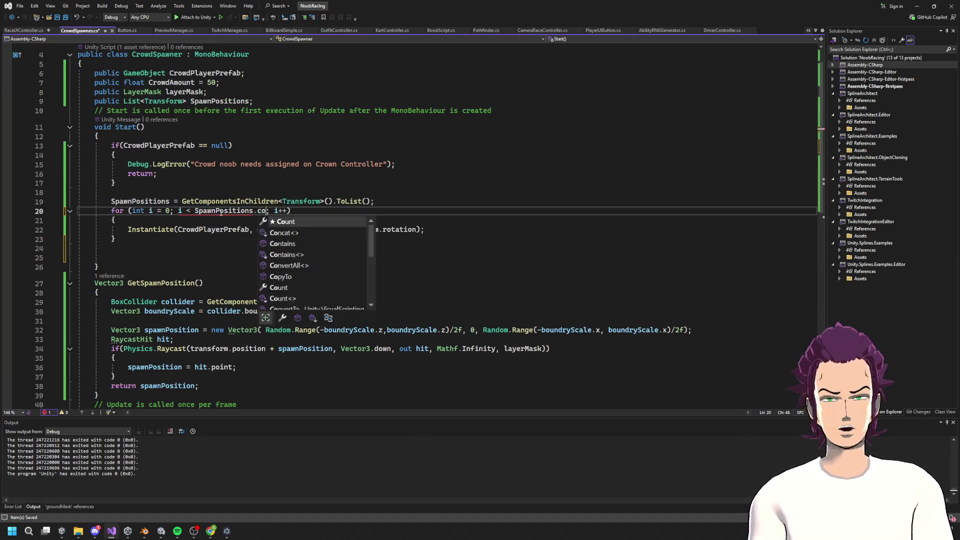
pyautogui.hotkey('ctrl', 's')
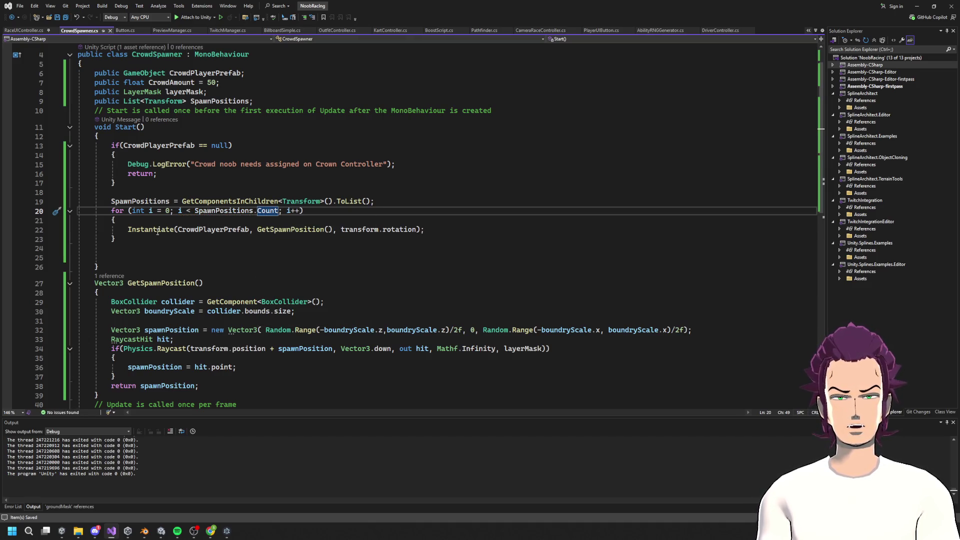
# Step: Begin giving GetSpawnPosition on line 27 a Vector3 parameter
pyautogui.moveTo(332, 230); pyautogui.dragTo(257, 230)
pyautogui.click(199, 283)
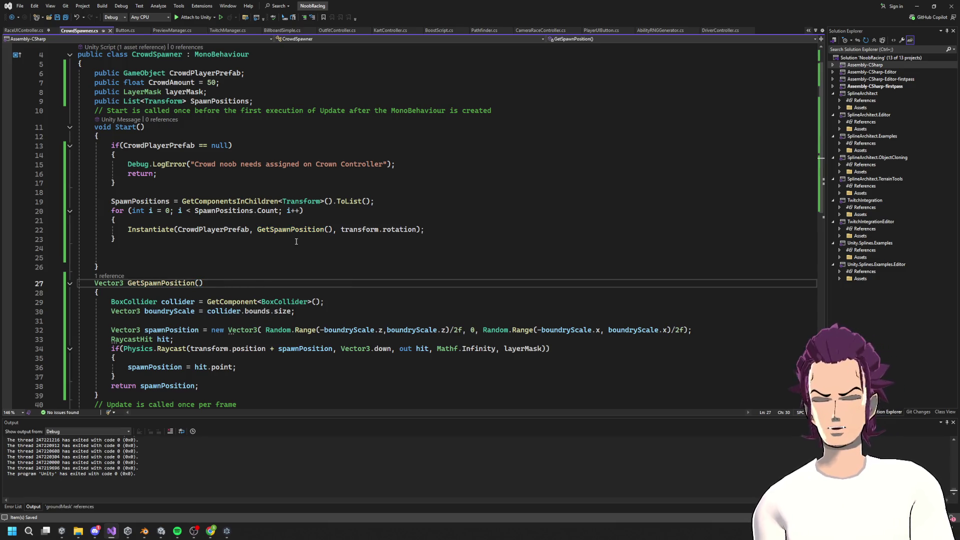
pyautogui.write('Vector3')
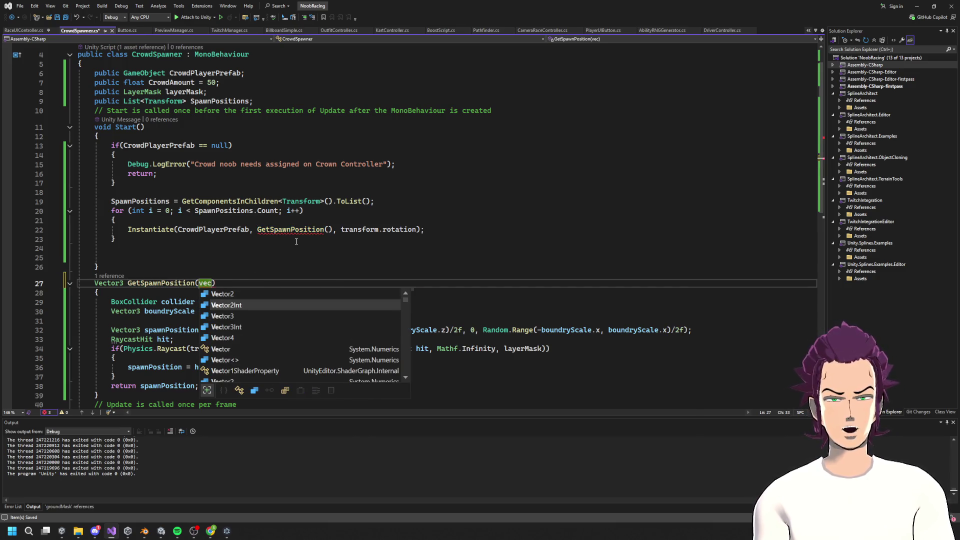
pyautogui.write('()')
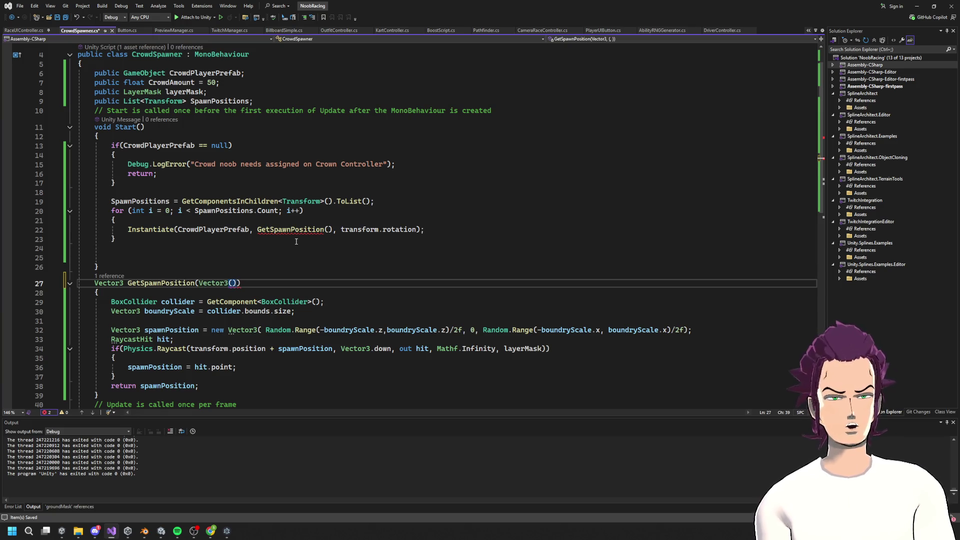
# Step: Name the new GetSpawnPosition parameter 'Vector3 spawnPos' and save the script
pyautogui.press('BackSpace')
pyautogui.write('spawnP')
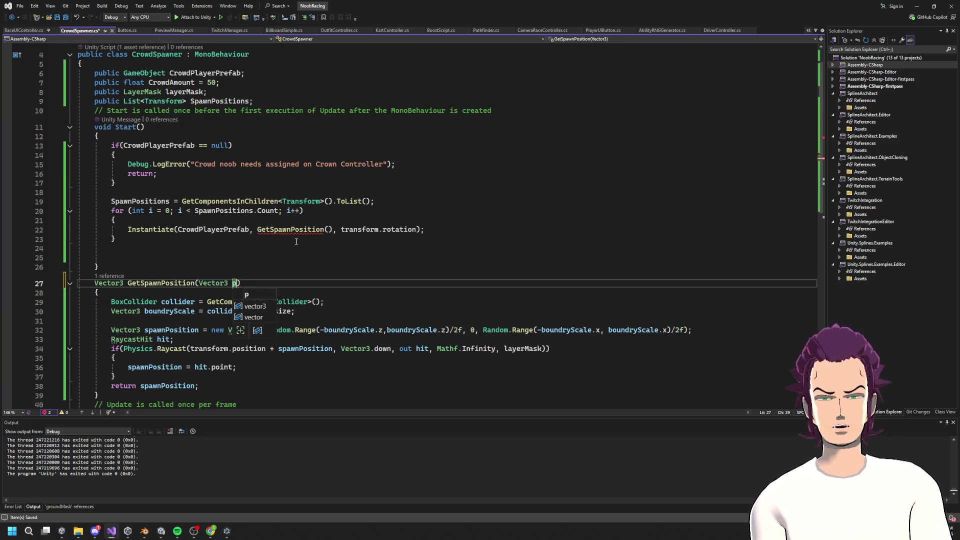
pyautogui.write('os')
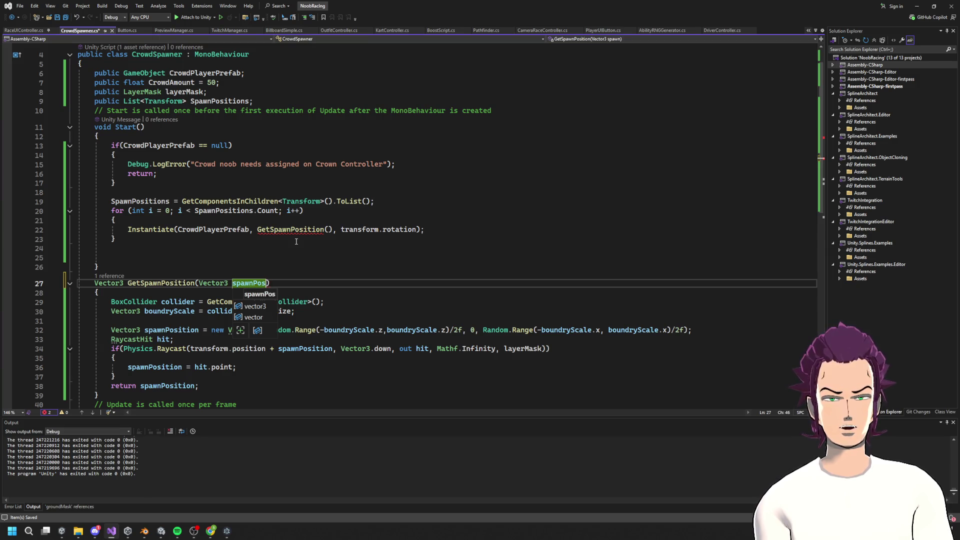
pyautogui.hotkey('ctrl', 's')
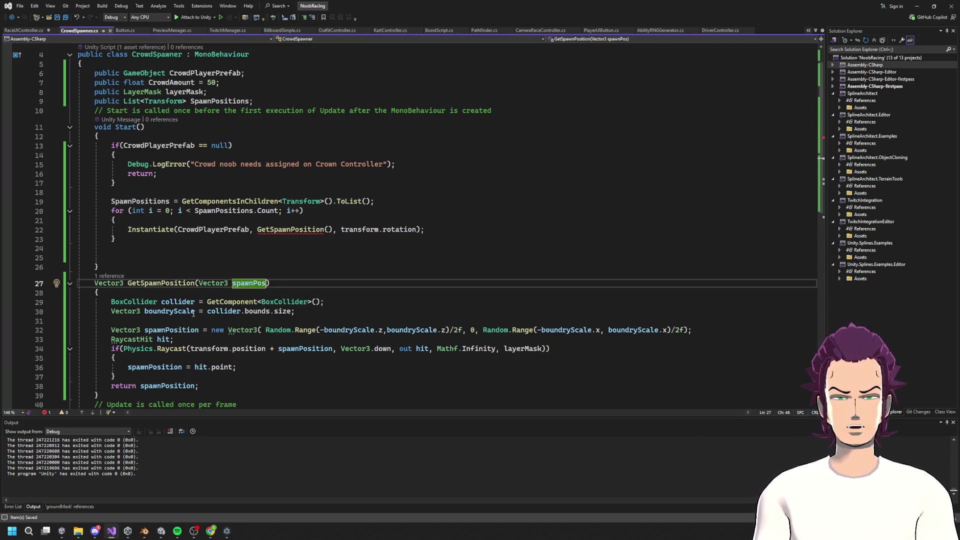
# Step: Pass SpawnPositions[i].position into the GetSpawnPosition call in the spawn loop and save
pyautogui.click(328, 230)
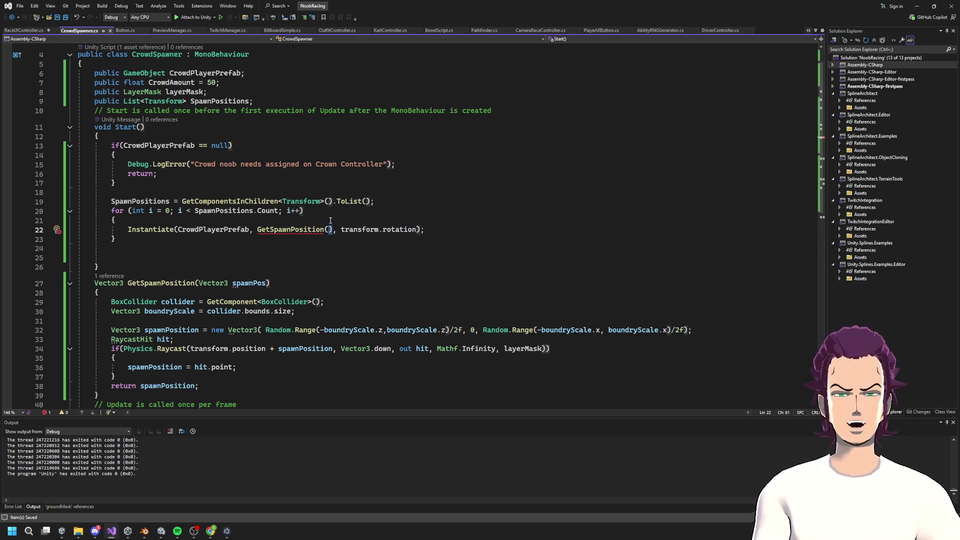
pyautogui.doubleClick(223, 210)
pyautogui.hotkey('ctrl', 'c')
pyautogui.click(328, 230)
pyautogui.hotkey('ctrl', 'v')
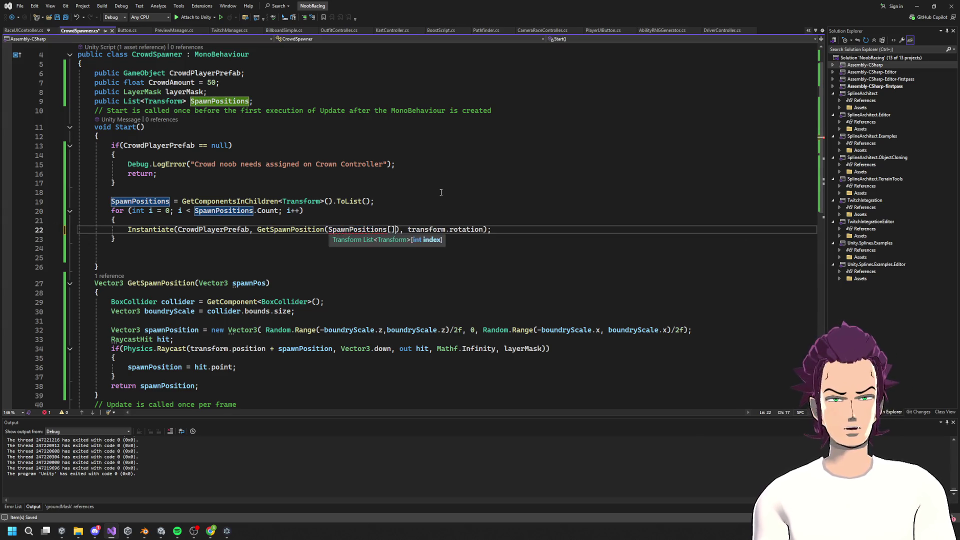
pyautogui.write('.')
pyautogui.press('BackSpace')
pyautogui.write('[')
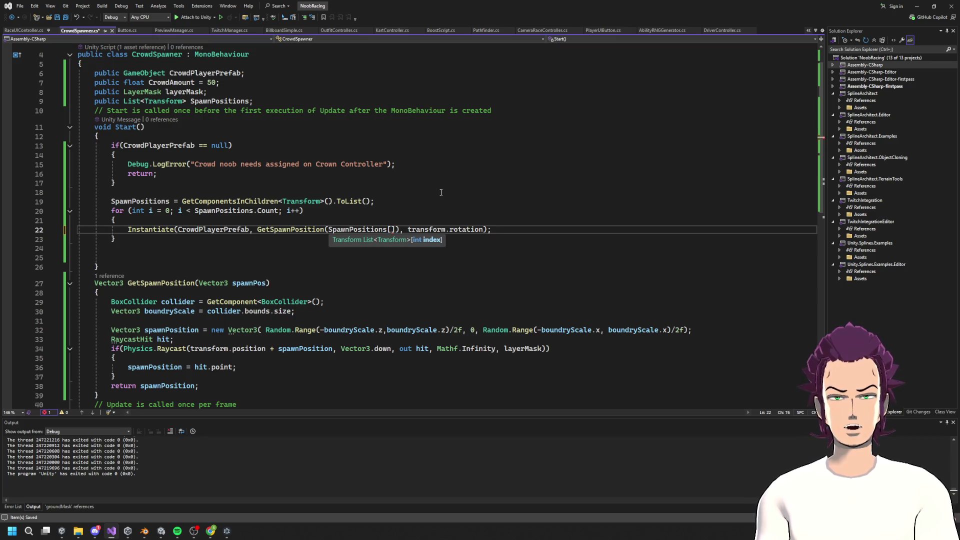
pyautogui.write('i].position')
pyautogui.hotkey('ctrl', 's')
pyautogui.doubleClick(361, 228)
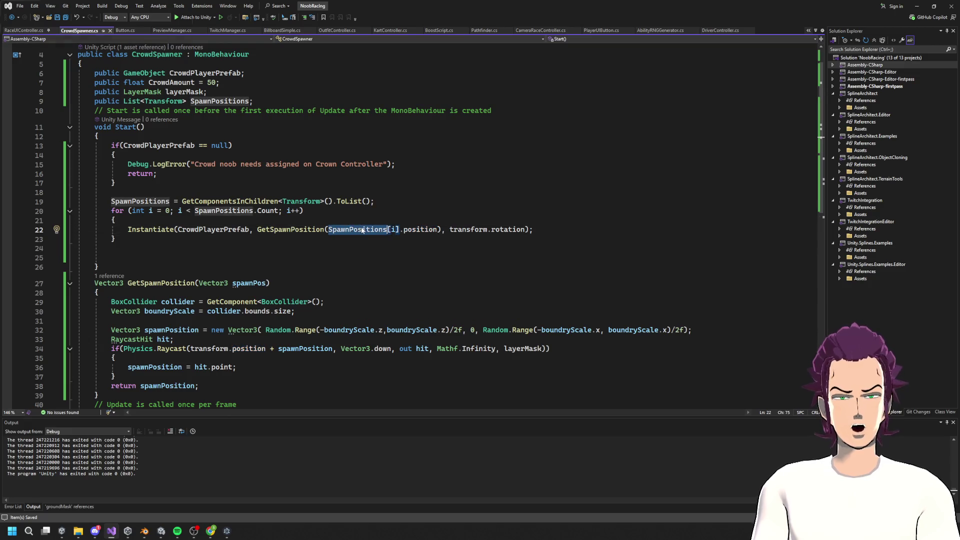
pyautogui.scroll(-2, 360, 227)
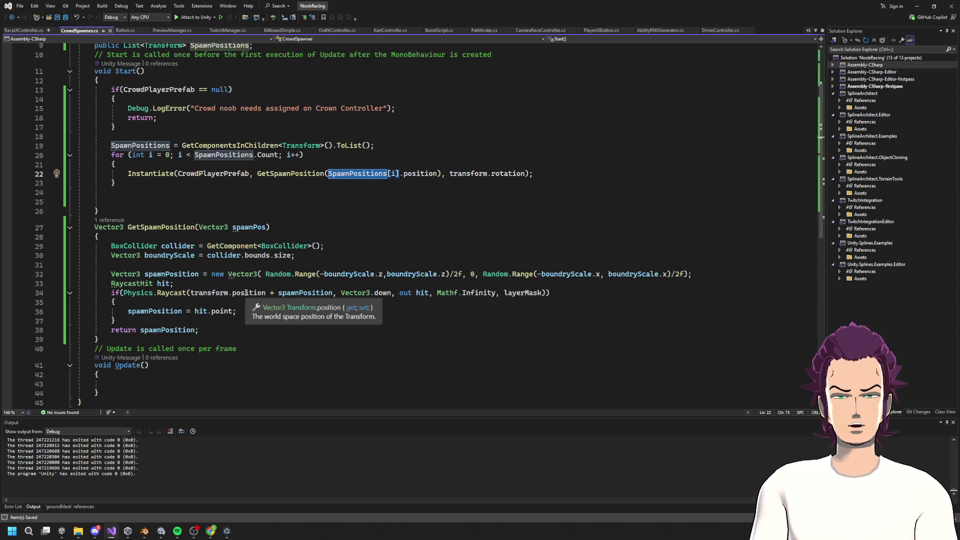
pyautogui.click(265, 227)
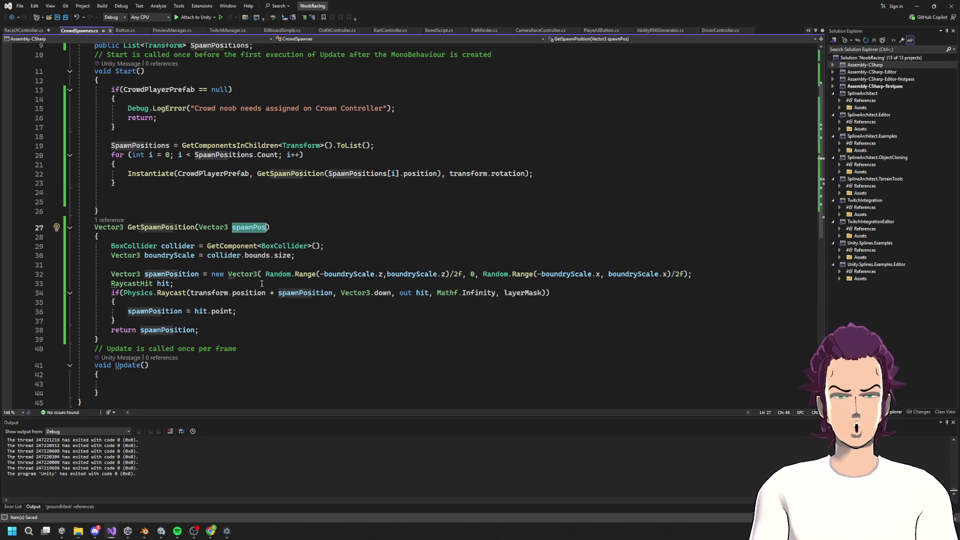
# Step: Make the downward raycast start from spawnPos instead of transform.position plus offset, then save
pyautogui.moveTo(265, 293); pyautogui.dragTo(191, 293)
pyautogui.write('spawnPos')
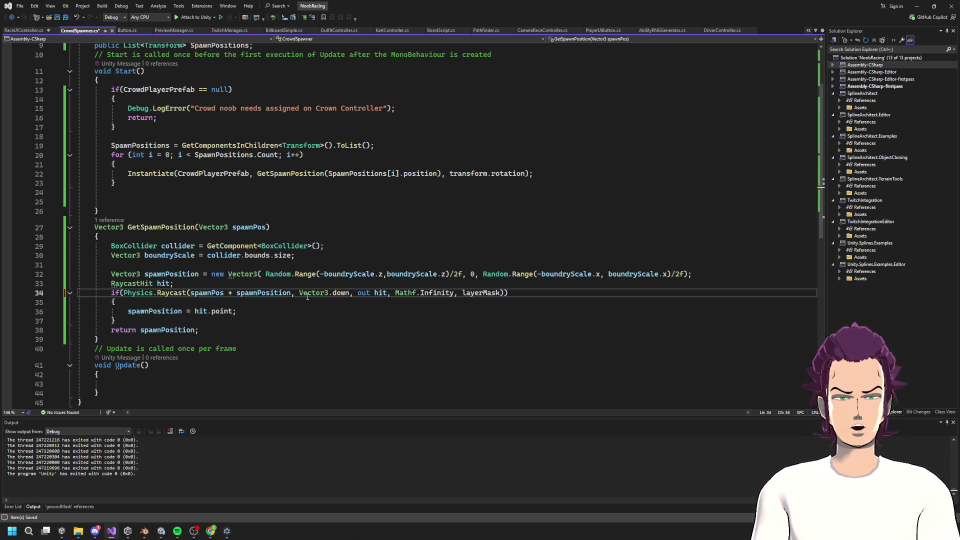
pyautogui.moveTo(291, 293); pyautogui.dragTo(226, 293)
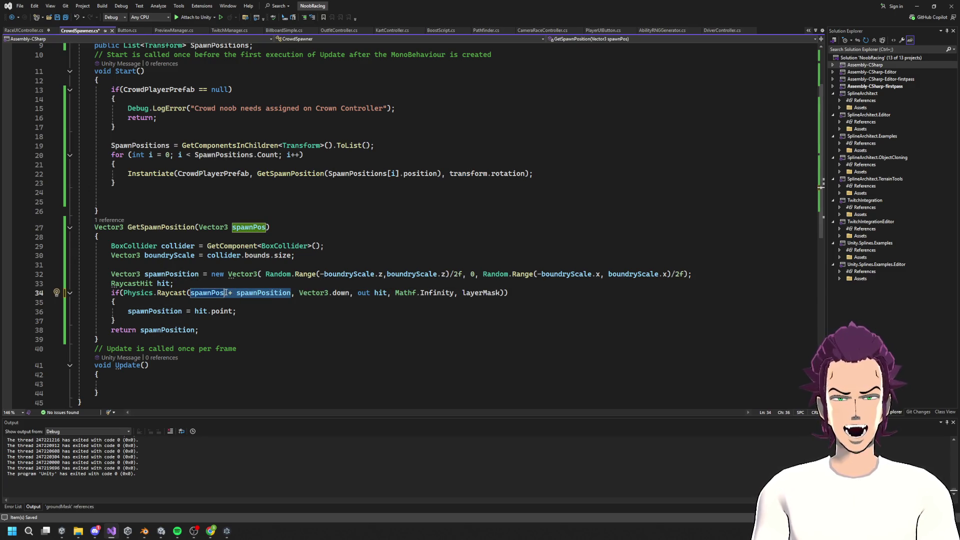
pyautogui.write('\\')
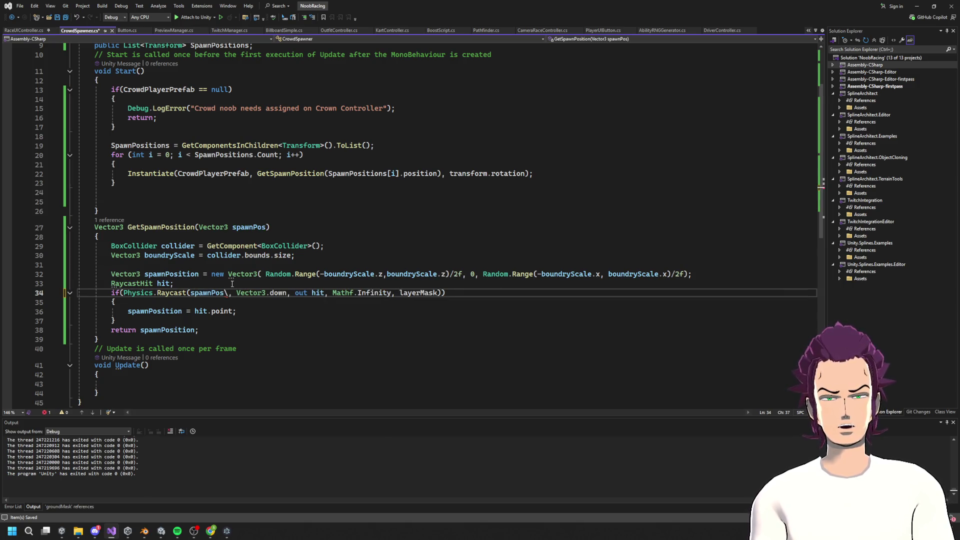
pyautogui.press('BackSpace')
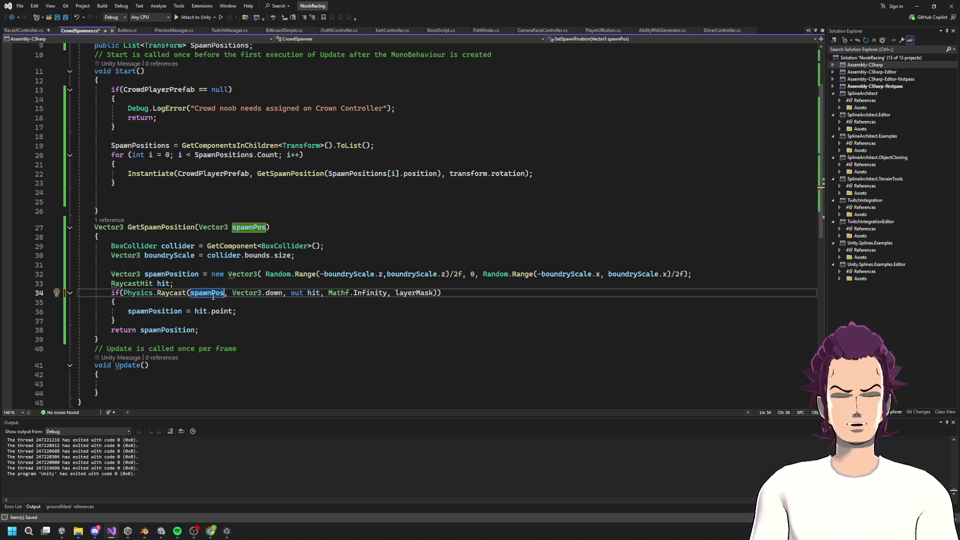
pyautogui.doubleClick(217, 293)
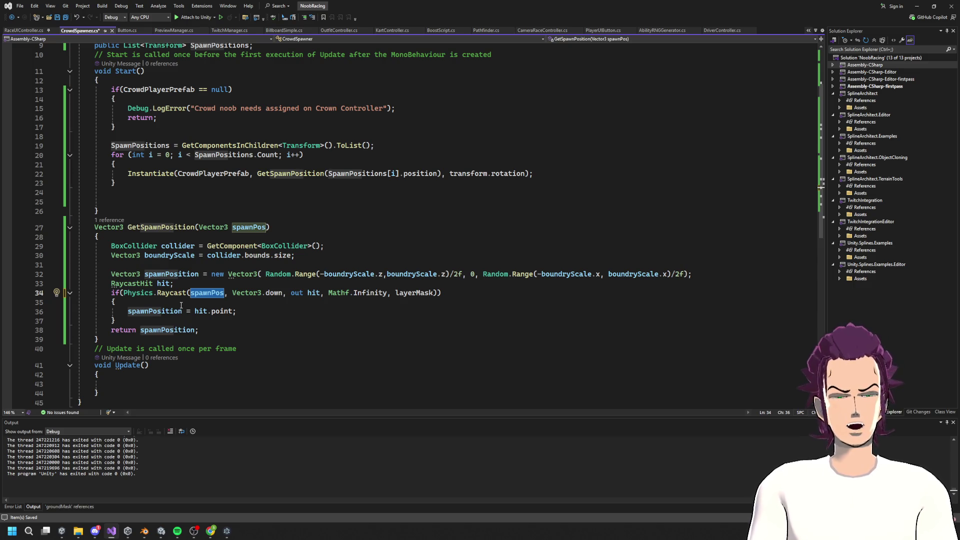
pyautogui.click(193, 311)
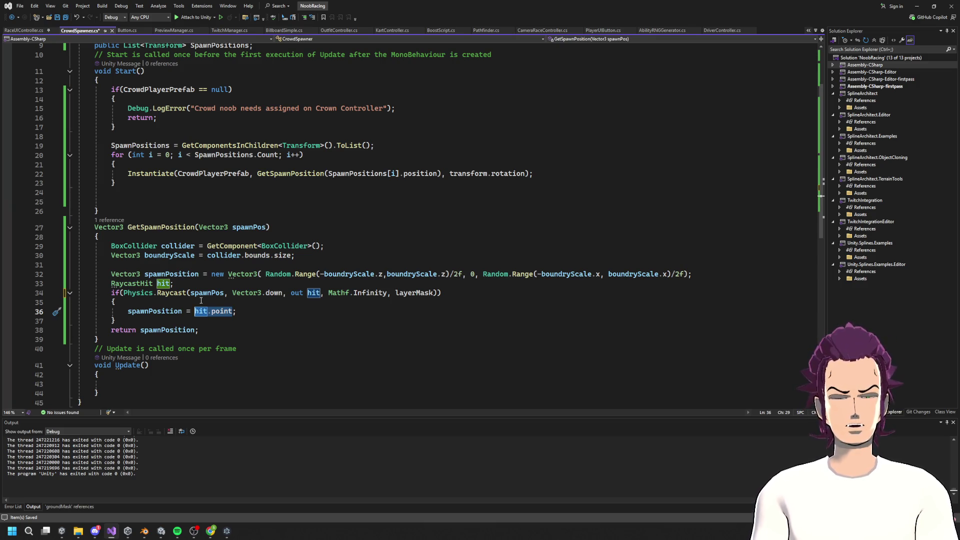
pyautogui.hotkey('ctrl', 's')
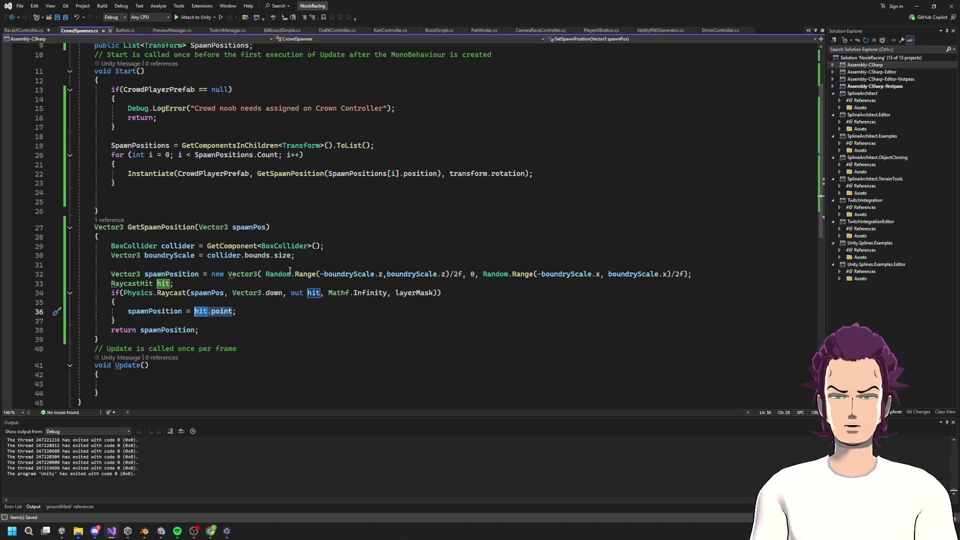
# Step: Delete the random spawnPosition line and the BoxCollider and boundryScale lines
pyautogui.click(348, 234)
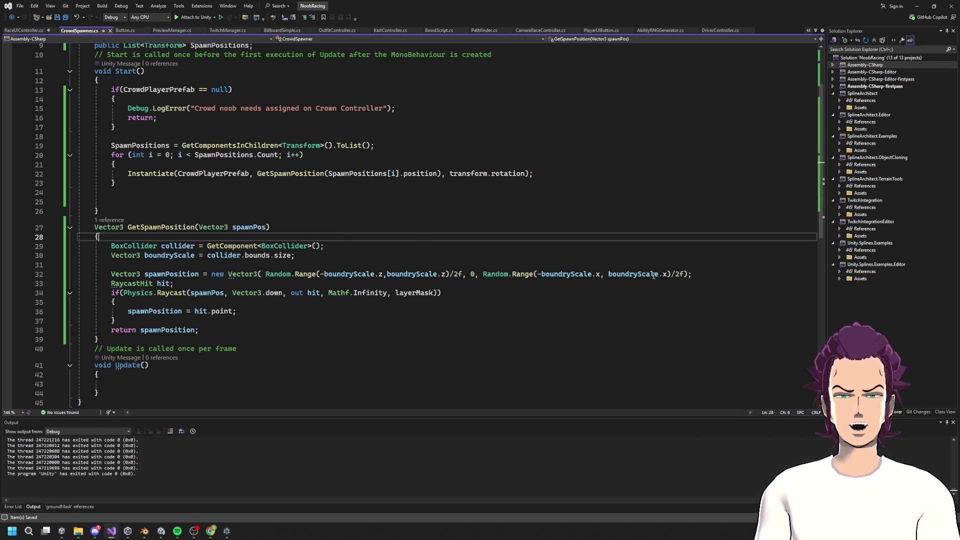
pyautogui.moveTo(706, 274); pyautogui.dragTo(90, 274)
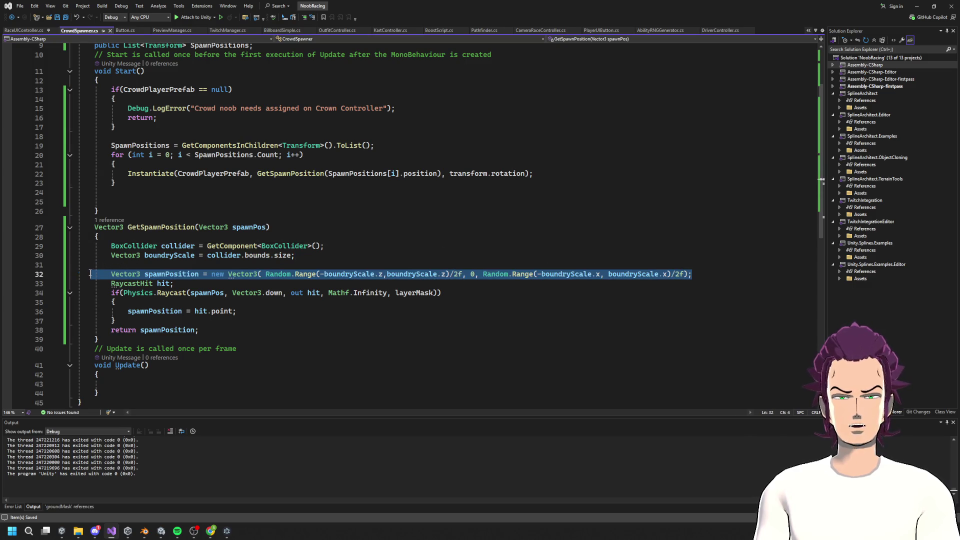
pyautogui.press('Delete')
pyautogui.click(290, 230)
pyautogui.moveTo(312, 259); pyautogui.dragTo(86, 246)
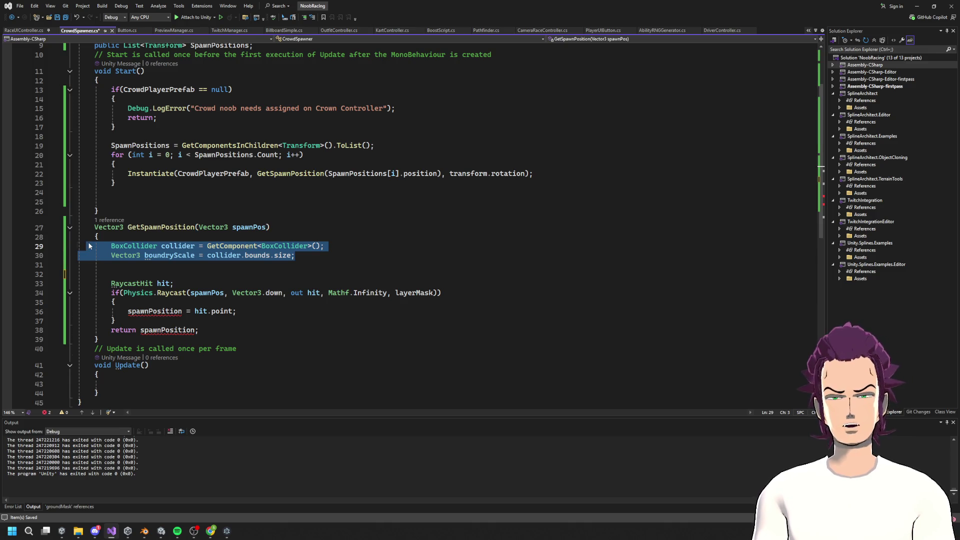
pyautogui.press('Delete')
pyautogui.click(159, 265)
pyautogui.click(248, 227)
# Step: Rename spawnPosition to spawnPos in the hit-point assignment and return, clear blank lines, minimize Visual Studio
pyautogui.click(170, 302)
pyautogui.doubleClick(170, 302)
pyautogui.write('spawnPos')
pyautogui.doubleClick(168, 321)
pyautogui.write('spawnPos')
pyautogui.moveTo(304, 268); pyautogui.dragTo(98, 330)
pyautogui.moveTo(111, 265); pyautogui.dragTo(61, 250)
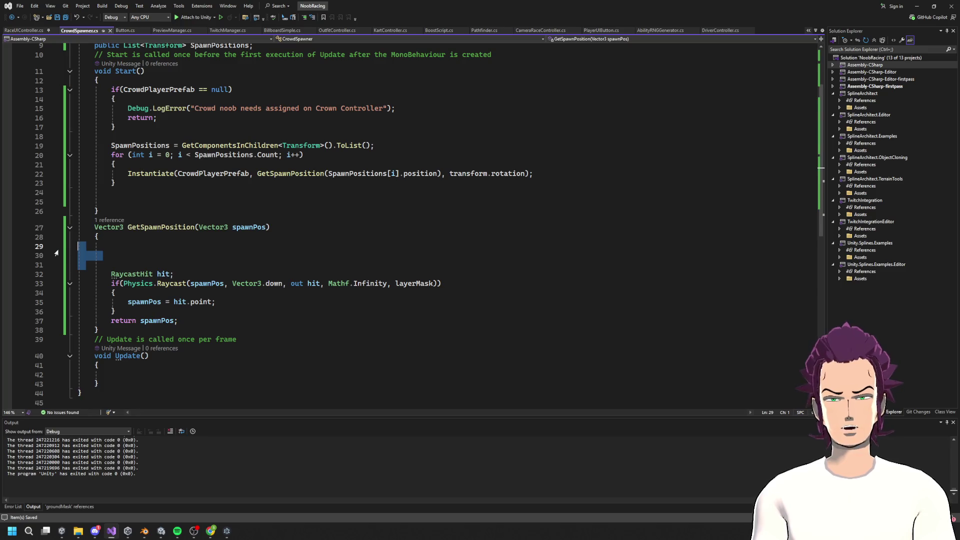
pyautogui.press('BackSpace')
pyautogui.press('BackSpace')
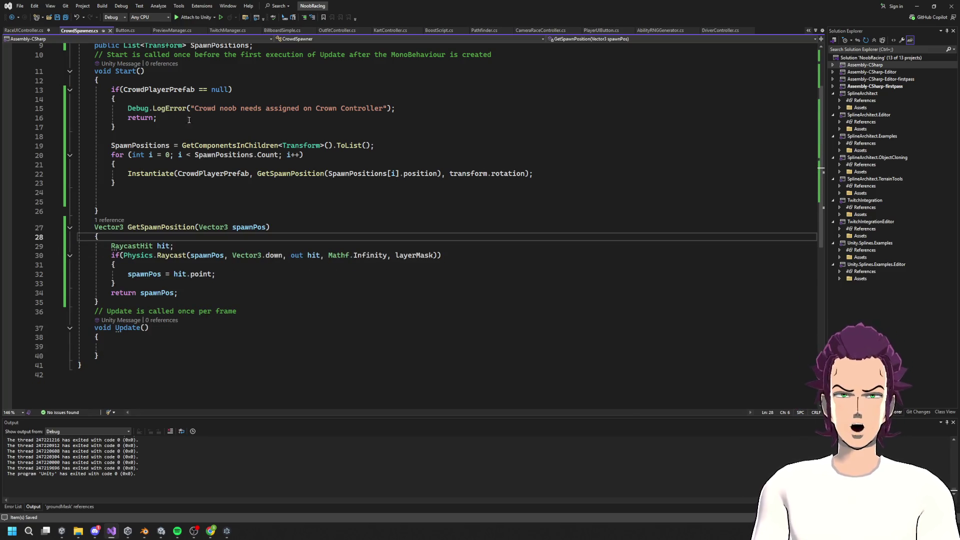
pyautogui.click(918, 6)
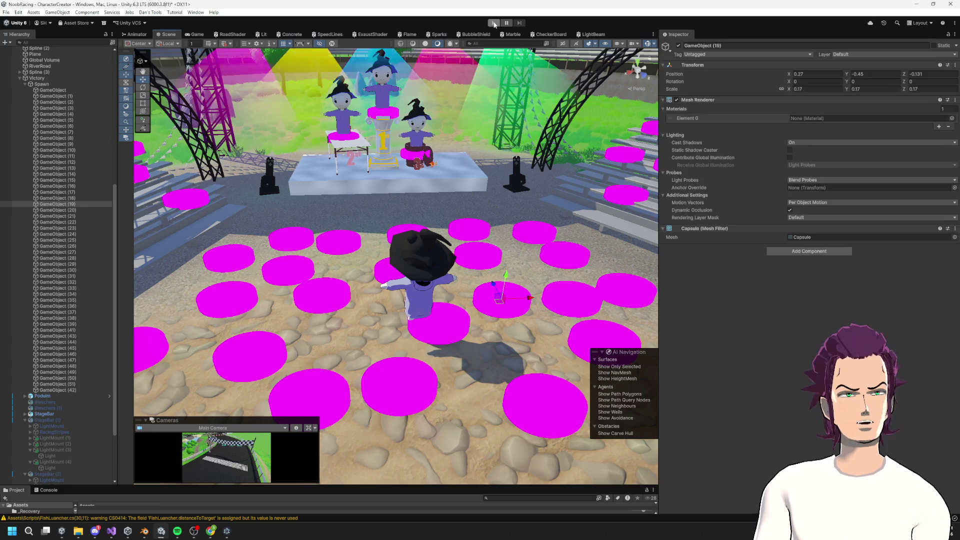
# Step: Disable the Mesh Renderer on GameObject through GameObject (42), then enter Play mode
pyautogui.click(66, 91)
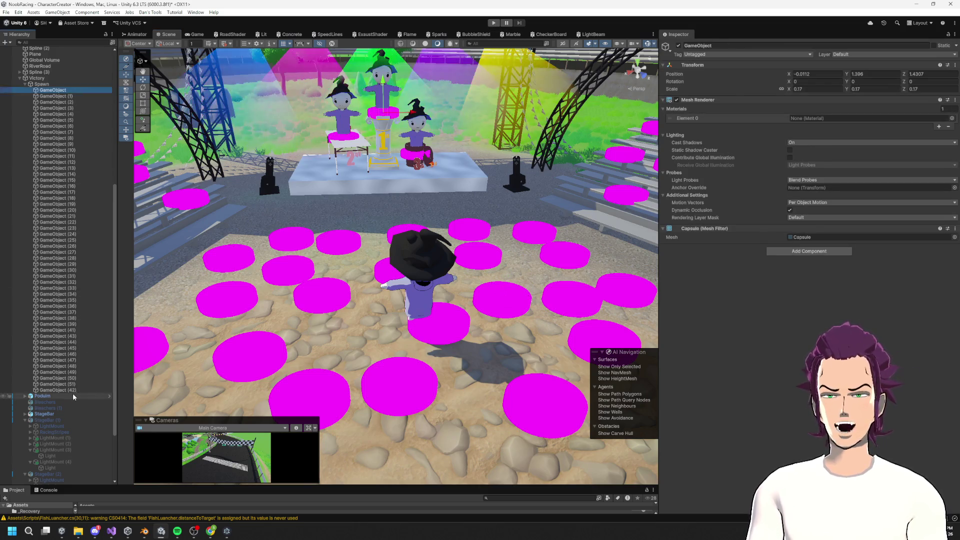
pyautogui.keyDown('shift'); pyautogui.click(58, 390); pyautogui.keyUp('shift')
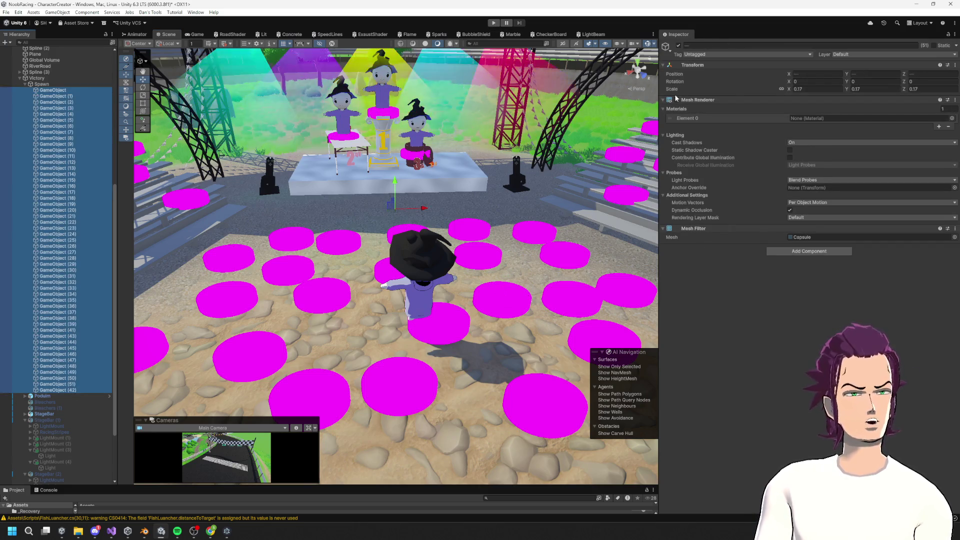
pyautogui.click(676, 99)
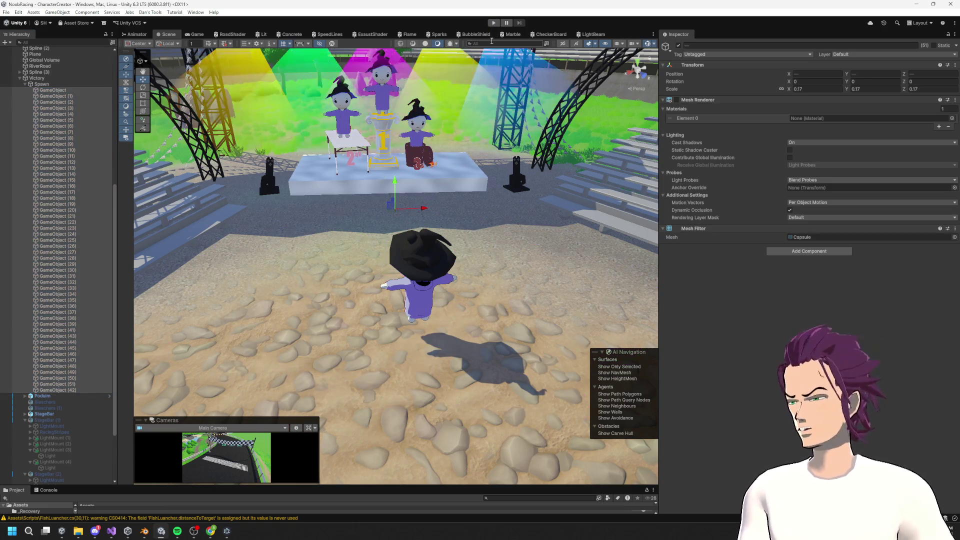
pyautogui.click(493, 23)
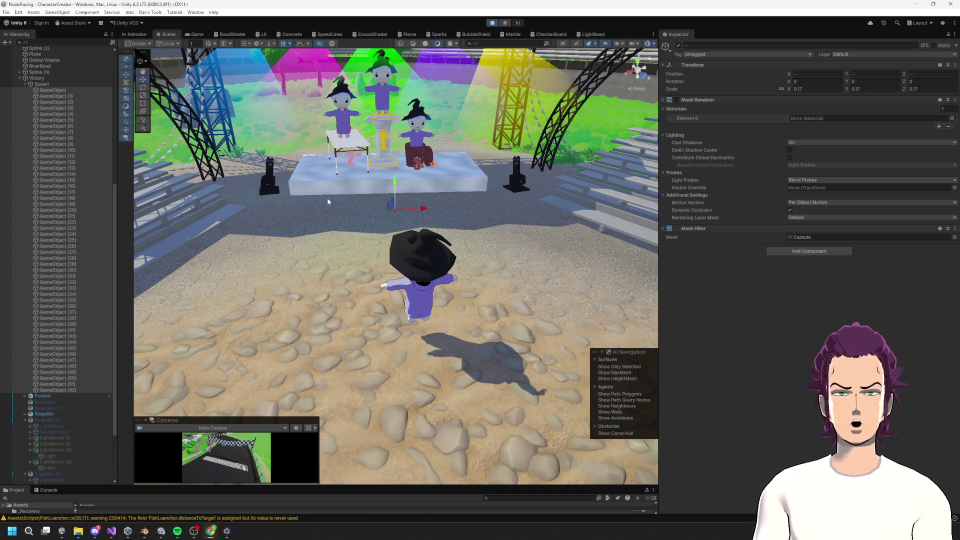
# Step: Orbit and zoom around the witch-hatted crowd in the stands and podium, then stop Play mode
pyautogui.click(199, 35)
pyautogui.click(165, 35)
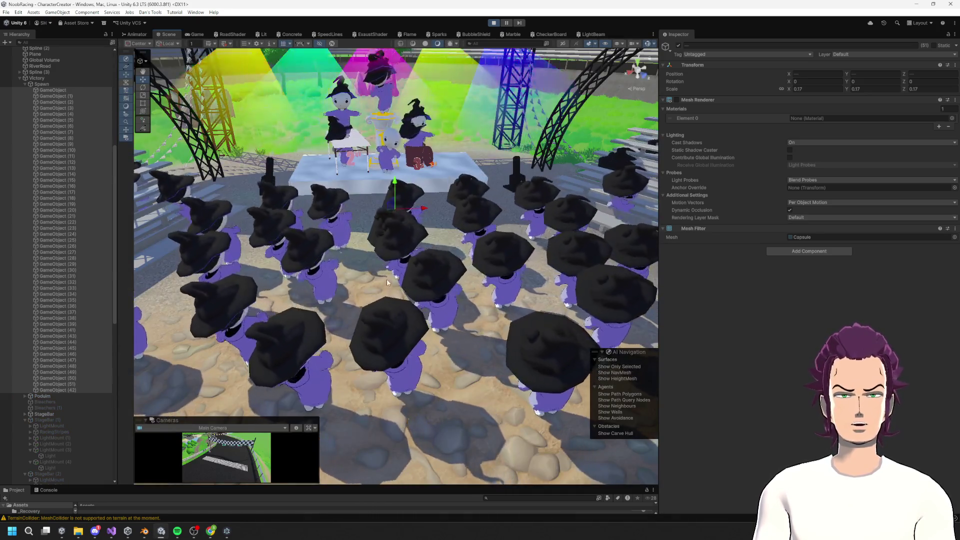
pyautogui.scroll(-5, 427, 269)
pyautogui.scroll(3, 426, 268)
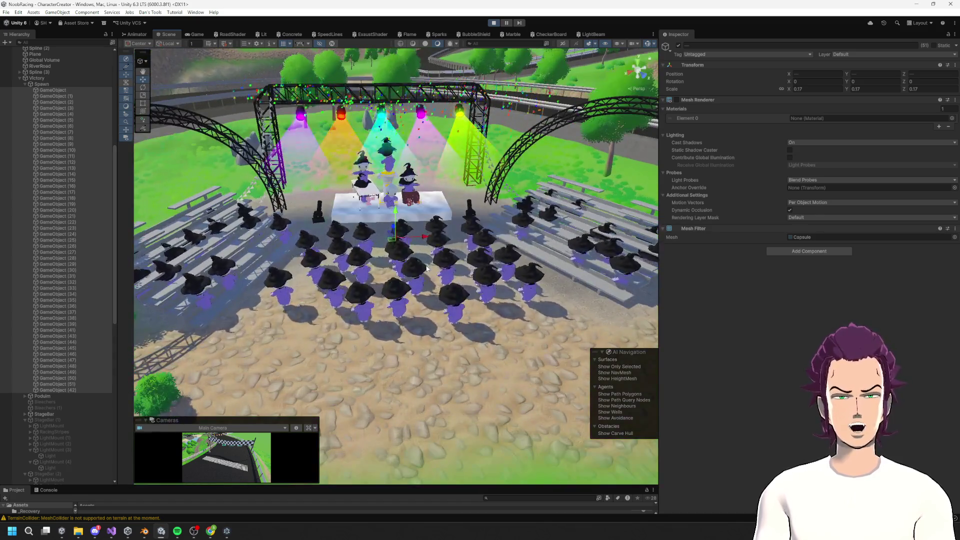
pyautogui.moveTo(426, 268); pyautogui.dragTo(414, 218)
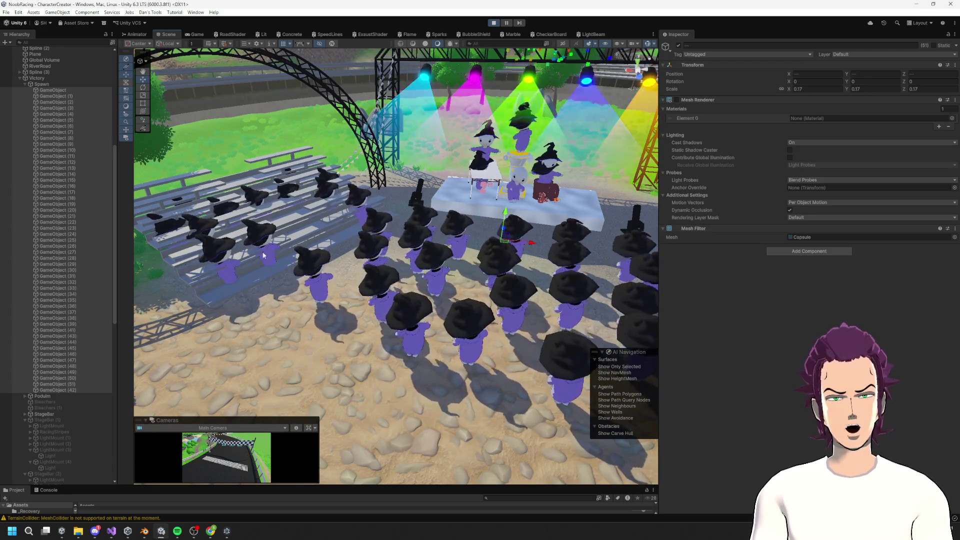
pyautogui.moveTo(359, 222)
pyautogui.mouseDown()
pyautogui.moveTo(320, 233)
pyautogui.moveTo(339, 349)
pyautogui.moveTo(393, 303)
pyautogui.moveTo(519, 293)
pyautogui.moveTo(237, 324)
pyautogui.moveTo(200, 344)
pyautogui.moveTo(325, 230)
pyautogui.mouseUp()
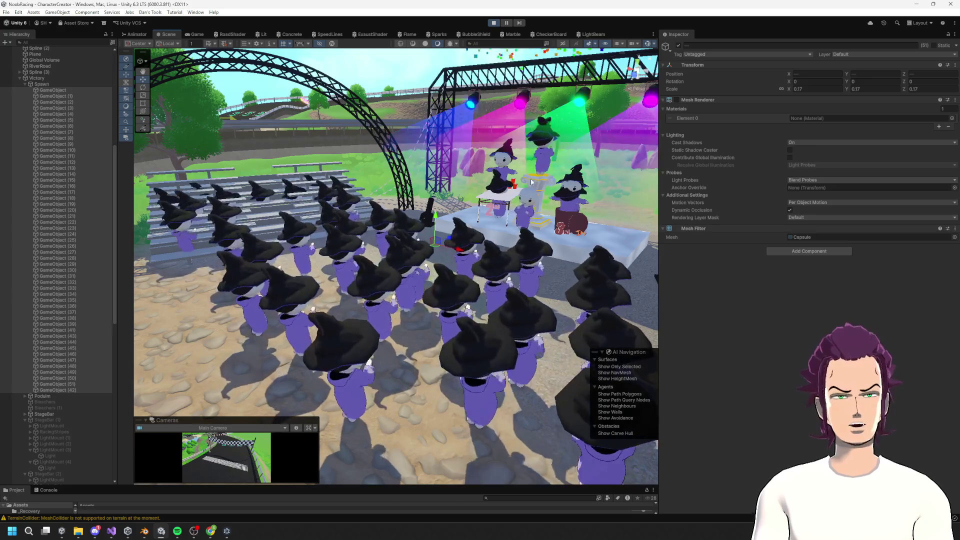
pyautogui.scroll(10, 542, 163)
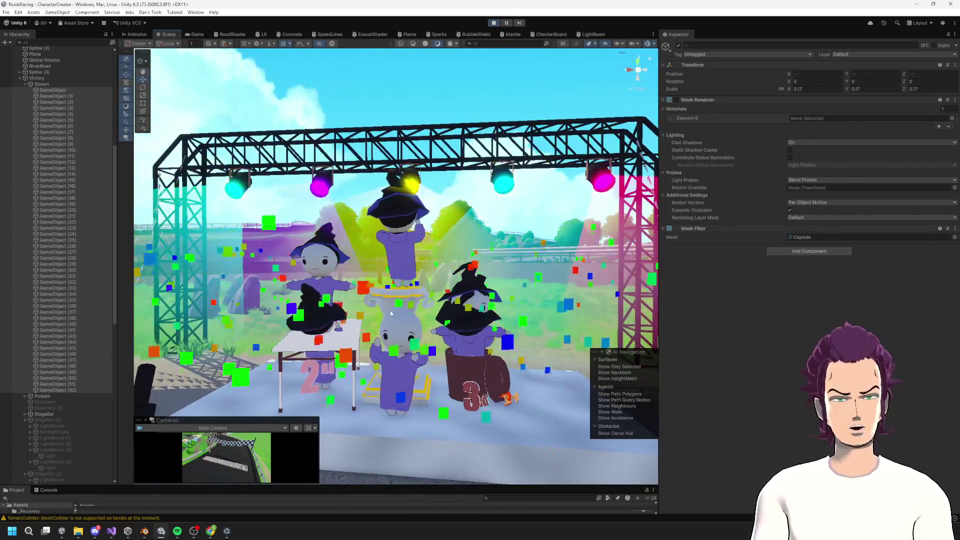
pyautogui.moveTo(342, 313); pyautogui.dragTo(346, 319)
pyautogui.scroll(-10, 346, 319)
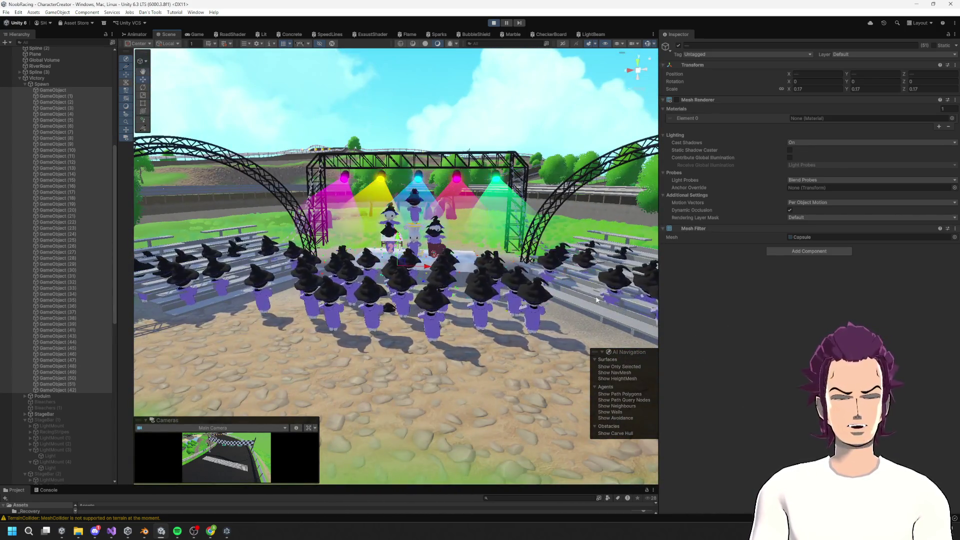
pyautogui.click(494, 24)
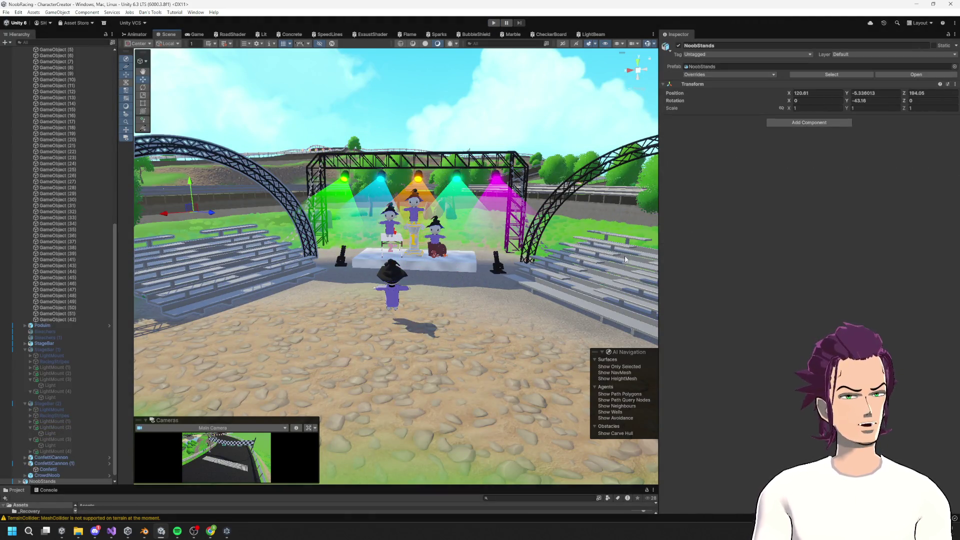
# Step: Add a convex Mesh Collider to both NoobStands objects
pyautogui.keyDown('shift'); pyautogui.click(586, 283); pyautogui.keyUp('shift')
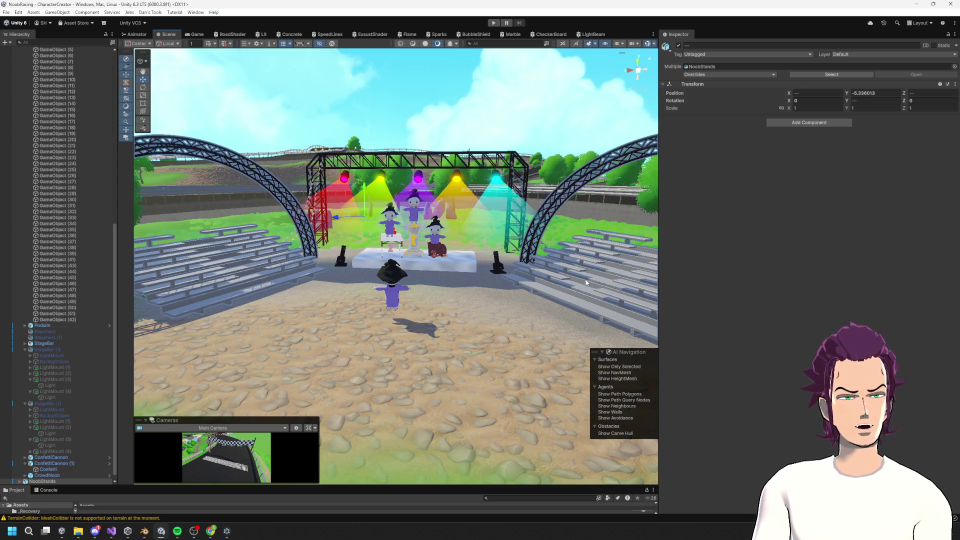
pyautogui.click(812, 123)
pyautogui.press('Return')
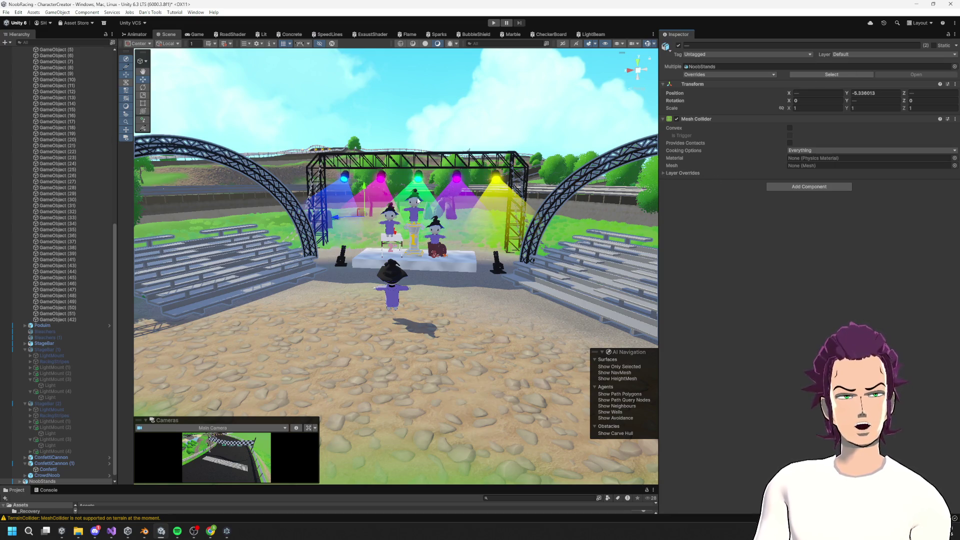
pyautogui.scroll(-3, 398, 207)
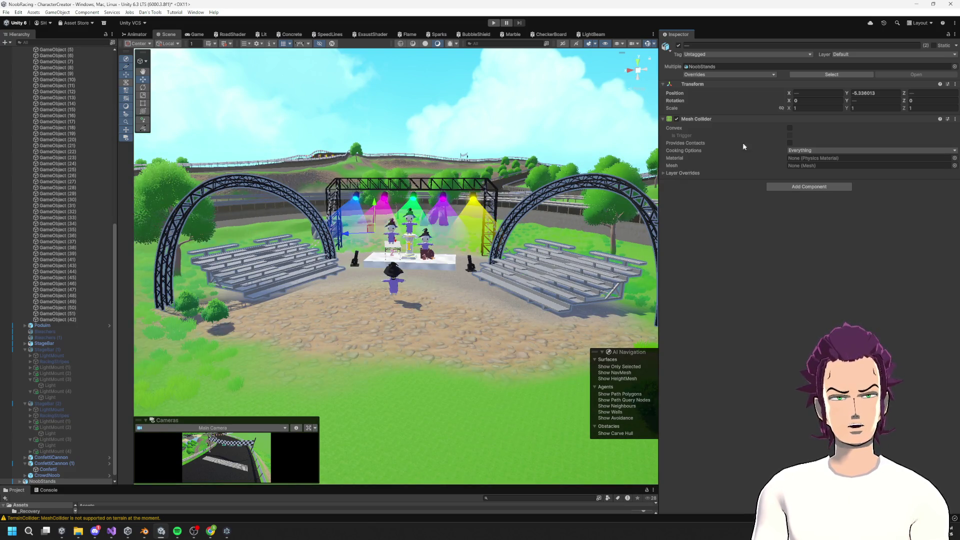
pyautogui.click(790, 129)
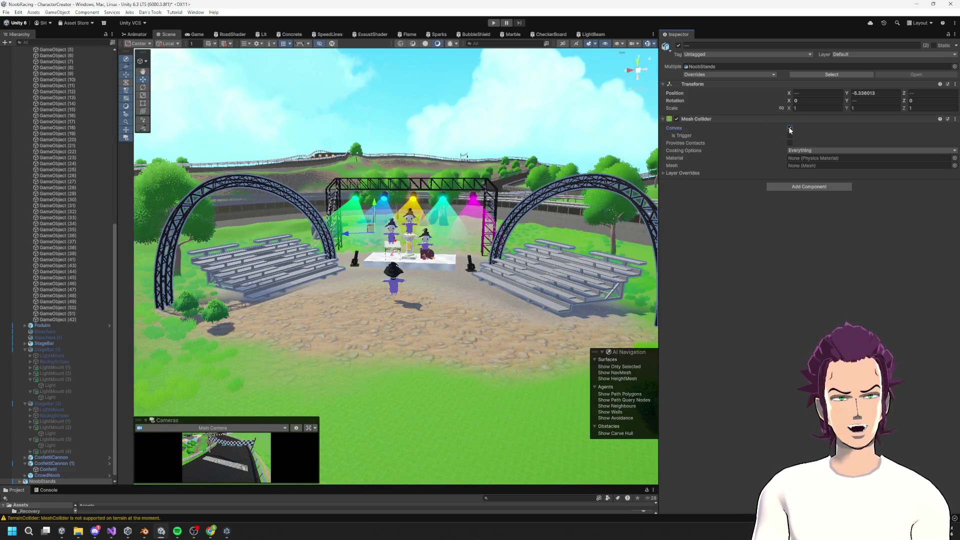
# Step: Add a Mesh Collider to the left stands' Cube and Cube.001 meshes
pyautogui.click(275, 270)
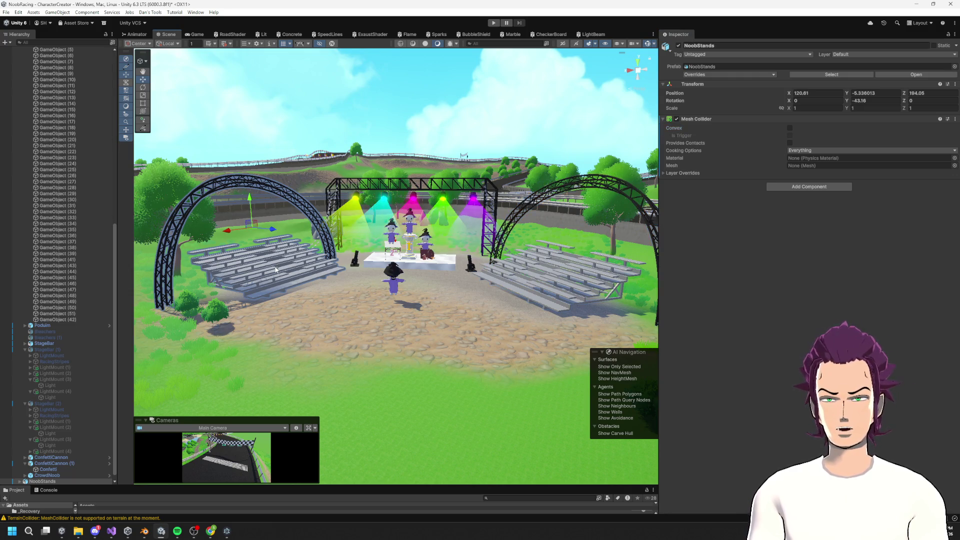
pyautogui.click(276, 270)
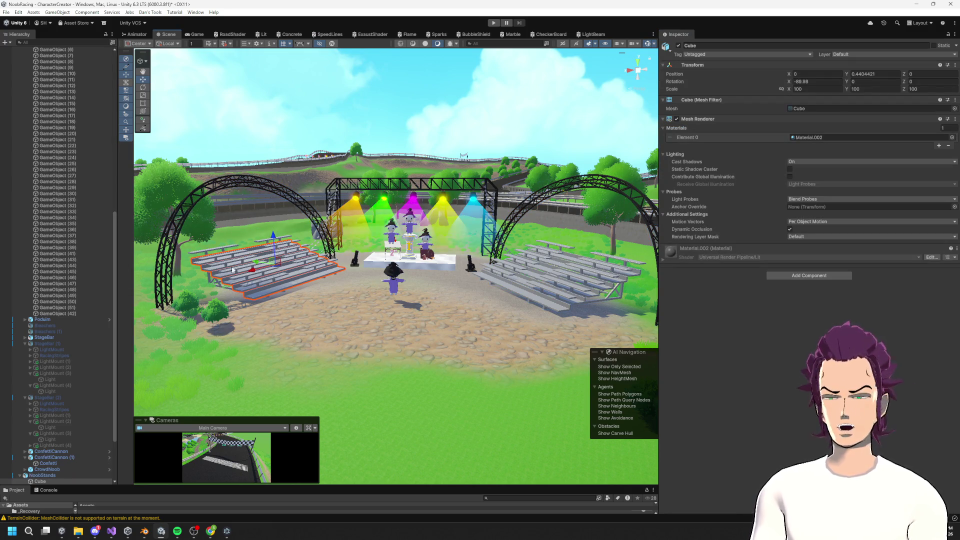
pyautogui.scroll(2, 224, 277)
pyautogui.click(224, 277)
pyautogui.click(223, 284)
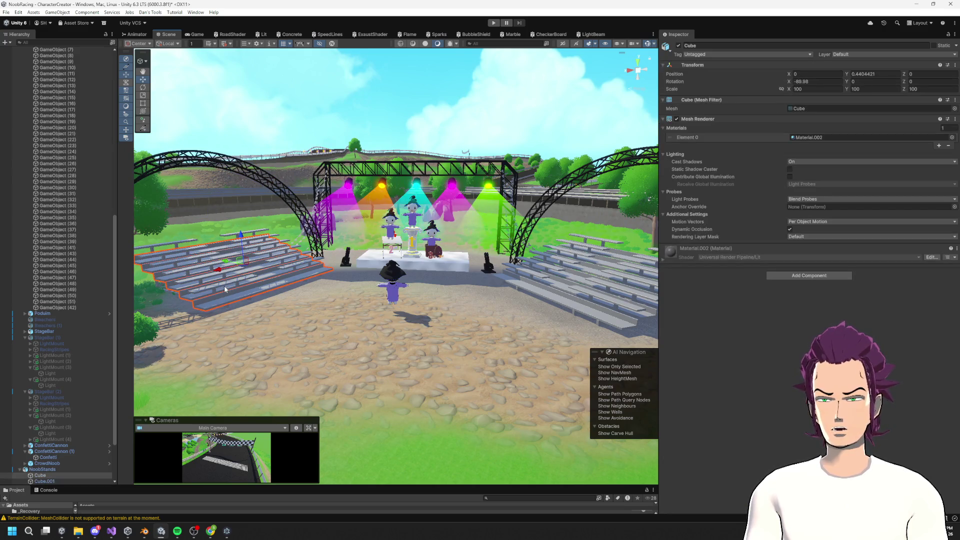
pyautogui.click(226, 281)
pyautogui.keyDown('shift'); pyautogui.click(226, 281); pyautogui.keyUp('shift')
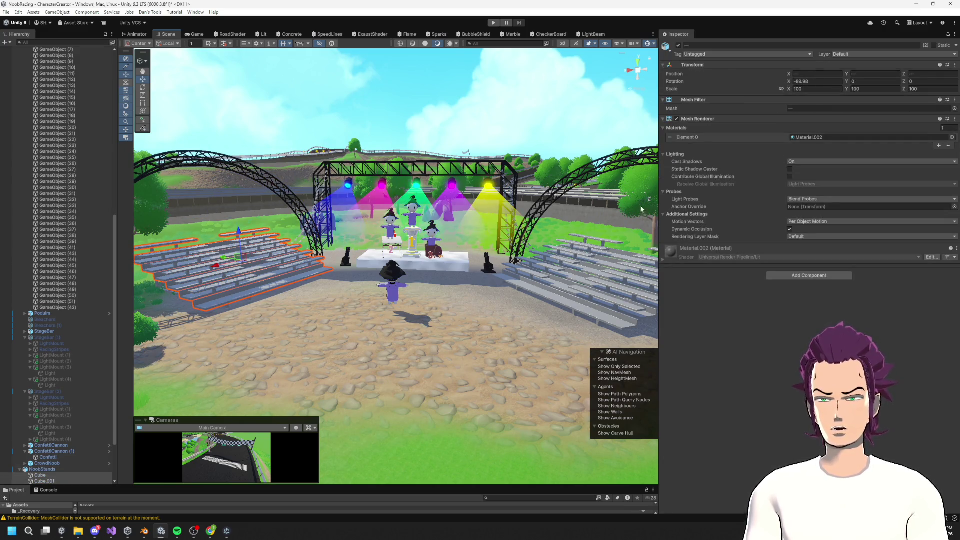
pyautogui.click(808, 276)
pyautogui.click(795, 292)
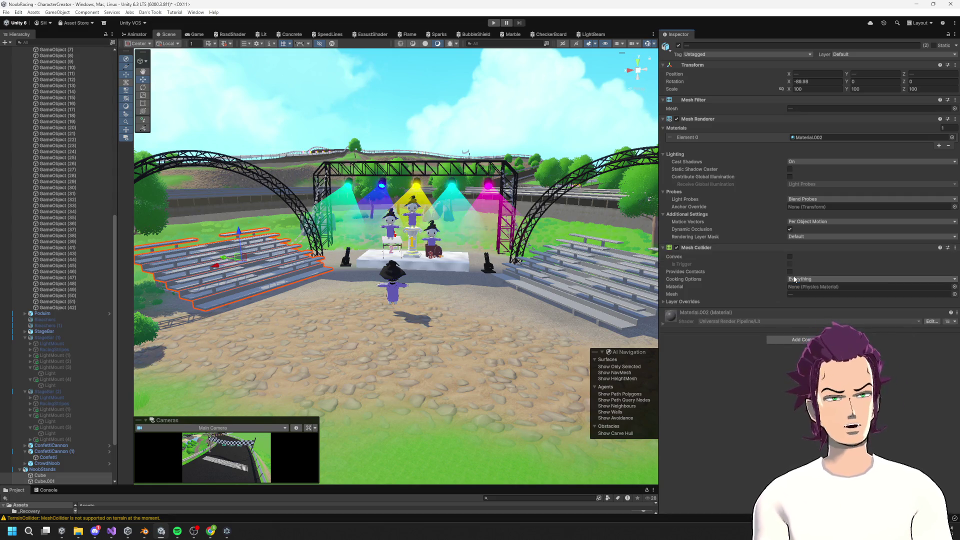
# Step: Add a Mesh Collider to the right stands' two cube meshes
pyautogui.click(534, 279)
pyautogui.keyDown('shift'); pyautogui.click(539, 284); pyautogui.keyUp('shift')
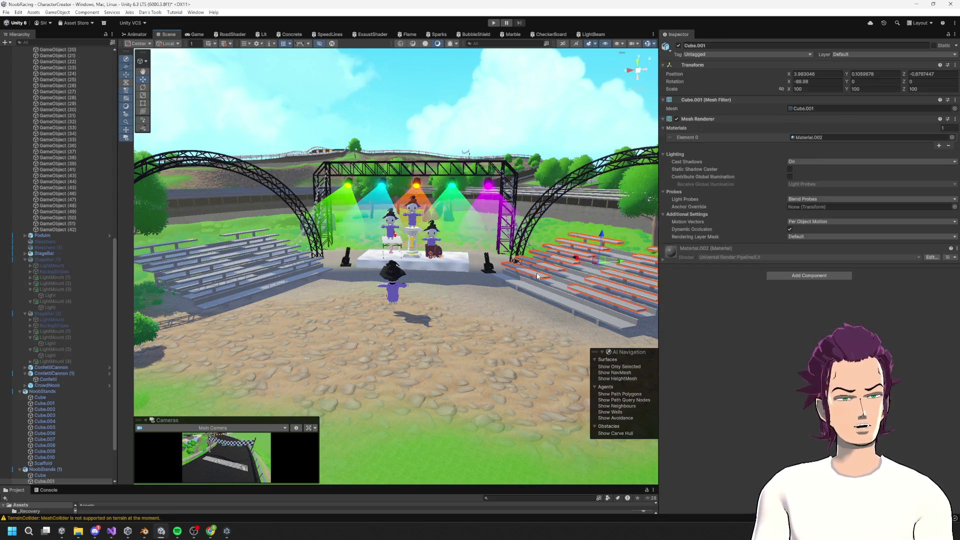
pyautogui.click(796, 276)
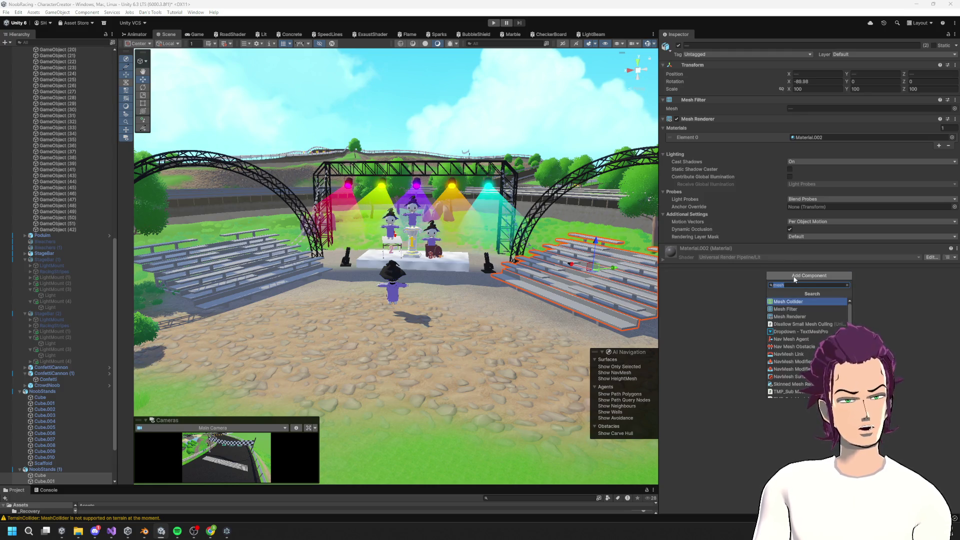
pyautogui.press('Return')
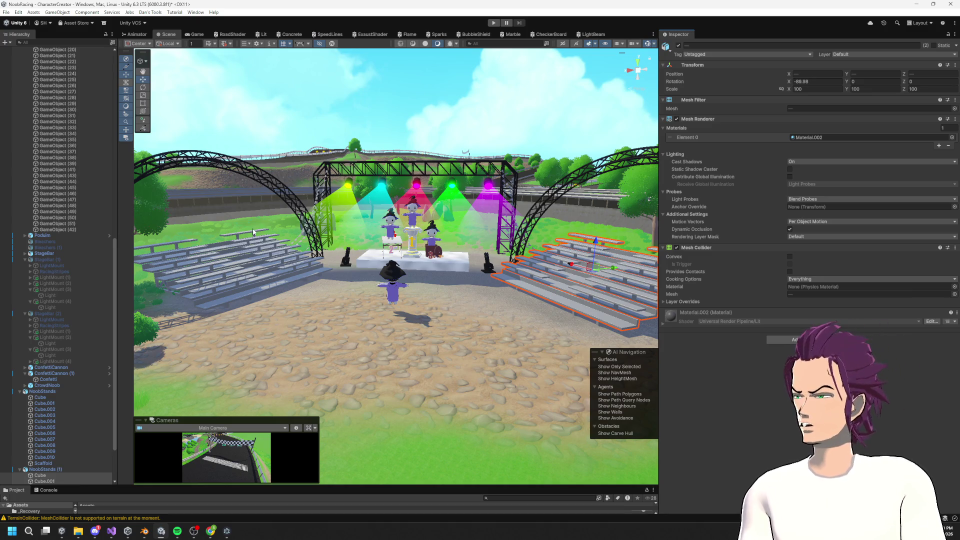
pyautogui.scroll(-2, 253, 228)
pyautogui.scroll(4, 253, 228)
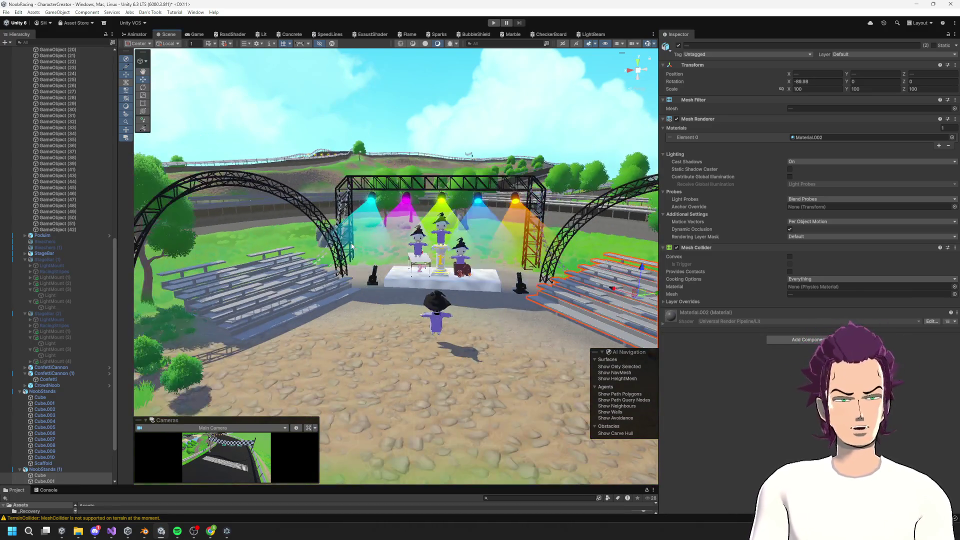
# Step: Remove the Mesh Colliders from NoobStands (1) and NoobStands
pyautogui.click(44, 470)
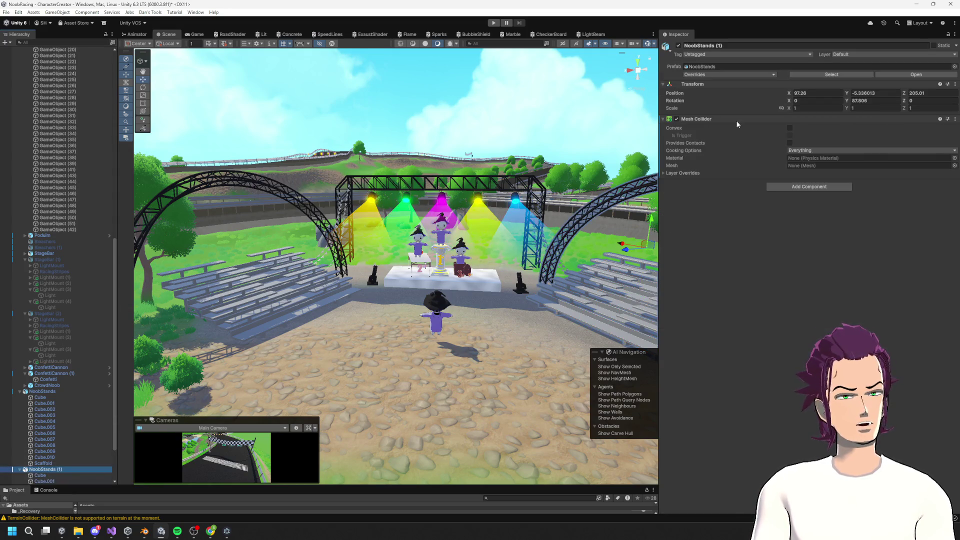
pyautogui.rightClick(698, 121)
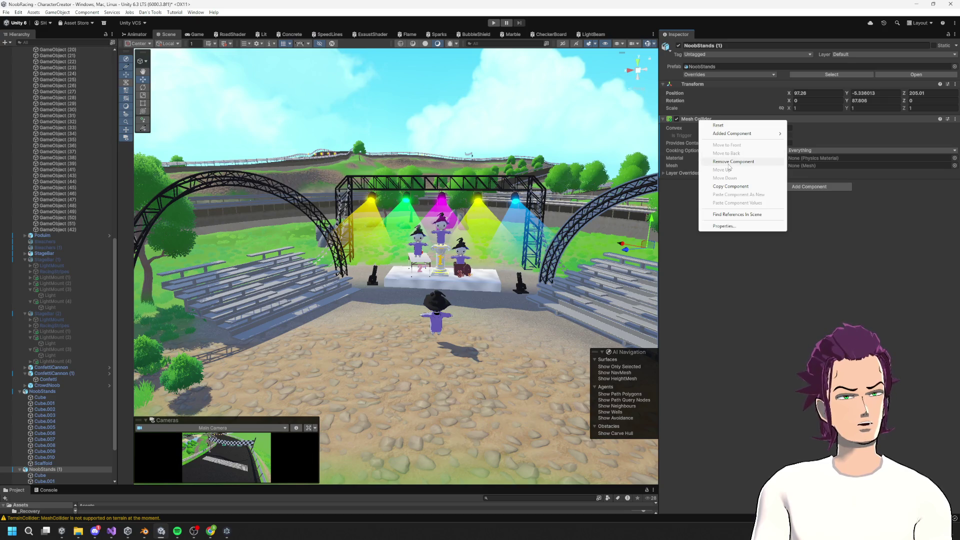
pyautogui.click(728, 163)
pyautogui.click(49, 392)
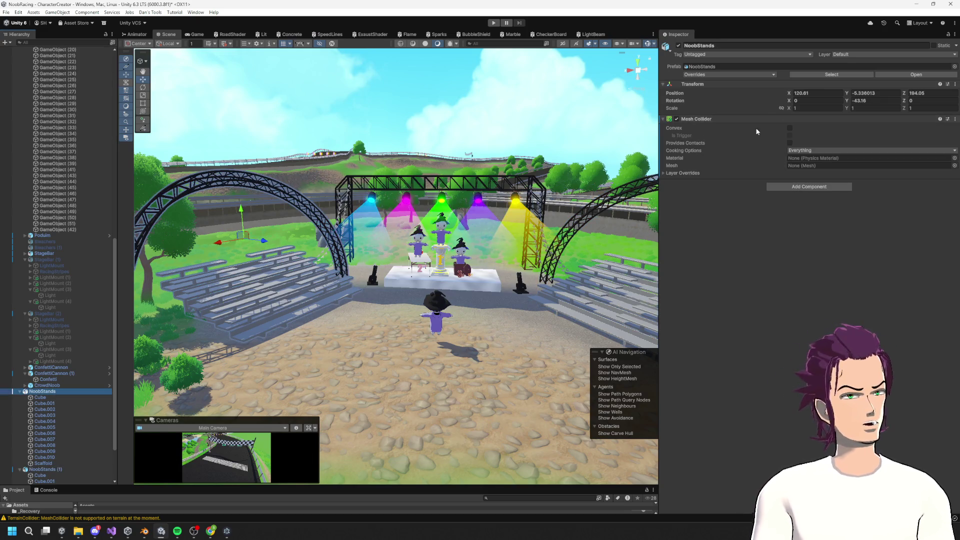
pyautogui.rightClick(703, 120)
pyautogui.click(733, 163)
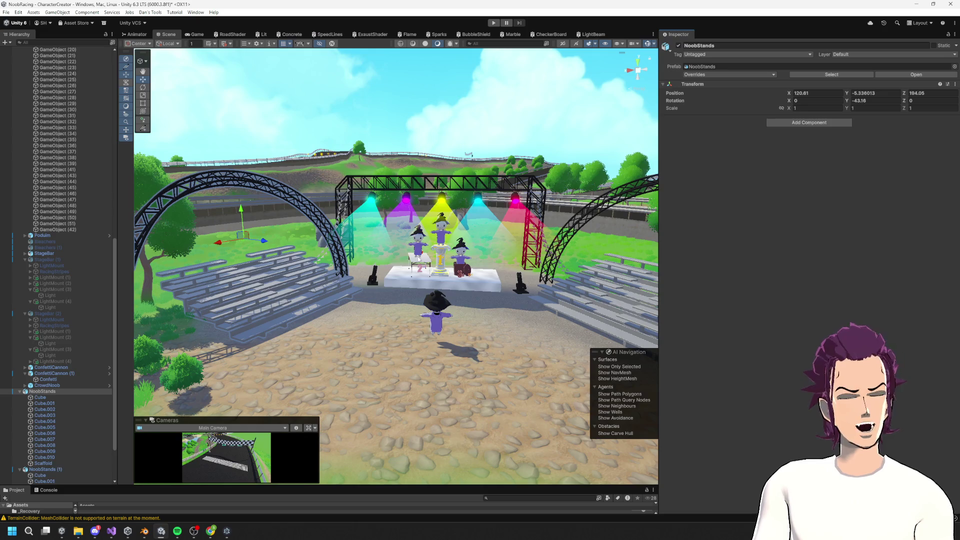
pyautogui.scroll(3, 470, 247)
pyautogui.click(470, 247)
# Step: Inspect the stage lights, StageBar truss and podium, pulling the view back over the stage
pyautogui.click(470, 247)
pyautogui.scroll(5, 428, 225)
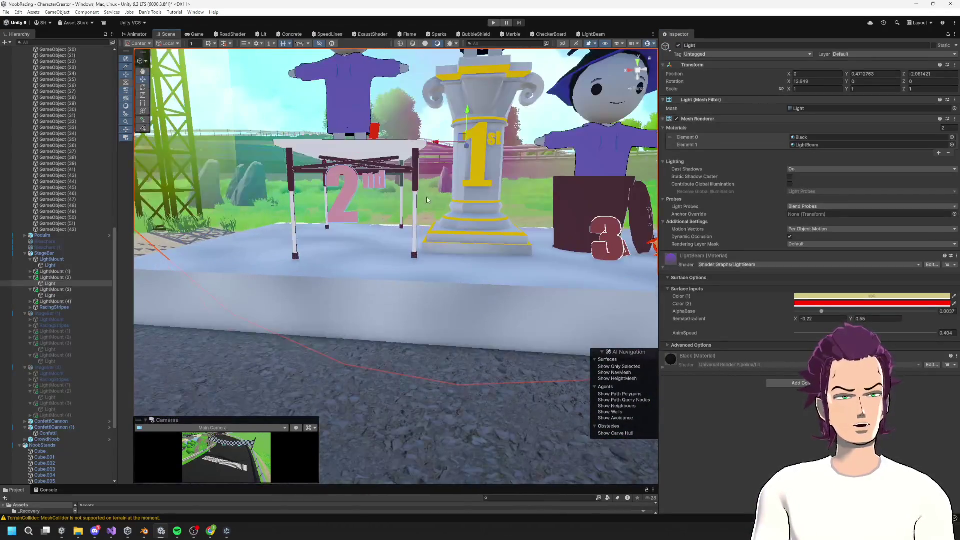
pyautogui.click(404, 149)
pyautogui.scroll(-5, 437, 189)
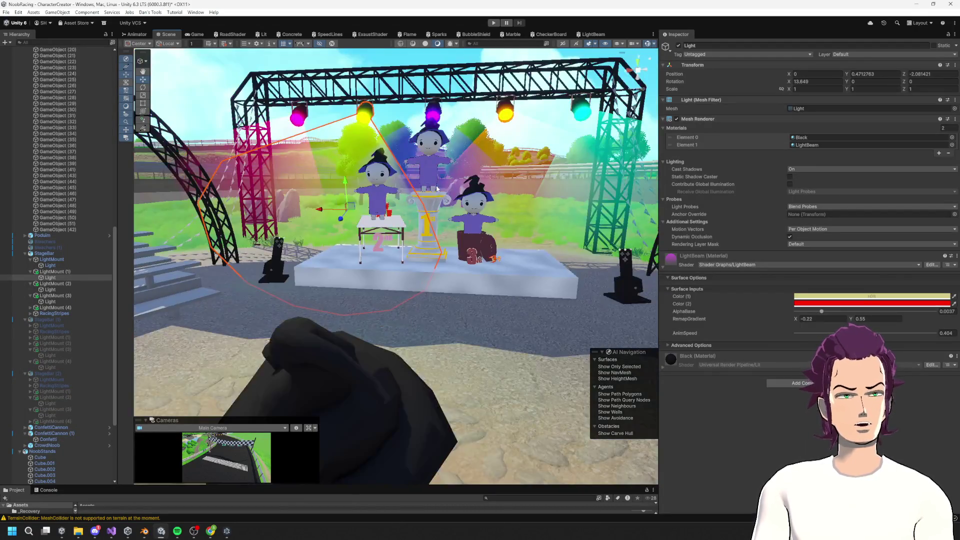
pyautogui.click(44, 253)
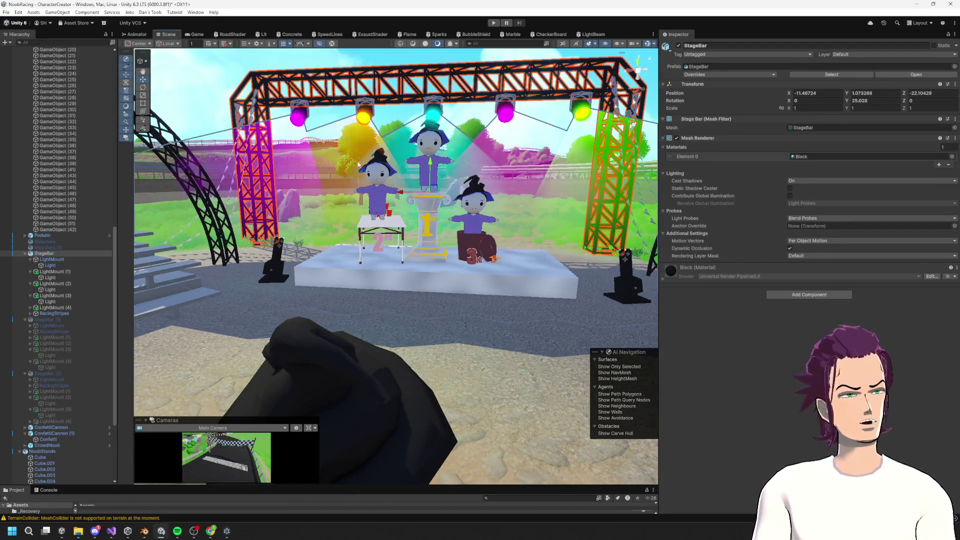
pyautogui.click(8, 254)
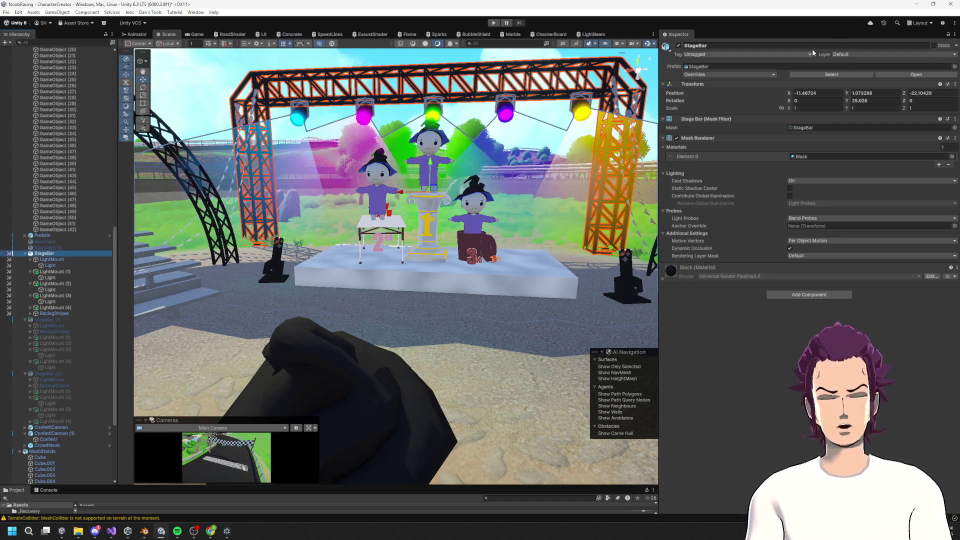
pyautogui.click(431, 220)
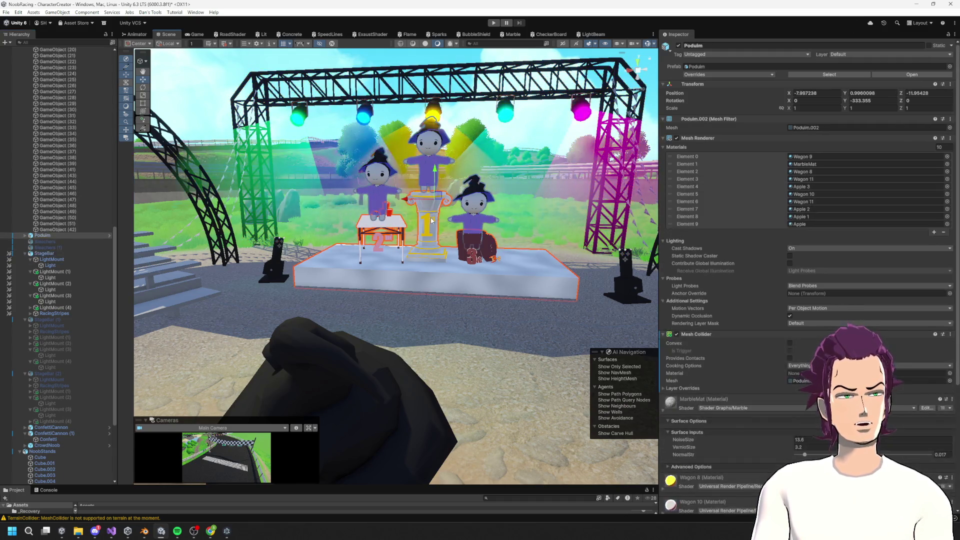
pyautogui.moveTo(417, 223)
pyautogui.mouseDown()
pyautogui.moveTo(523, 304)
pyautogui.moveTo(490, 252)
pyautogui.mouseUp()
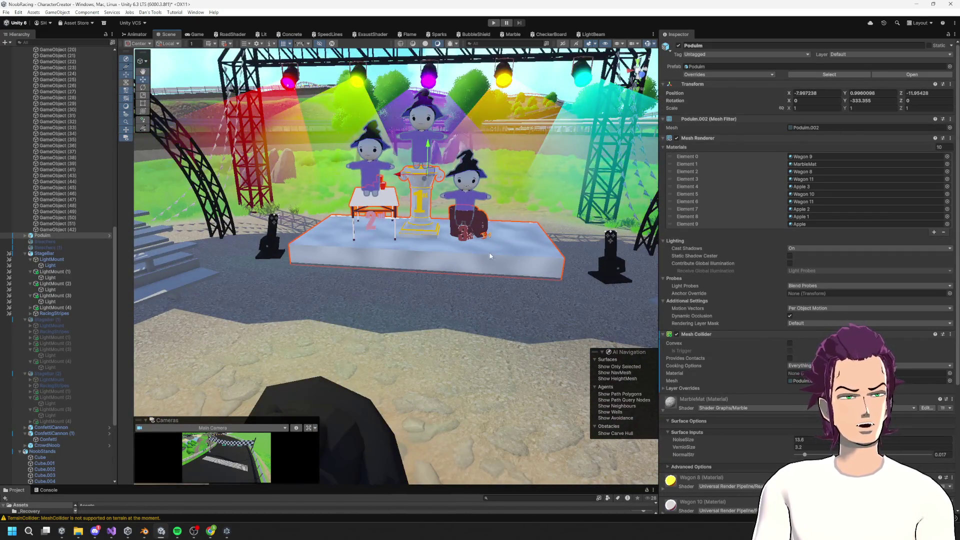
pyautogui.click(422, 147)
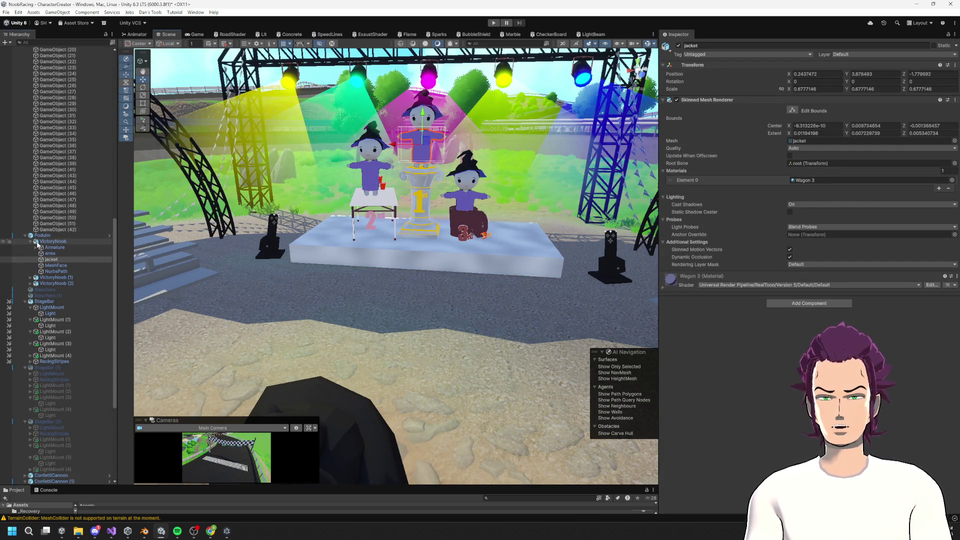
# Step: Delete VictoryNoob (1) and VictoryNoob (2), then deactivate the remaining VictoryNoob
pyautogui.click(47, 286)
pyautogui.keyDown('ctrl'); pyautogui.click(55, 277); pyautogui.keyUp('ctrl')
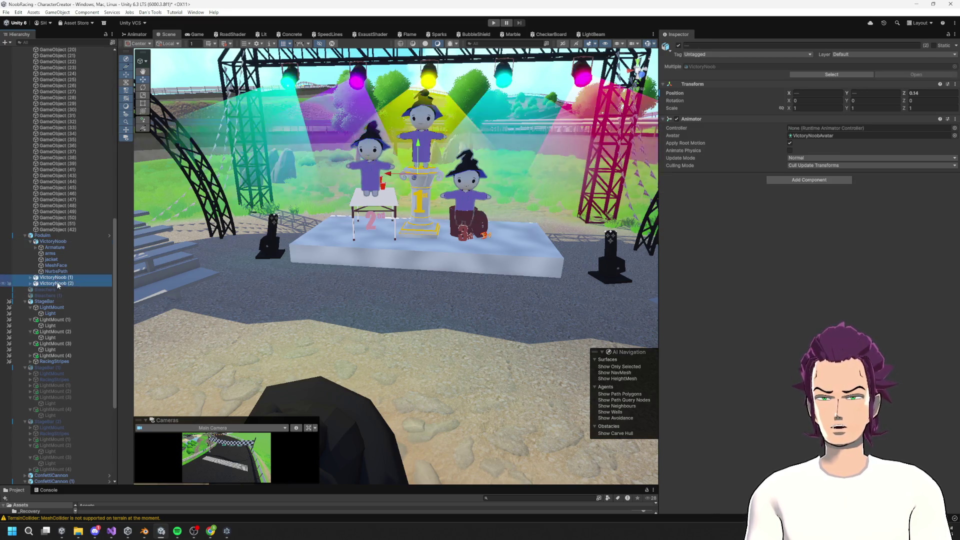
pyautogui.press('Delete')
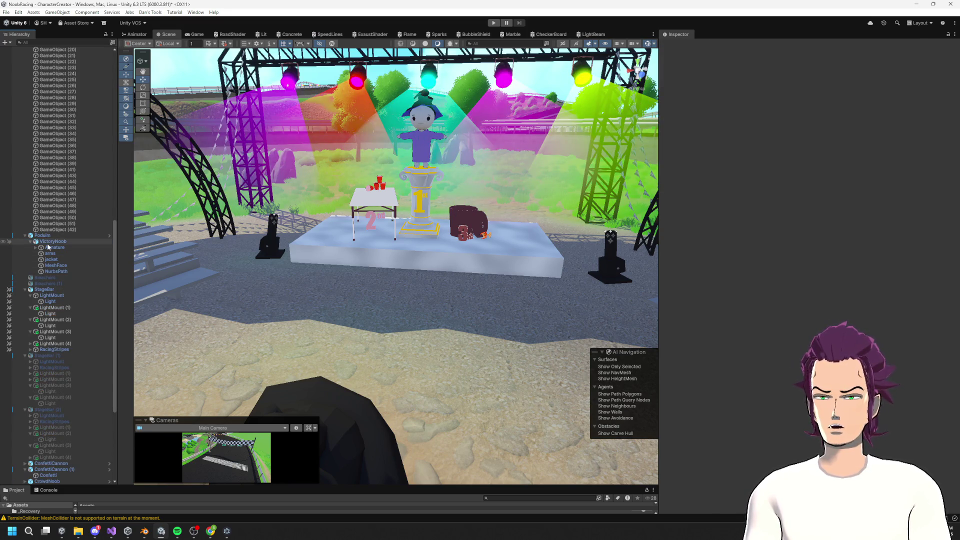
pyautogui.click(52, 241)
pyautogui.click(678, 46)
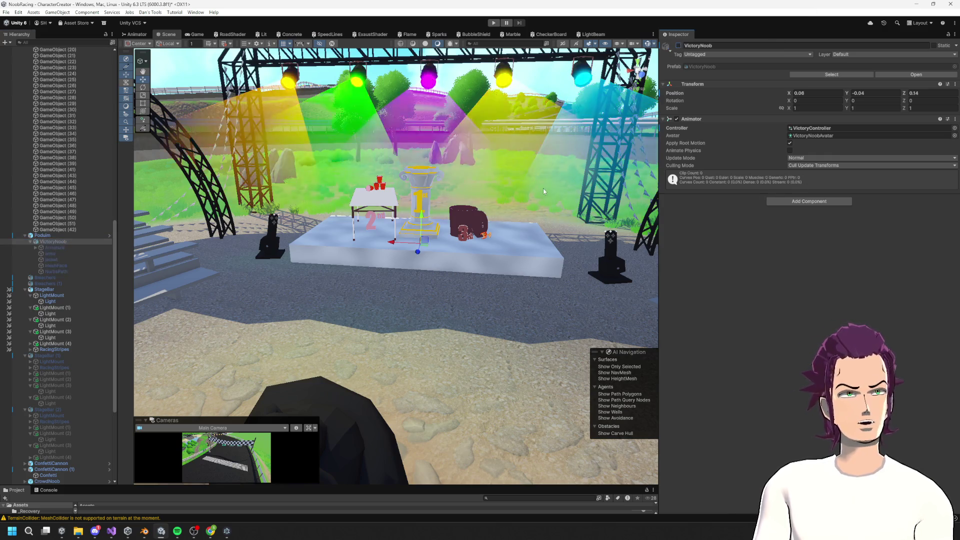
pyautogui.scroll(-8, 436, 283)
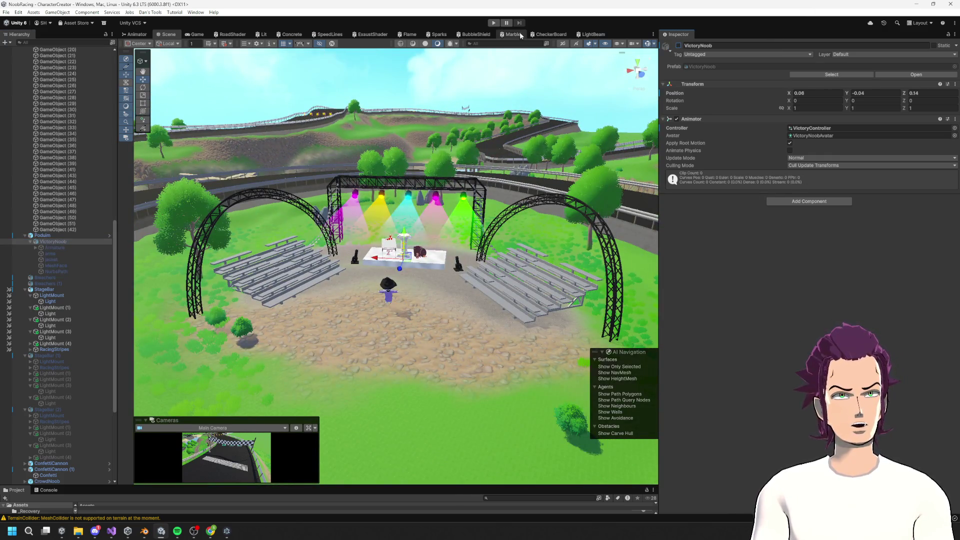
pyautogui.hotkey('ctrl', 'p')
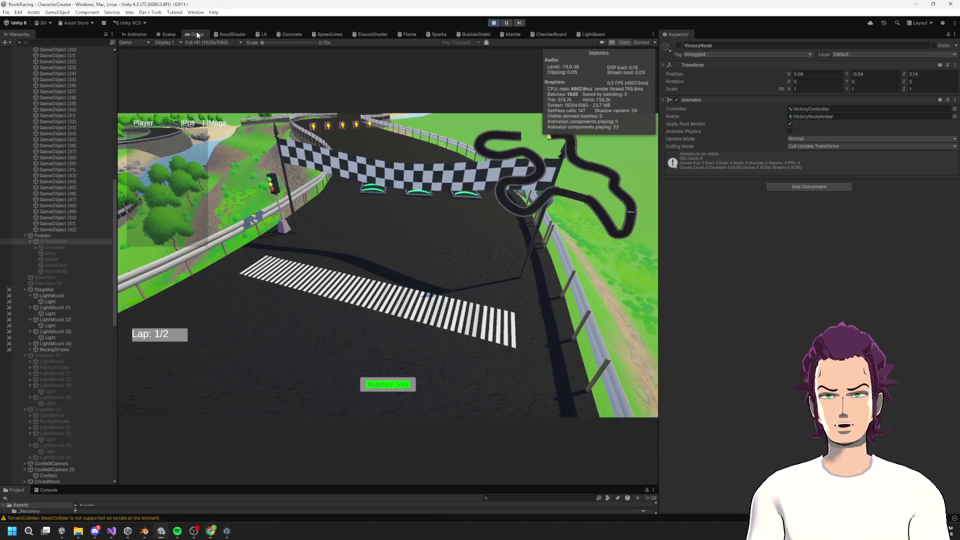
pyautogui.click(171, 35)
pyautogui.scroll(5, 460, 208)
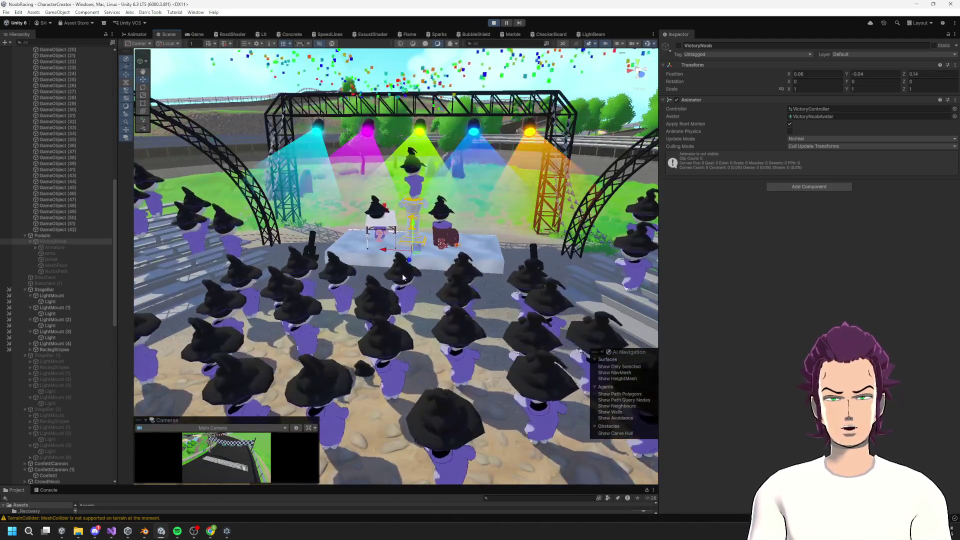
pyautogui.moveTo(460, 208)
pyautogui.mouseDown()
pyautogui.moveTo(404, 241)
pyautogui.moveTo(441, 218)
pyautogui.moveTo(457, 181)
pyautogui.moveTo(438, 235)
pyautogui.mouseUp()
pyautogui.scroll(3, 382, 236)
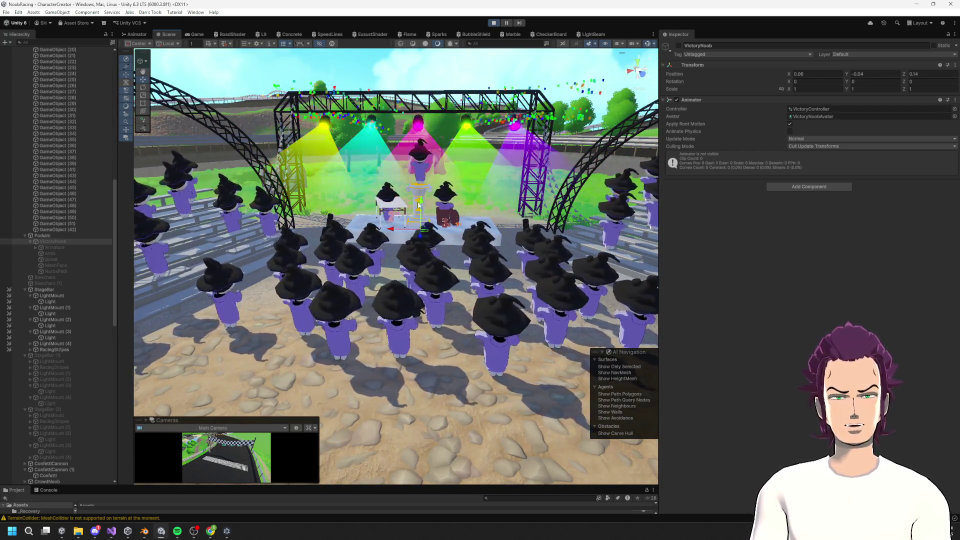
pyautogui.moveTo(362, 222); pyautogui.dragTo(431, 258)
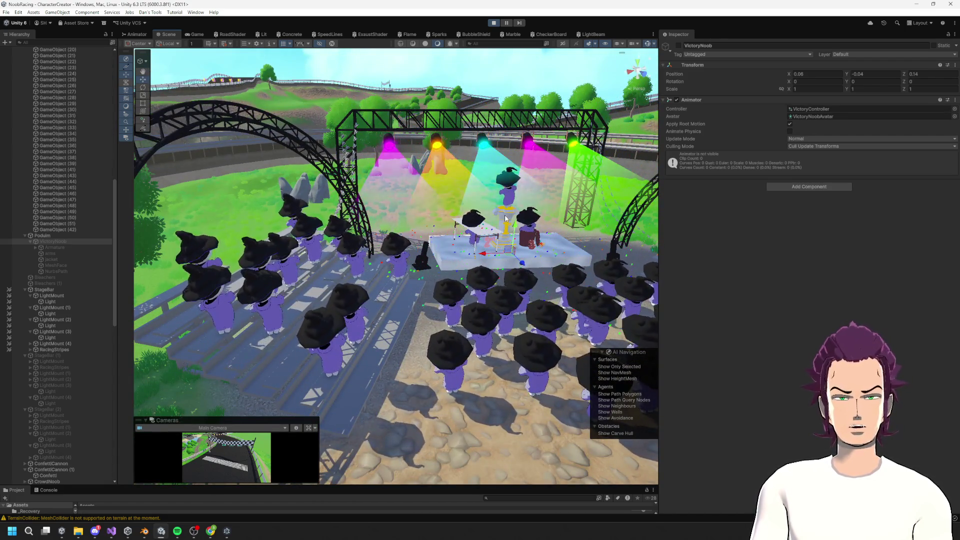
pyautogui.click(424, 254)
pyautogui.click(465, 235)
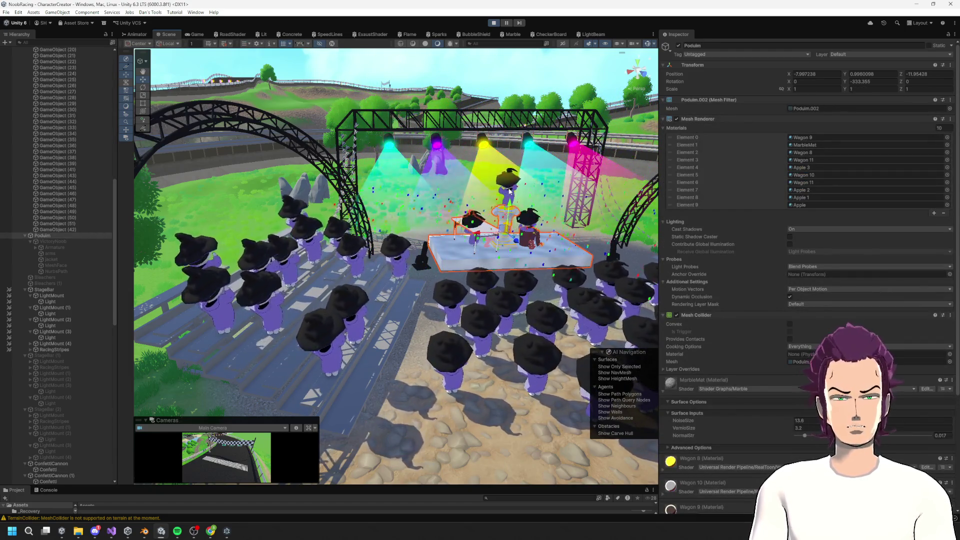
pyautogui.click(520, 215)
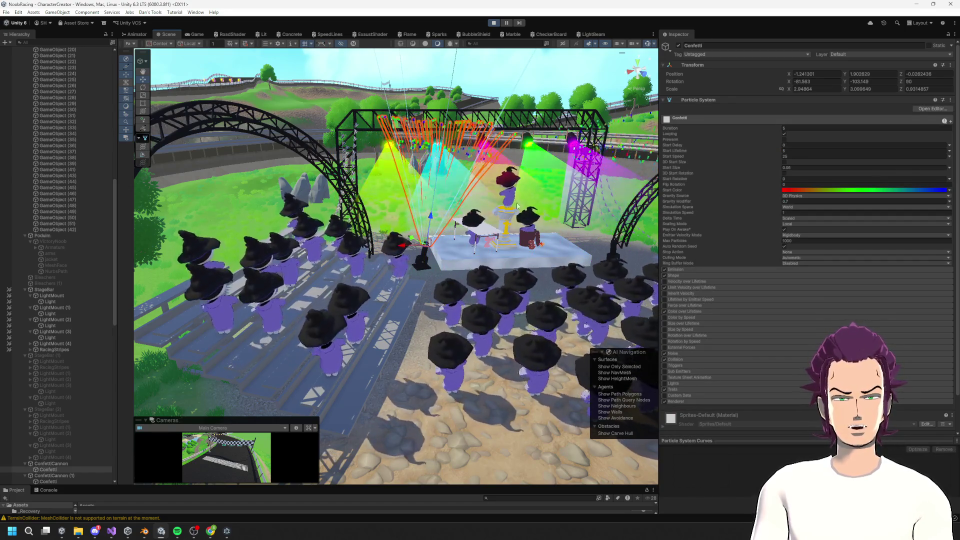
pyautogui.moveTo(544, 281); pyautogui.dragTo(446, 299)
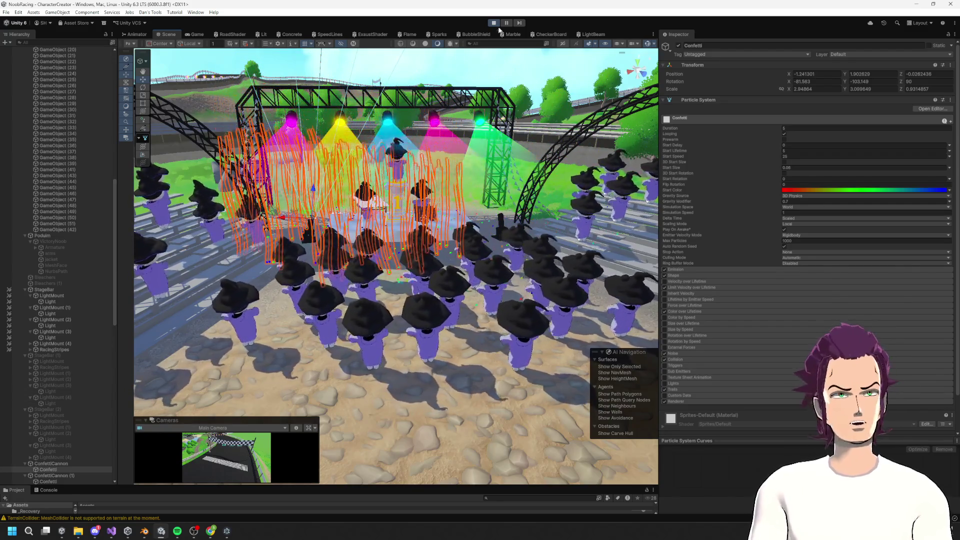
pyautogui.click(495, 24)
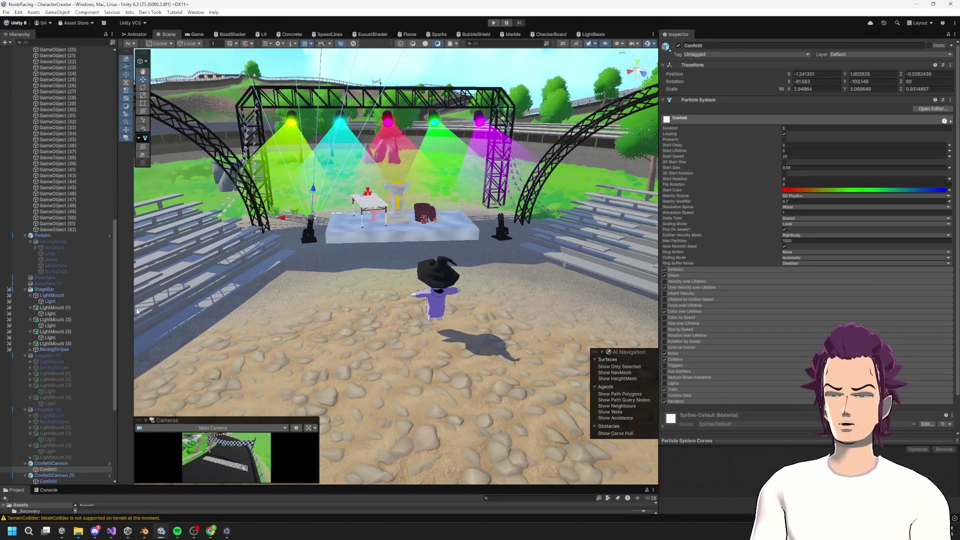
# Step: Collapse the StageBar, ConfettiCannon and NoobStands groups, then select and frame Victory > Spawn
pyautogui.click(25, 289)
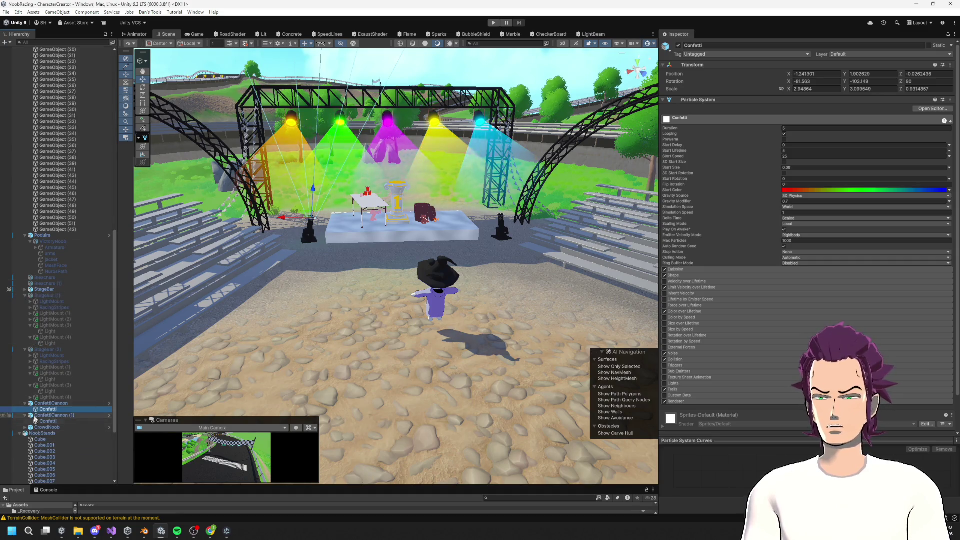
pyautogui.click(25, 403)
pyautogui.click(24, 427)
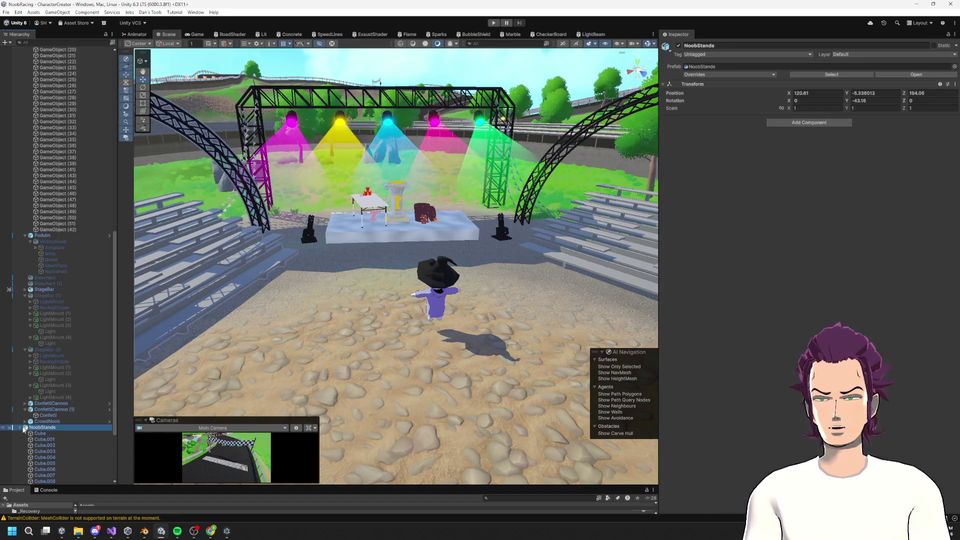
pyautogui.scroll(-2, 75, 425)
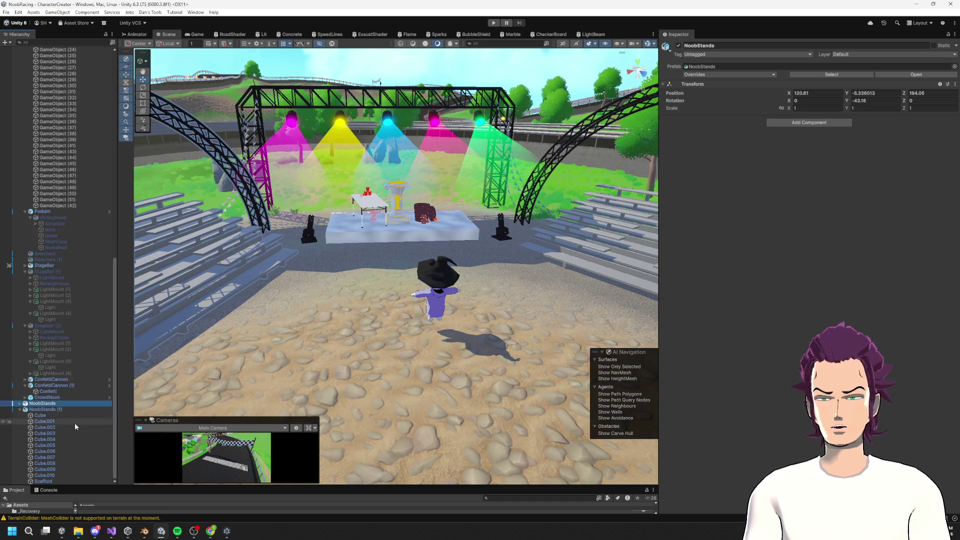
pyautogui.click(19, 409)
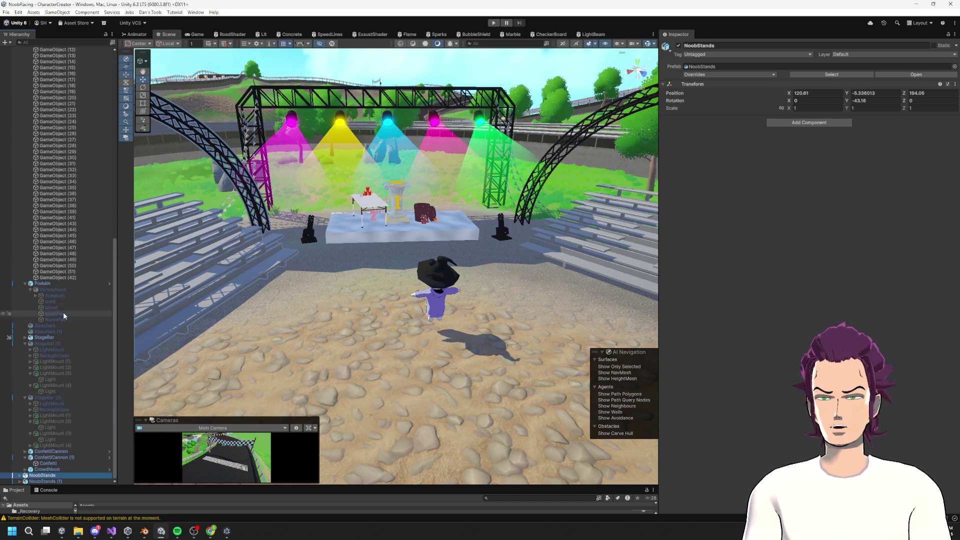
pyautogui.scroll(10, 52, 299)
pyautogui.click(55, 196)
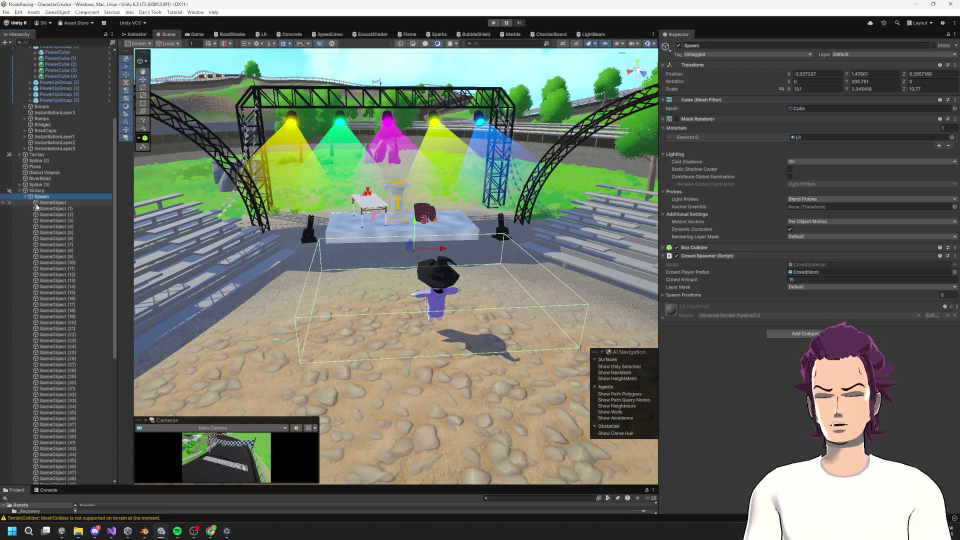
pyautogui.press('f')
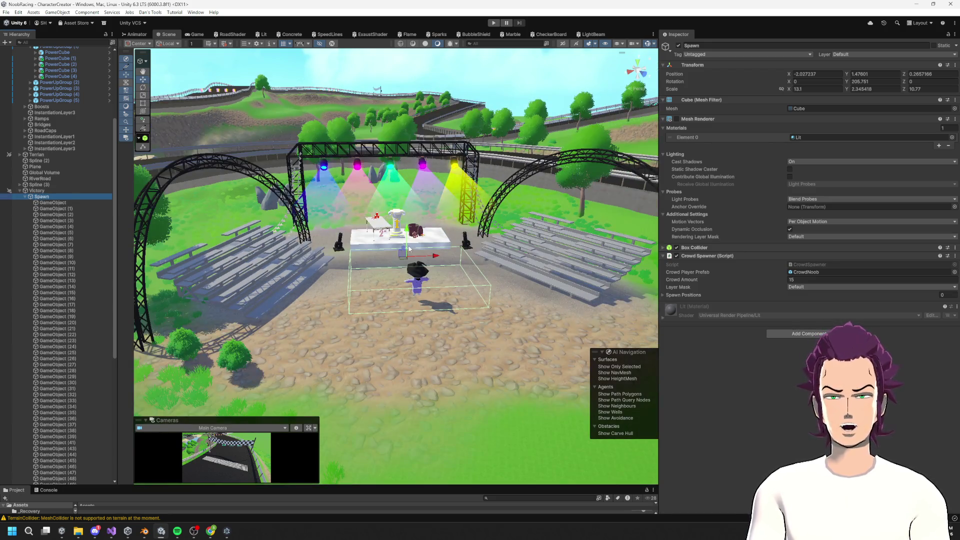
# Step: Open CrowdSpawner.cs and add a public Transform CrowdLookat field after SpawnPositions
pyautogui.doubleClick(838, 261)
pyautogui.scroll(3, 300, 175)
pyautogui.click(268, 138)
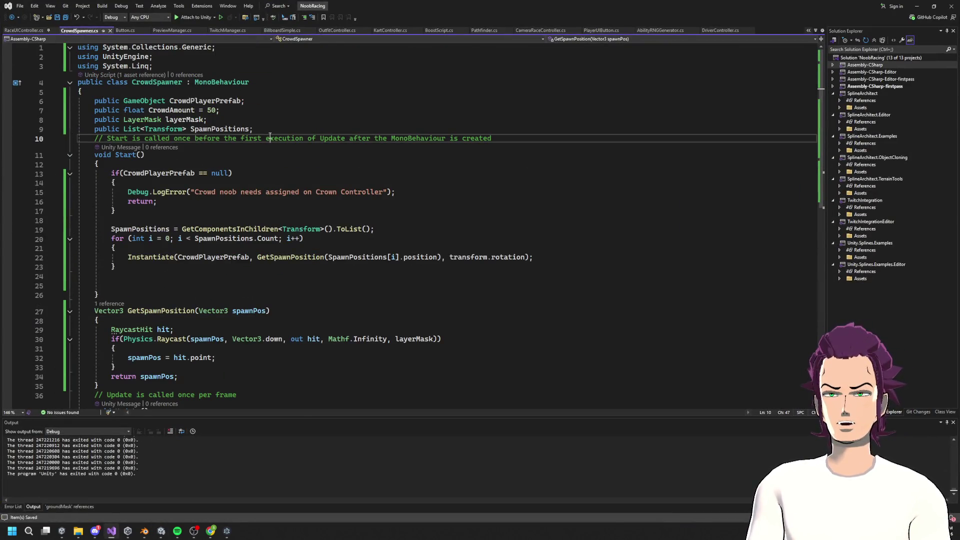
pyautogui.hotkey('ctrl', 'Return')
pyautogui.write('pub')
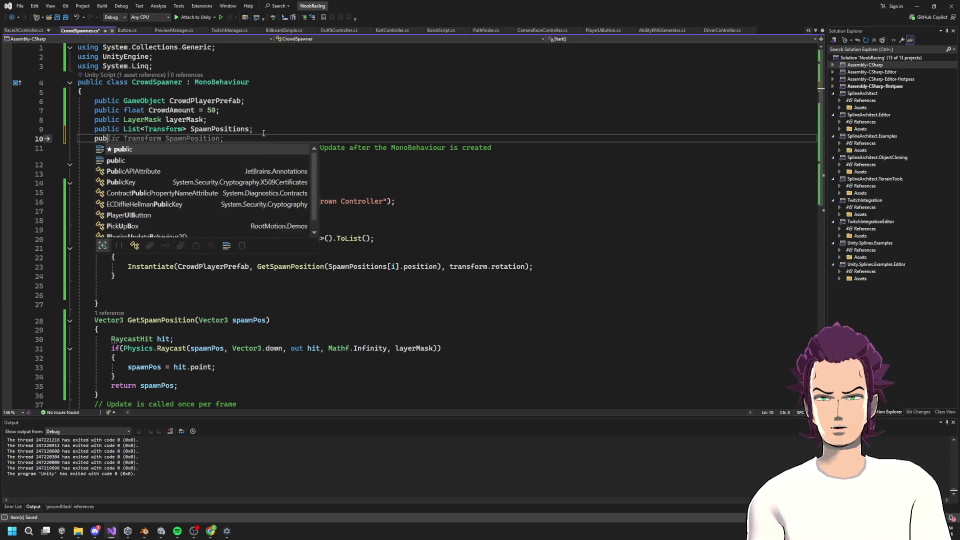
pyautogui.write('lic C')
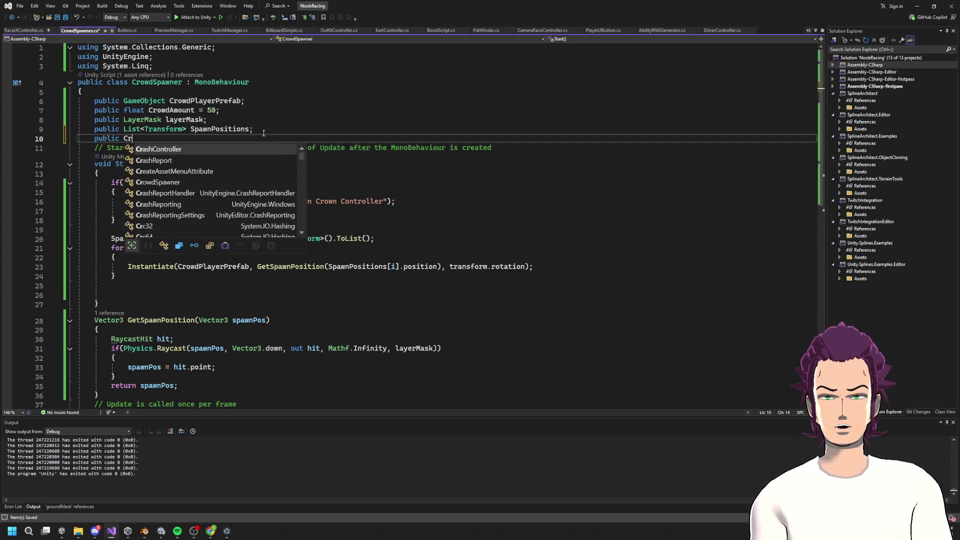
pyautogui.press('BackSpace')
pyautogui.write('Tra')
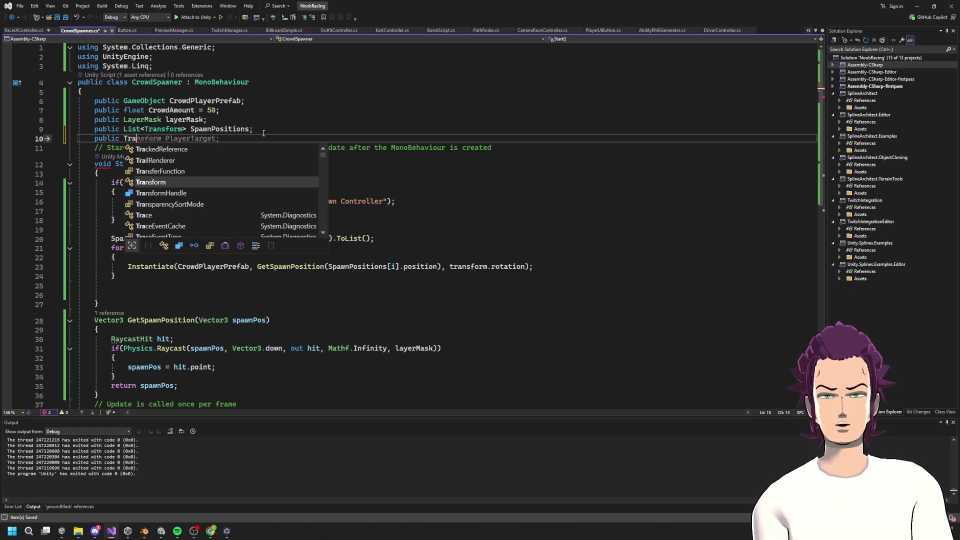
pyautogui.write('nsform DF')
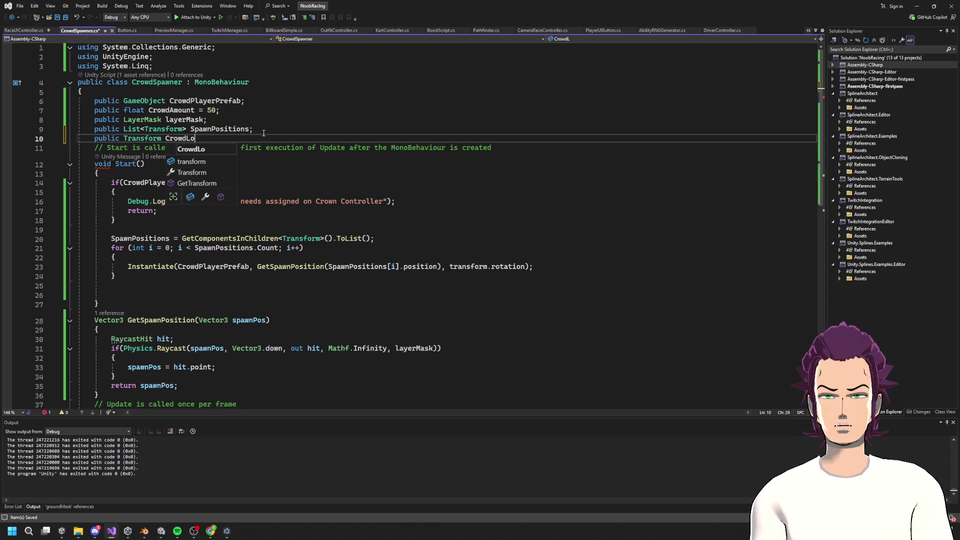
pyautogui.write('t;')
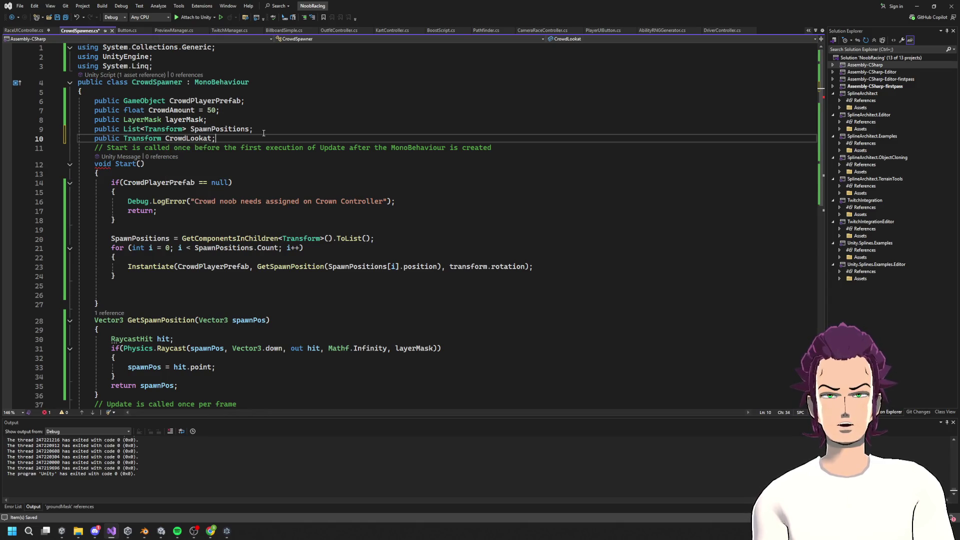
pyautogui.press('Return')
# Step: Add a public Transform PoduimLookAt field below CrowdLookat and save the script
pyautogui.write('public Tr')
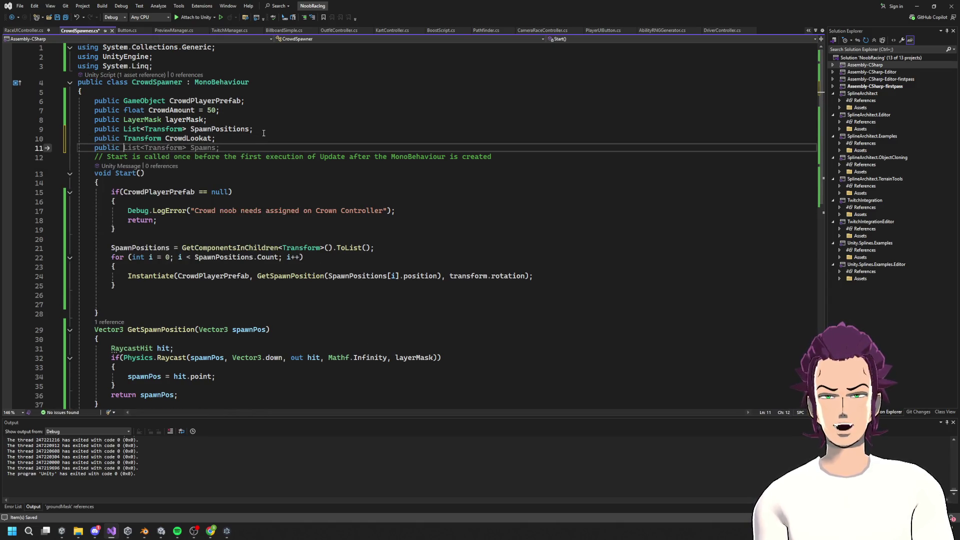
pyautogui.press('Tab')
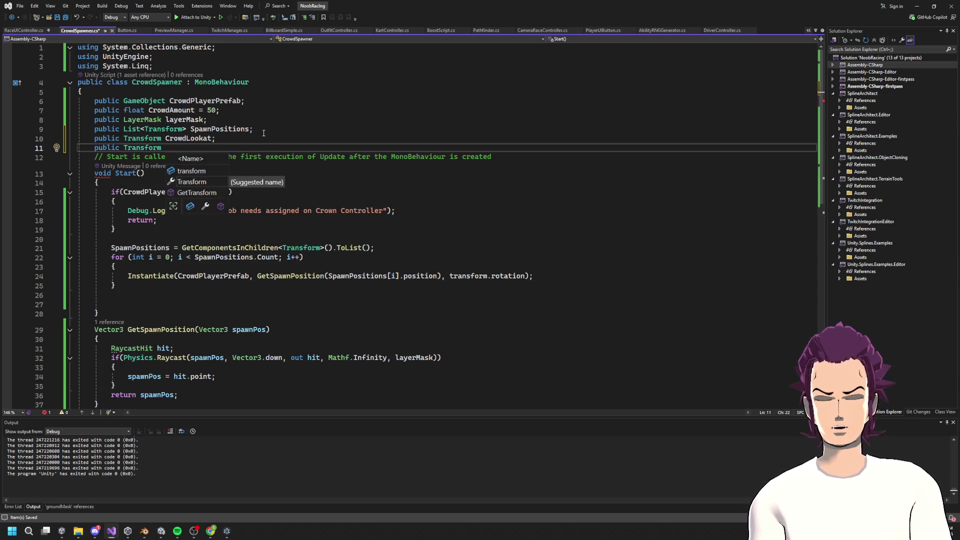
pyautogui.write('PoduimLook')
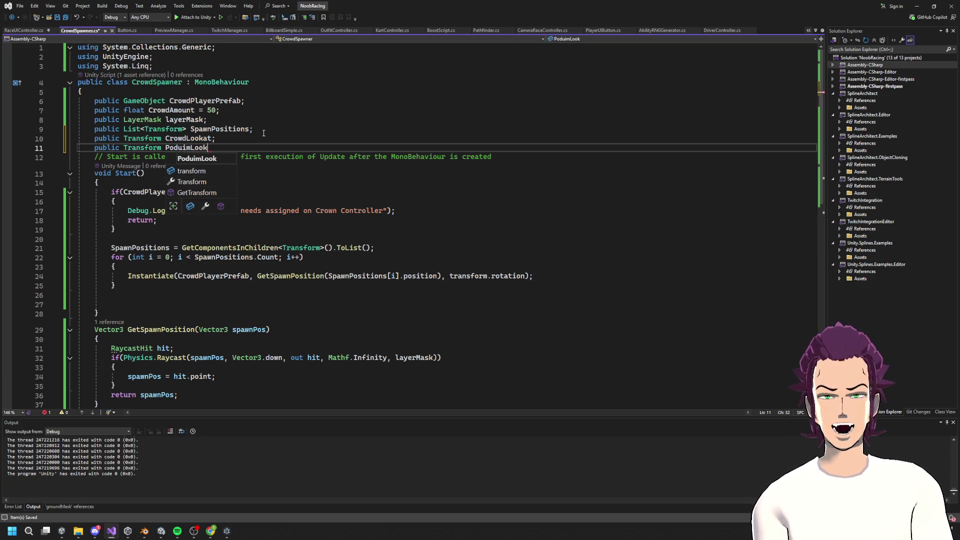
pyautogui.write('At;')
pyautogui.hotkey('ctrl', 's')
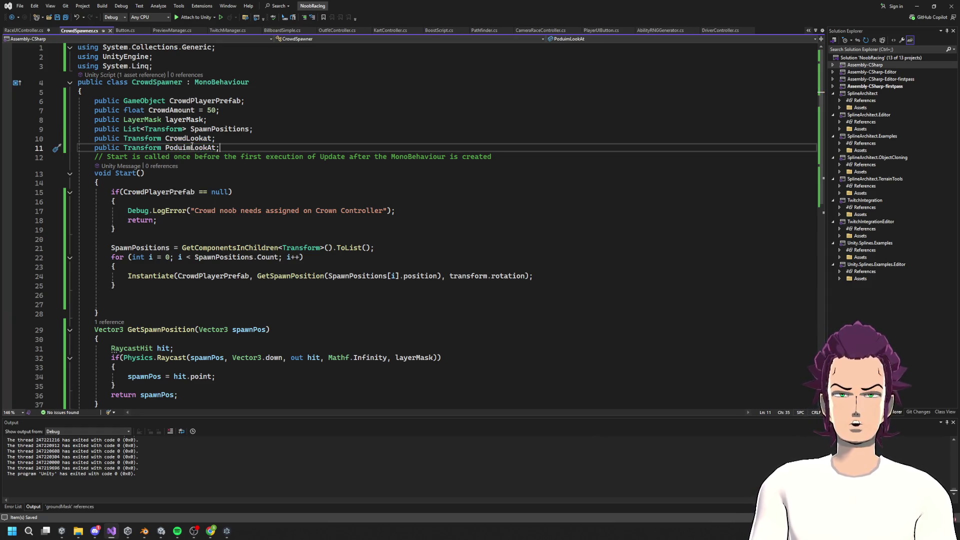
pyautogui.doubleClick(195, 141)
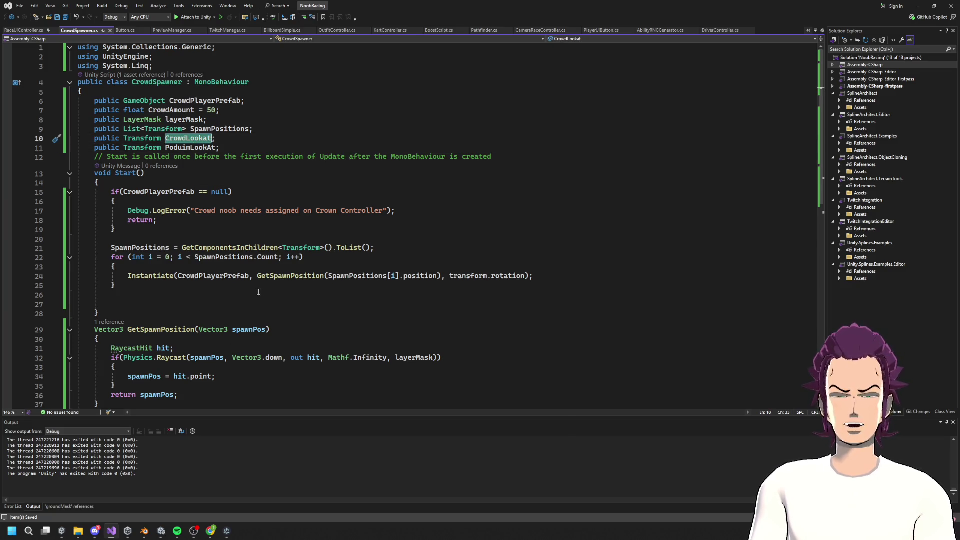
pyautogui.click(564, 270)
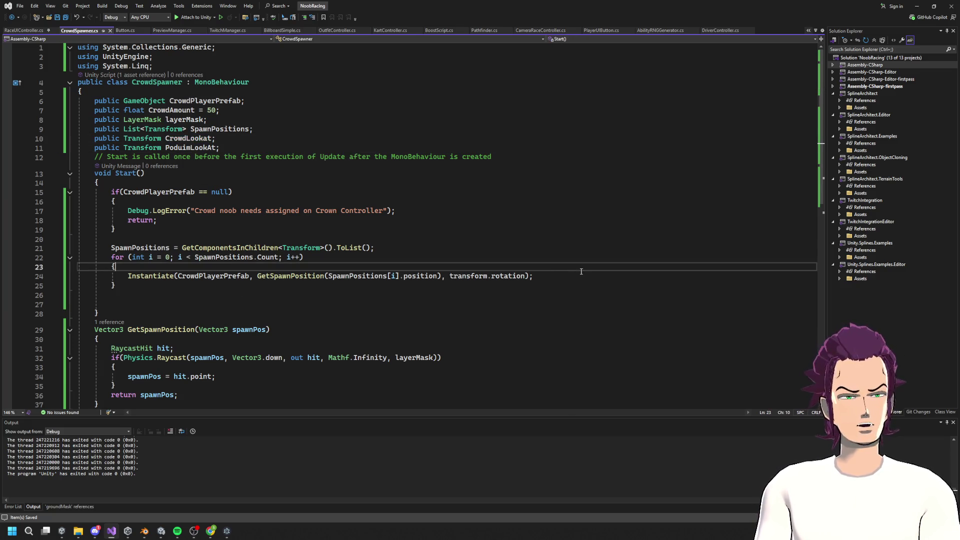
# Step: Add an if (i <= 3) block with a Poduim look-at comment below the Instantiate call
pyautogui.press('Return')
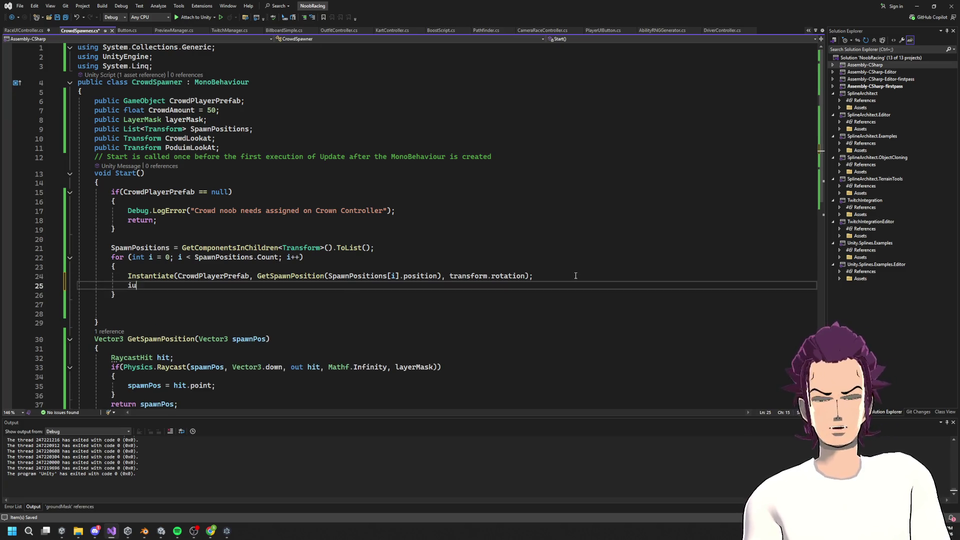
pyautogui.press('BackSpace')
pyautogui.write('f(i ')
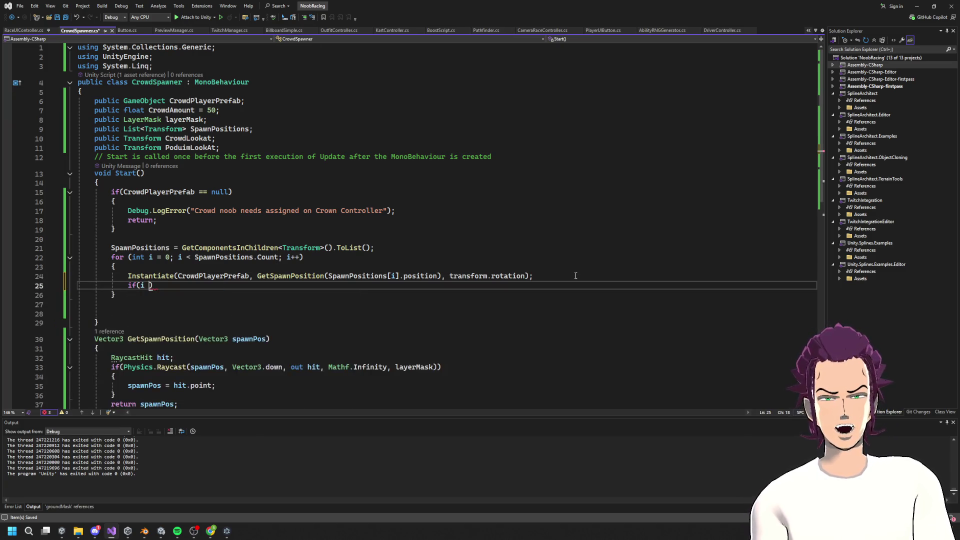
pyautogui.write('<= ')
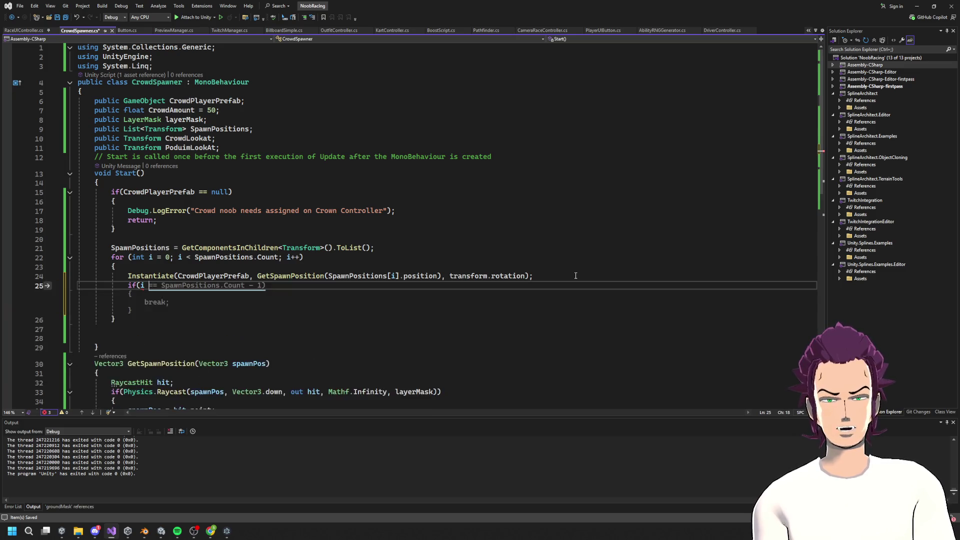
pyautogui.write('3)')
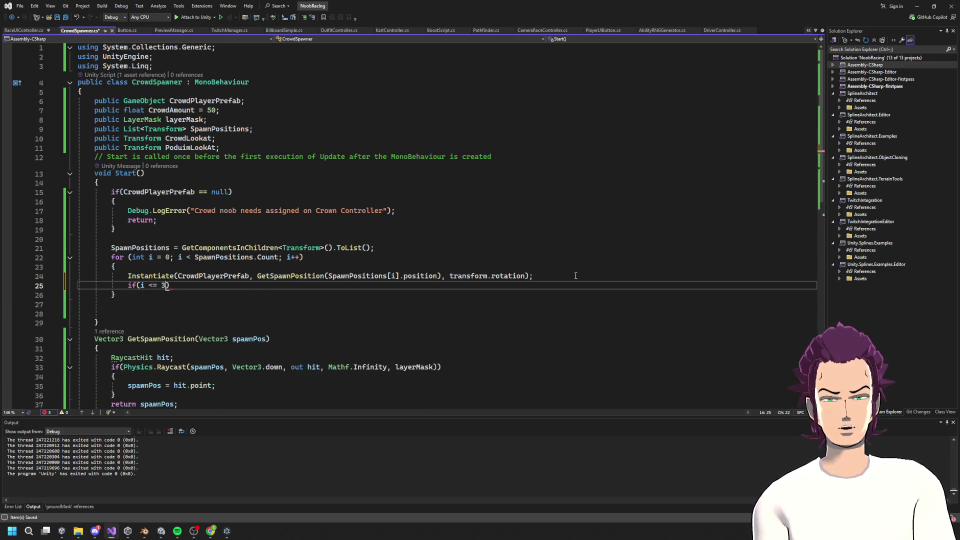
pyautogui.press('Return')
pyautogui.write('{')
pyautogui.press('Return')
pyautogui.write('/Poduim Look at')
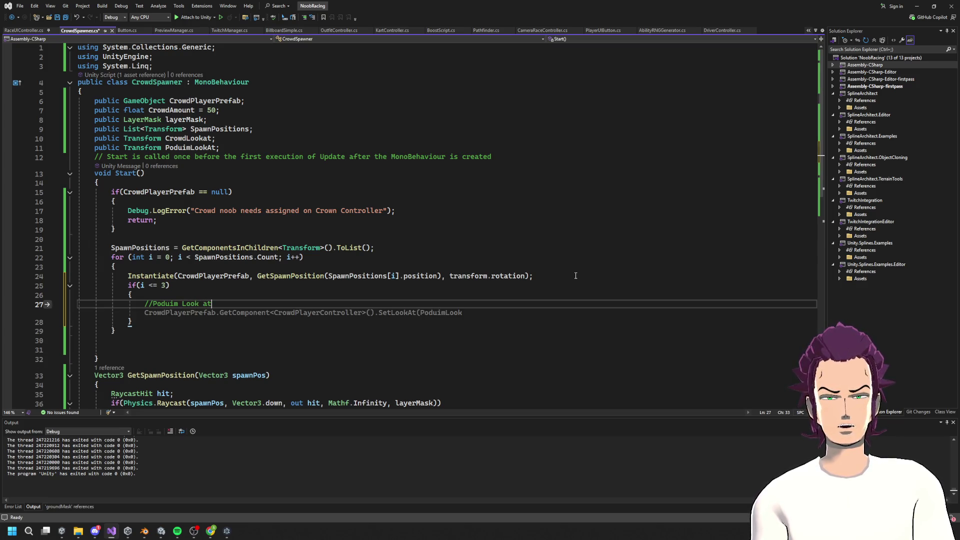
# Step: Add an else block after it containing the suggested Crowd Look at comment
pyautogui.click(173, 317)
pyautogui.press('Return')
pyautogui.write('else;')
pyautogui.press('BackSpace')
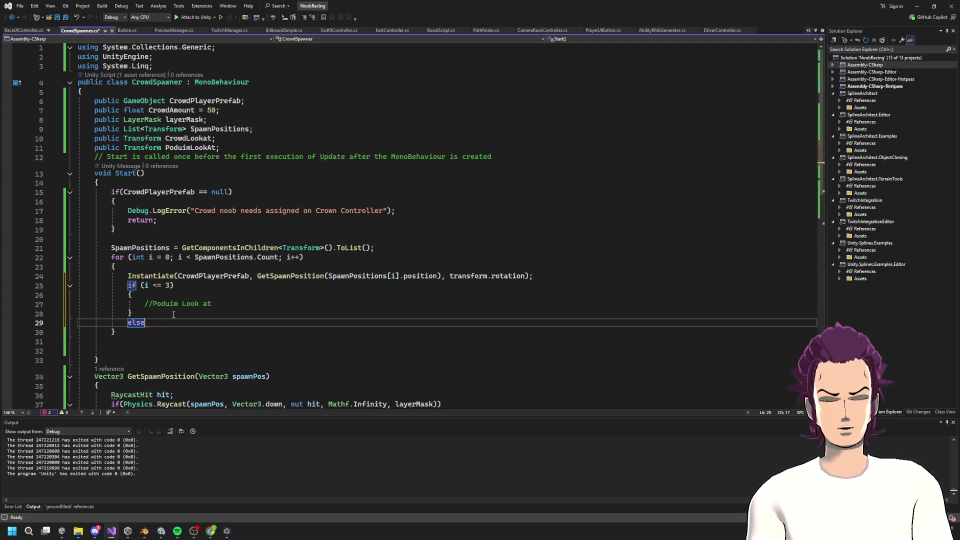
pyautogui.press('Return')
pyautogui.write('{')
pyautogui.press('Return')
pyautogui.press('Tab')
# Step: Place the insertion point at the start of the Instantiate line
pyautogui.click(210, 295)
pyautogui.click(128, 275)
pyautogui.write('Game')
pyautogui.press('BackSpace')
pyautogui.press('BackSpace')
pyautogui.press('BackSpace')
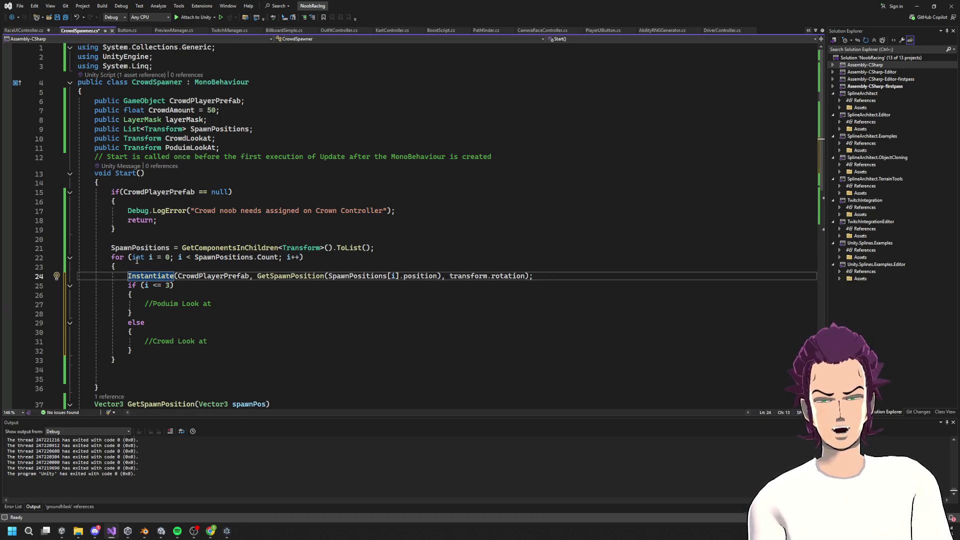
# Step: Store the Instantiate result's transform in 'Transform temp' and save the script
pyautogui.write('Transform ')
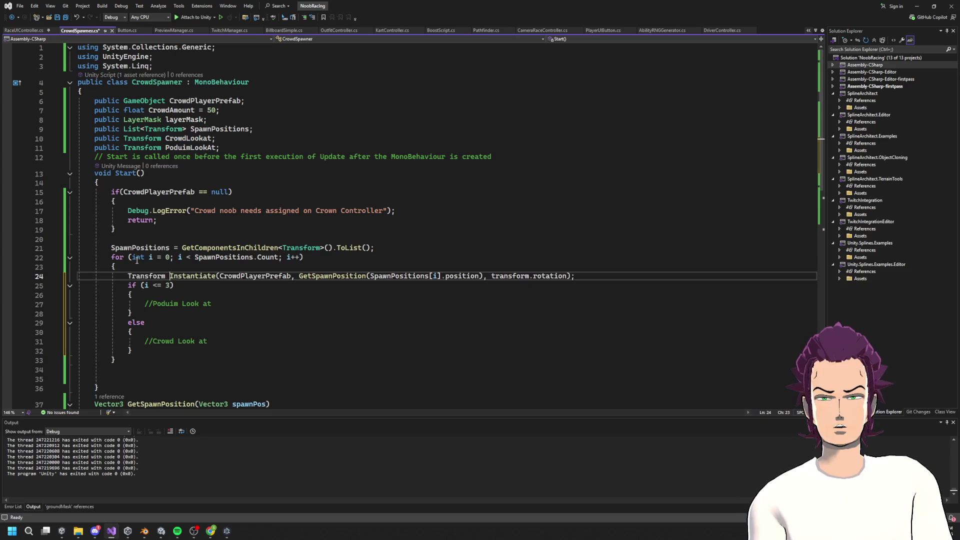
pyautogui.write('tr')
pyautogui.press('BackSpace')
pyautogui.write('emp =')
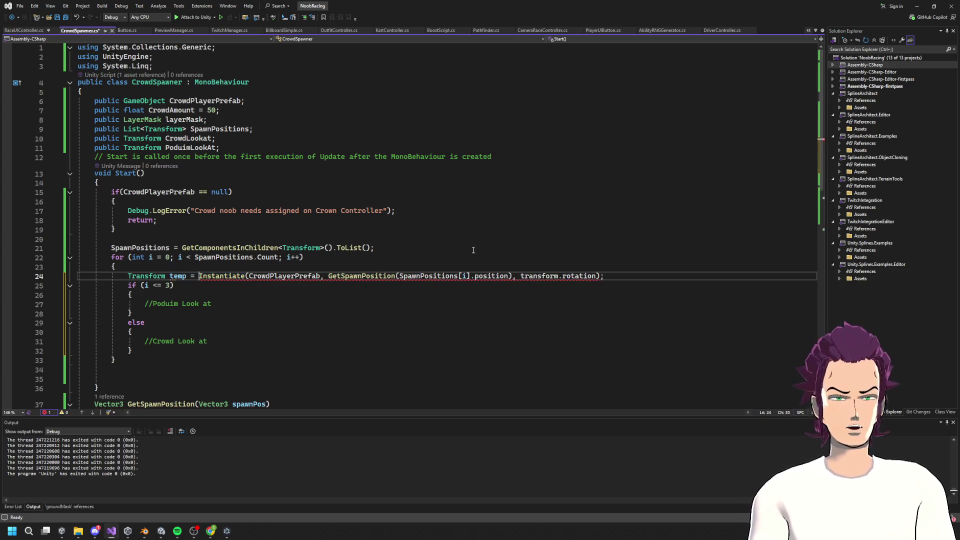
pyautogui.write(' .')
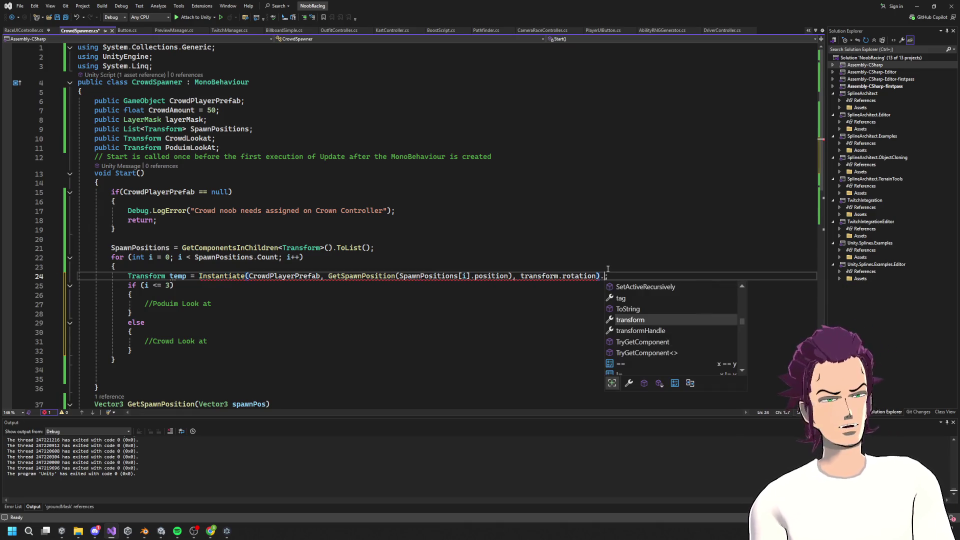
pyautogui.press('Tab')
pyautogui.hotkey('ctrl', 's')
# Step: Add temp.LookAt(PoduimLookAt) under the podium comment, then switch to Unity to recompile
pyautogui.click(215, 303)
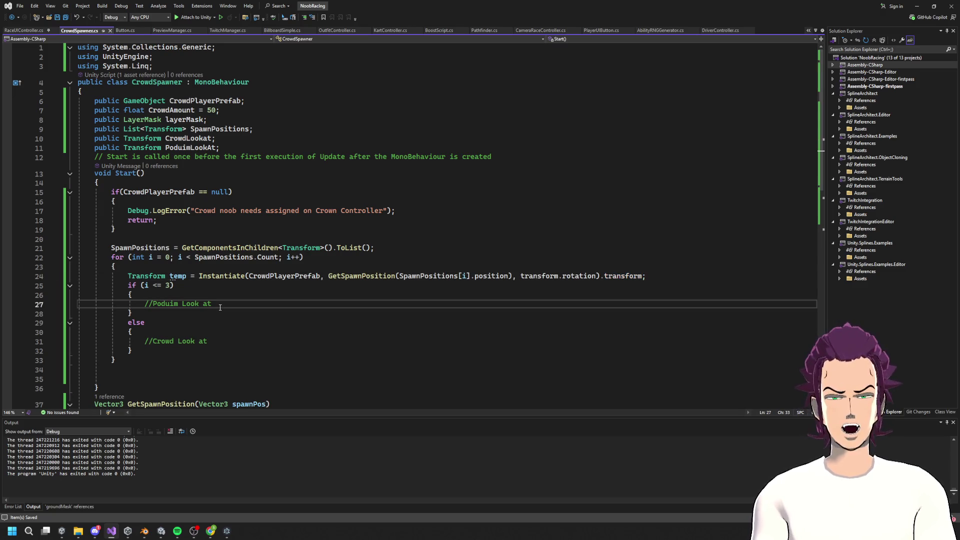
pyautogui.press('Return')
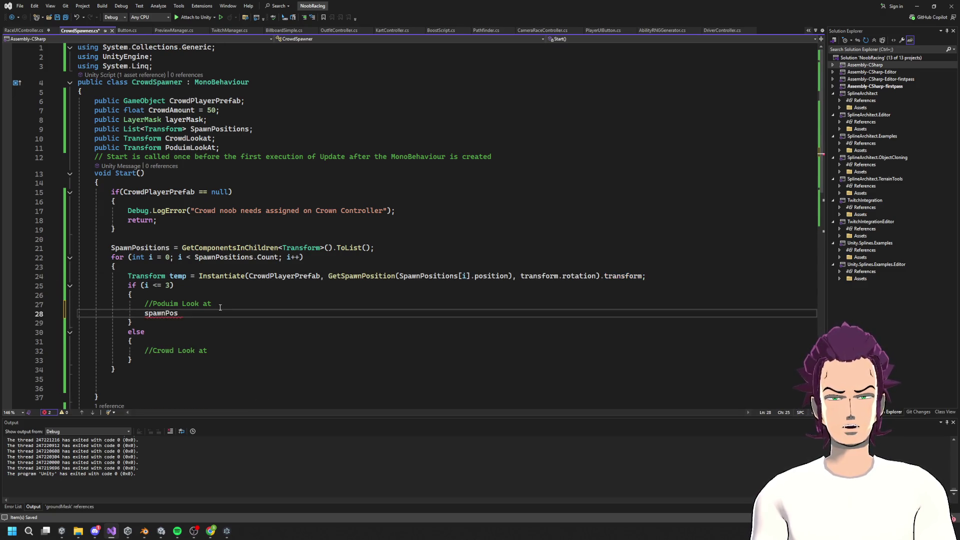
pyautogui.write('temp.Look')
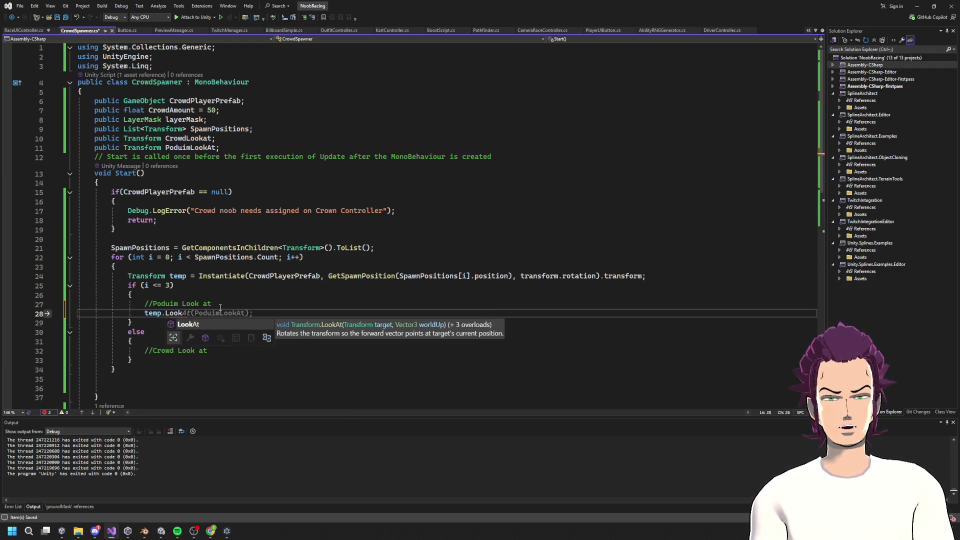
pyautogui.press('Tab')
pyautogui.press('Tab')
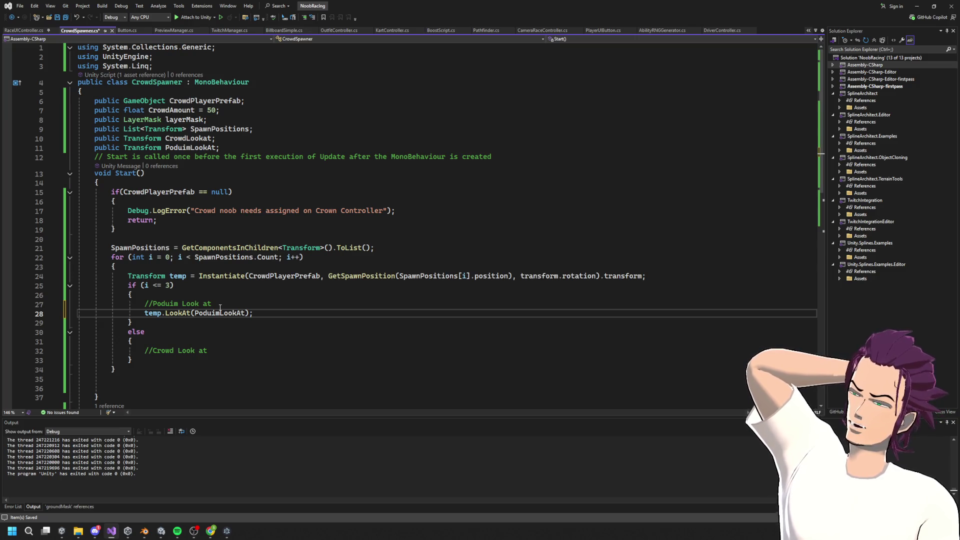
pyautogui.doubleClick(179, 315)
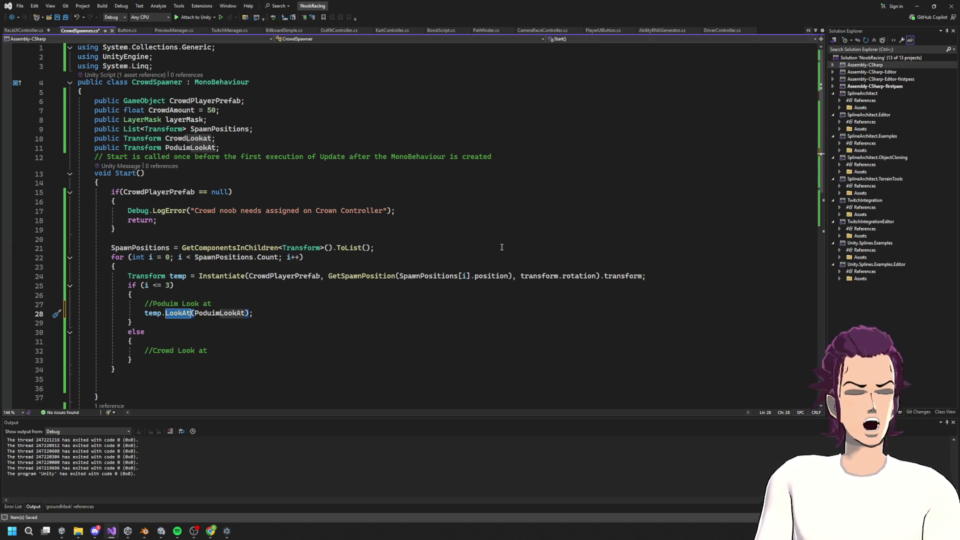
pyautogui.click(917, 6)
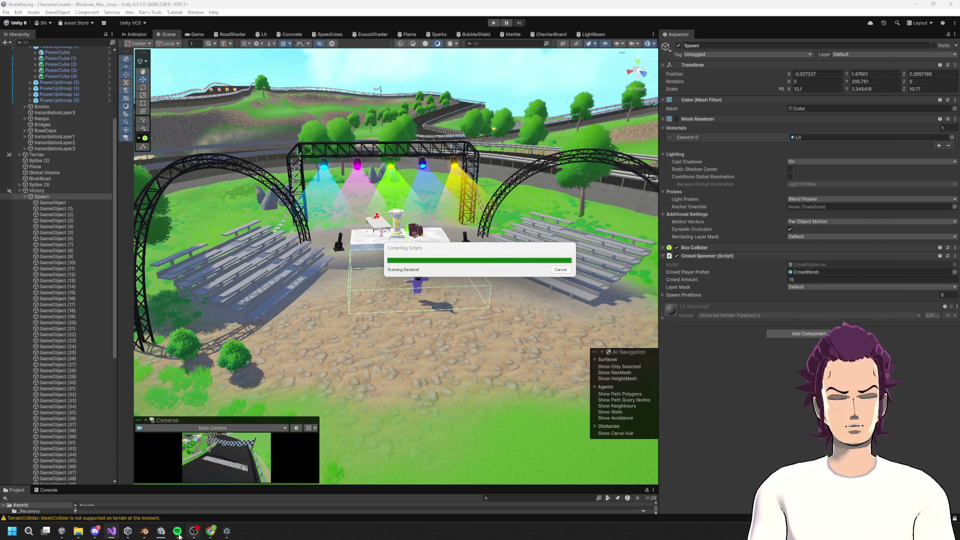
# Step: Add Vector3.up as the up direction to the podium LookAt call
pyautogui.click(118, 535)
pyautogui.click(246, 317)
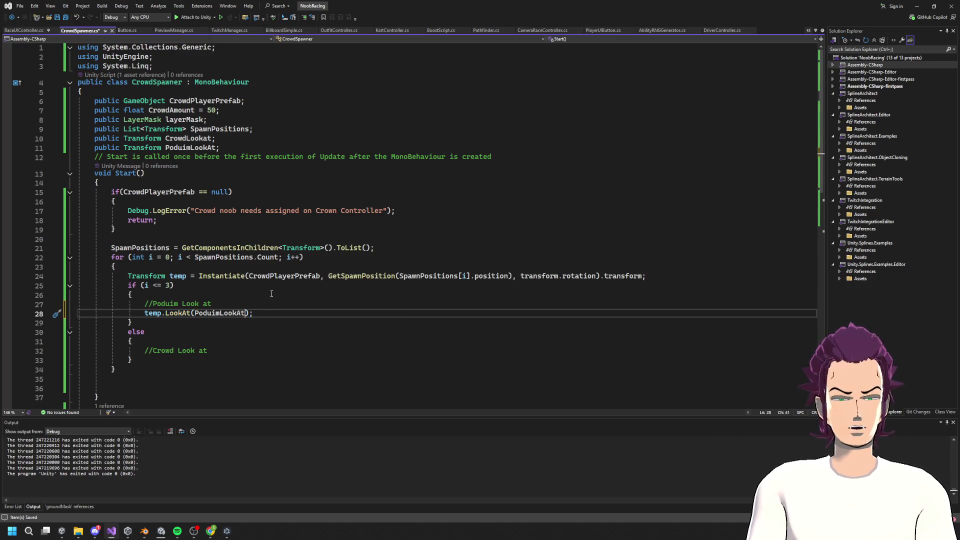
pyautogui.write(', ')
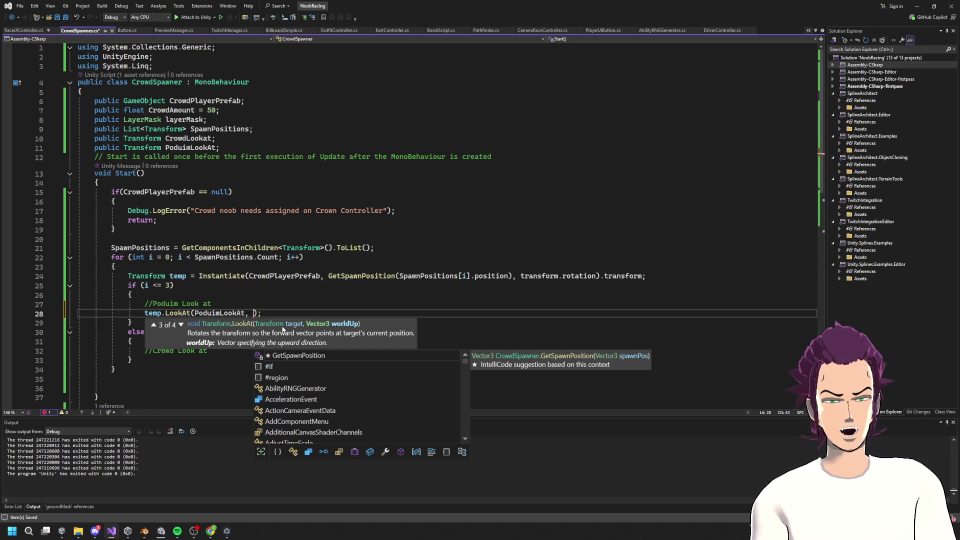
pyautogui.write('ve')
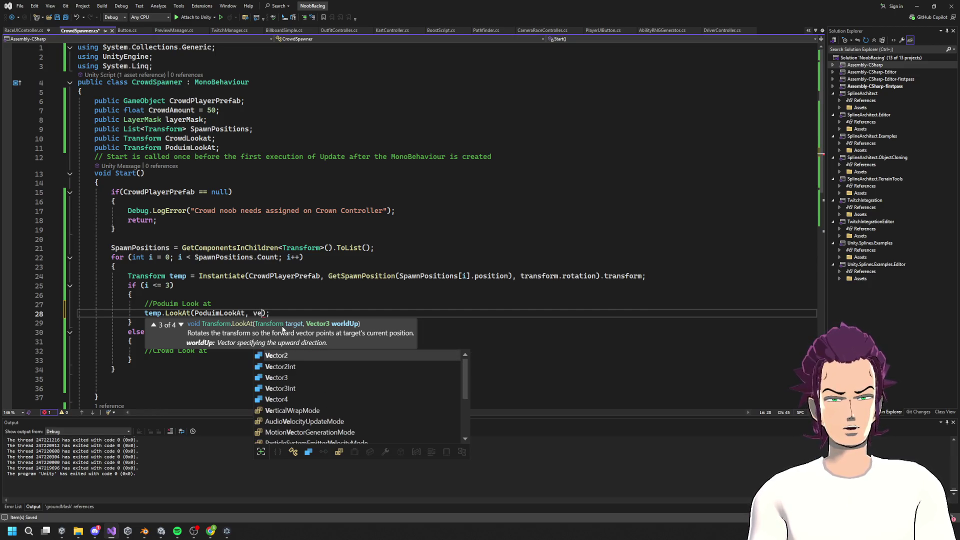
pyautogui.write('ctor3.up')
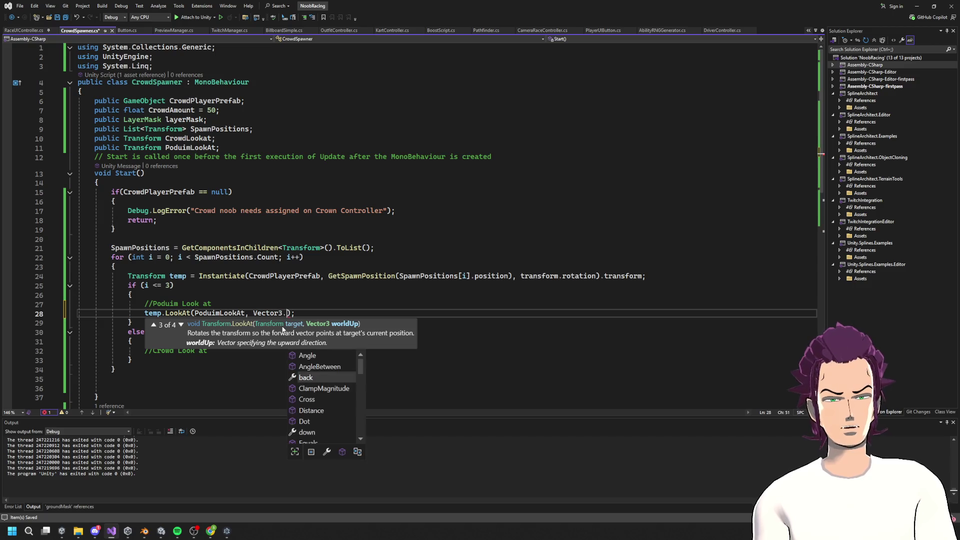
pyautogui.write(')')
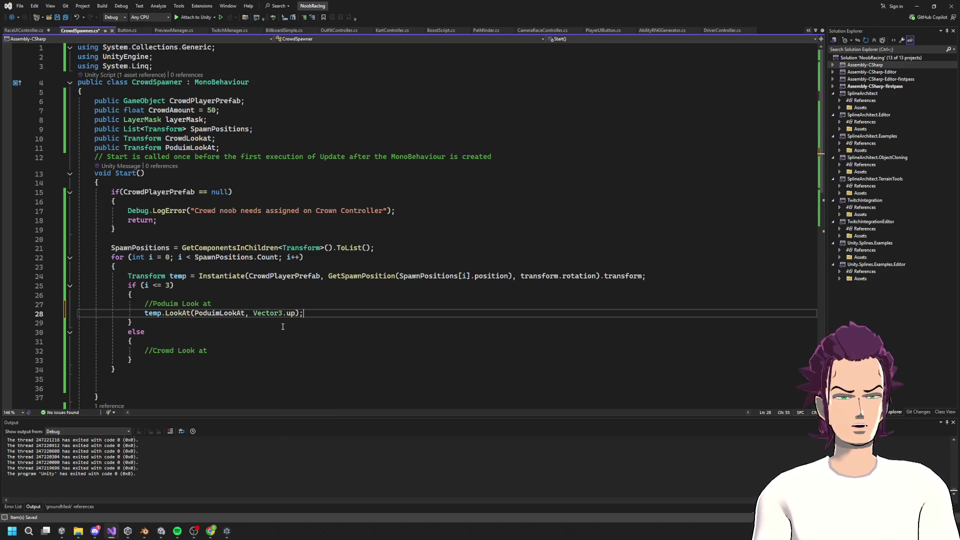
pyautogui.moveTo(253, 313)
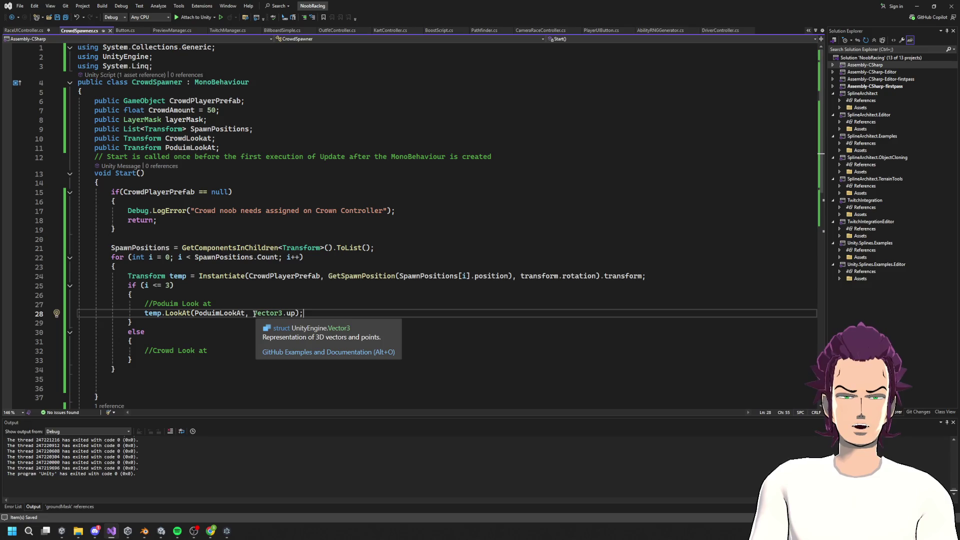
pyautogui.moveTo(296, 313); pyautogui.dragTo(253, 313)
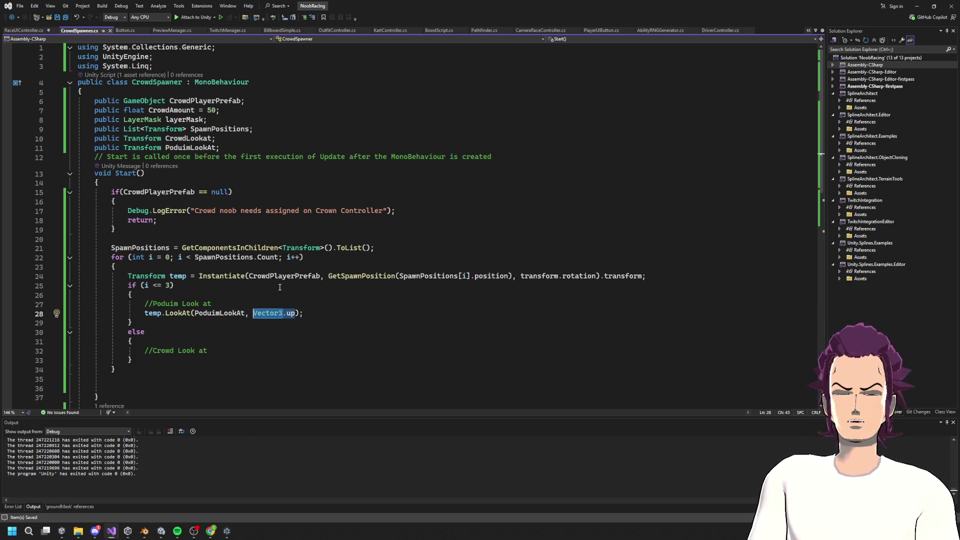
# Step: Add temp.LookAt(CrowdLookat, Vector3.up) in the else block, save, and return to Unity
pyautogui.click(224, 352)
pyautogui.press('Return')
pyautogui.doubleClick(188, 138)
pyautogui.hotkey('ctrl', 'c')
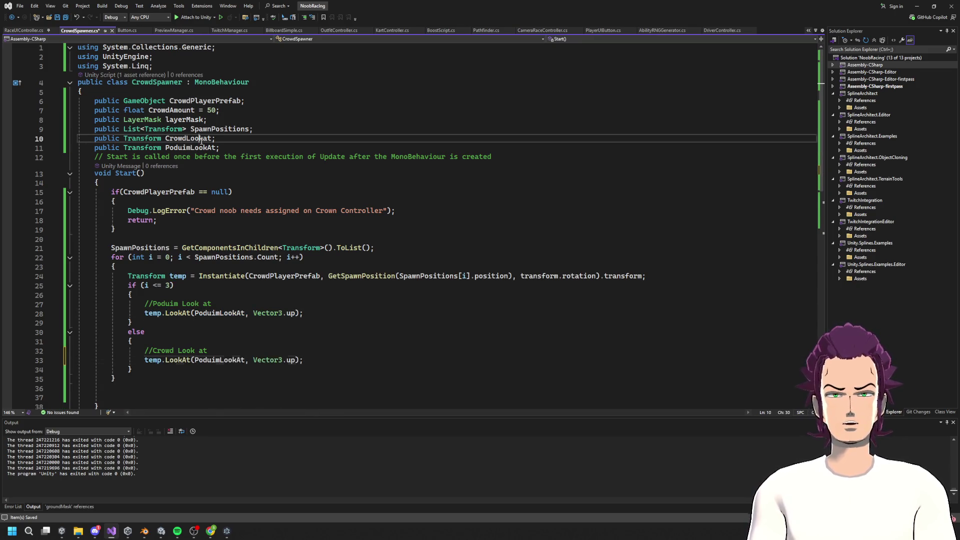
pyautogui.doubleClick(225, 360)
pyautogui.hotkey('ctrl', 'v')
pyautogui.hotkey('ctrl', 's')
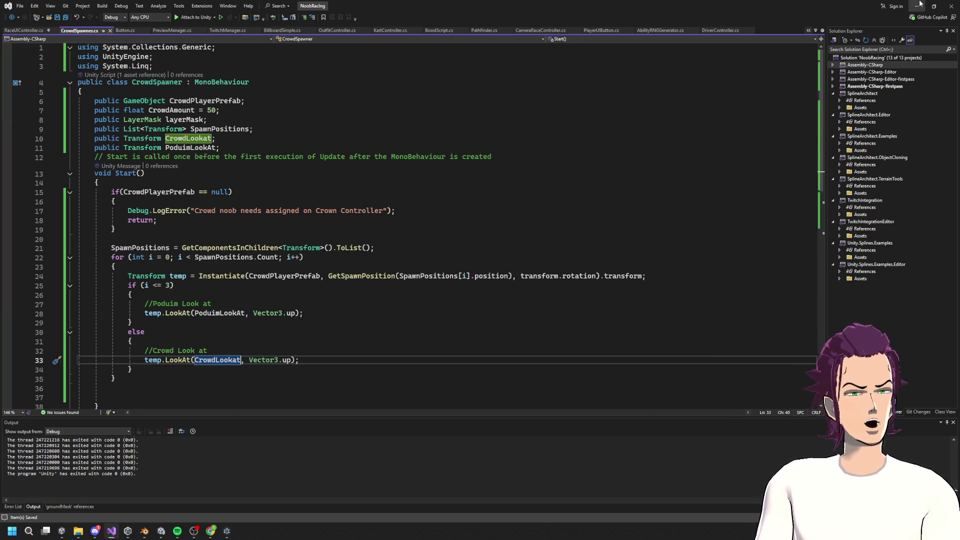
pyautogui.click(918, 5)
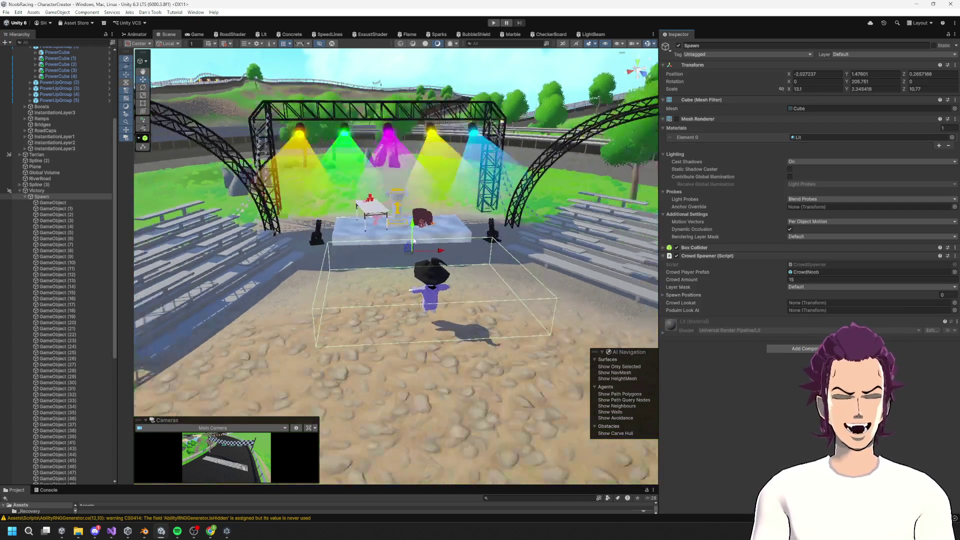
# Step: On Spawn's Crowd Spawner, set Crowd Lookat to Podium and Podium Look At to Spawn, then press Play
pyautogui.click(52, 202)
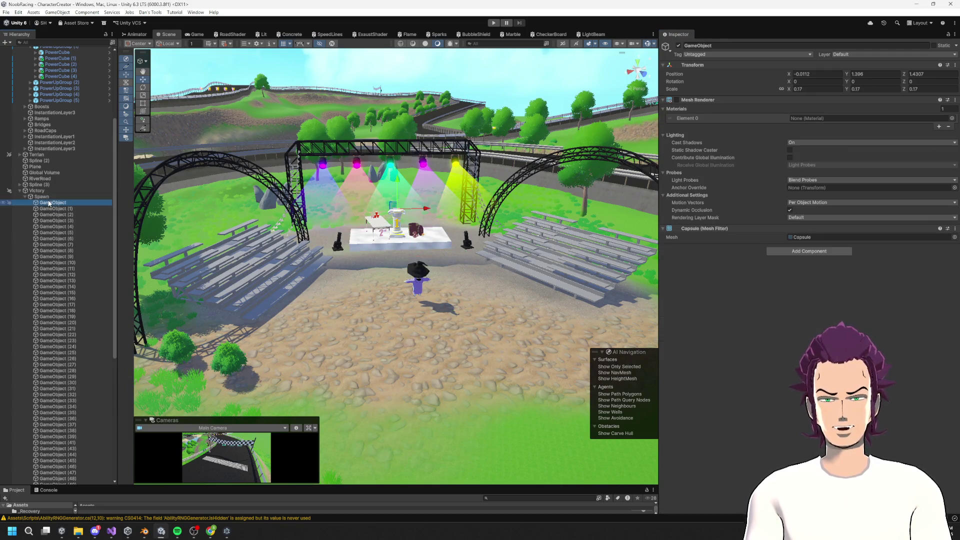
pyautogui.click(42, 196)
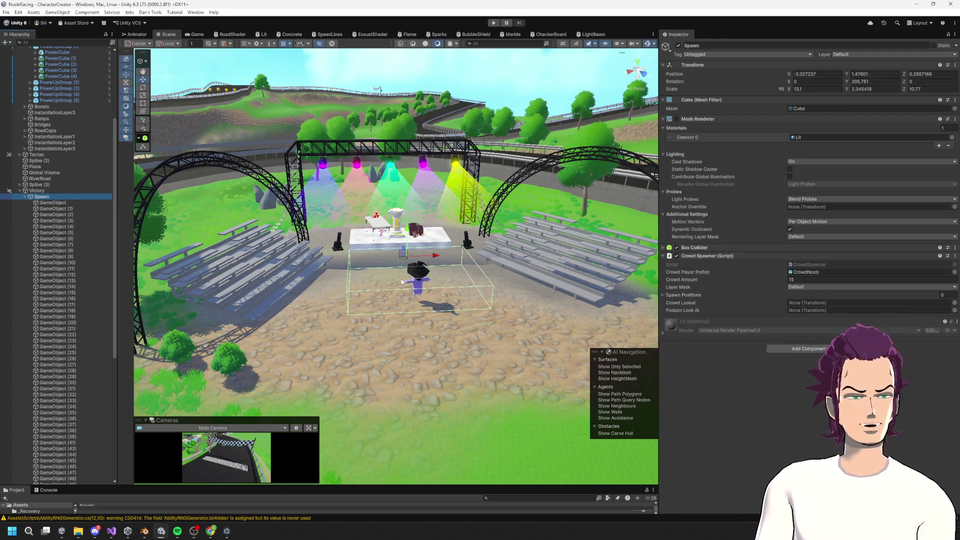
pyautogui.click(25, 197)
pyautogui.moveTo(44, 283); pyautogui.dragTo(850, 303)
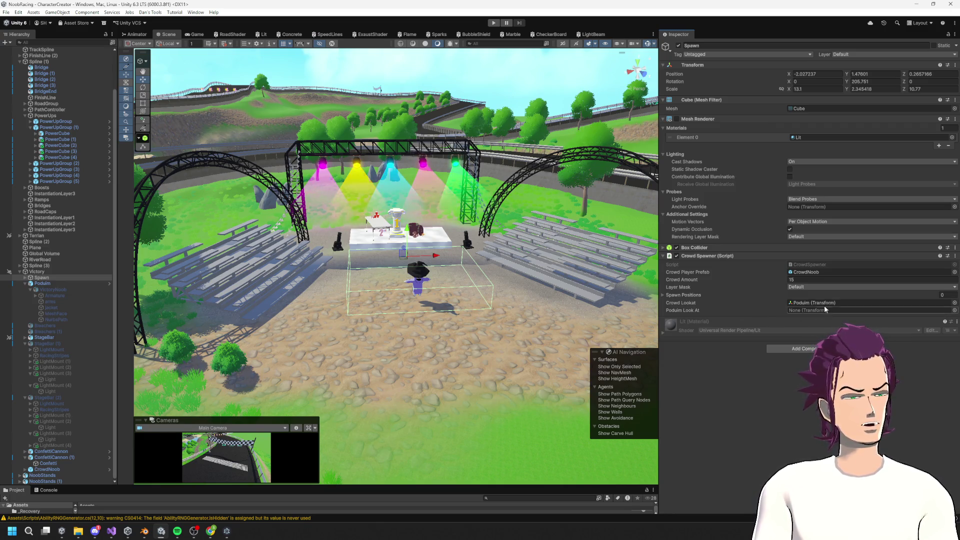
pyautogui.click(831, 302)
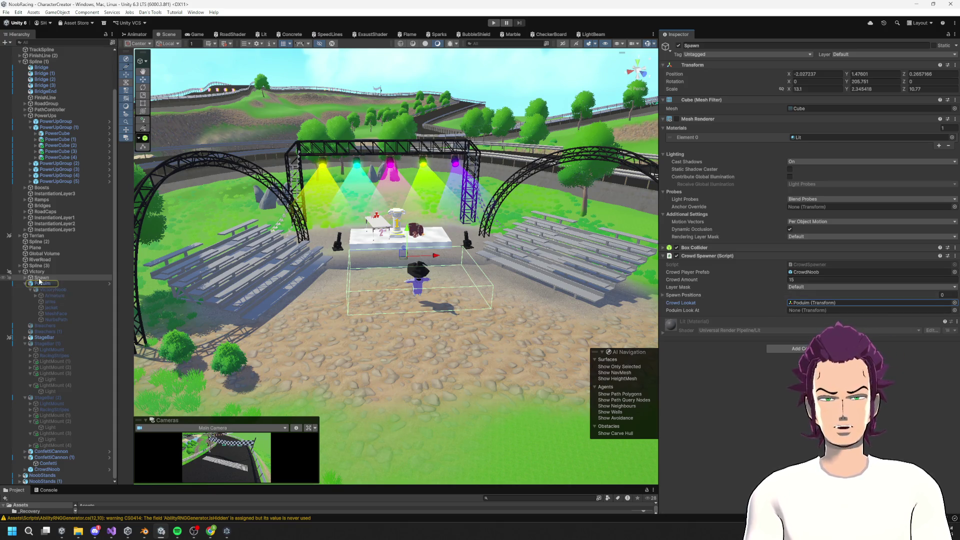
pyautogui.moveTo(42, 278); pyautogui.dragTo(850, 310)
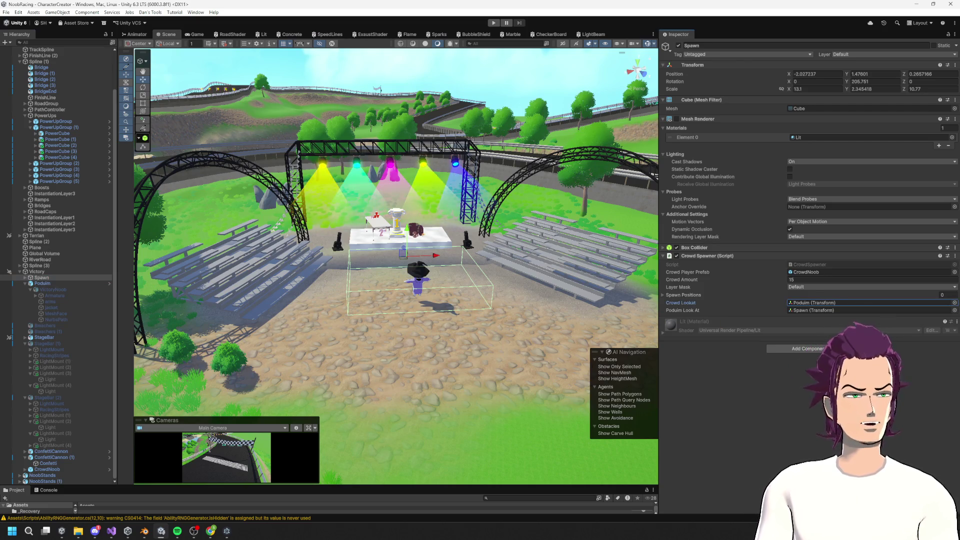
pyautogui.moveTo(400, 295); pyautogui.dragTo(505, 203)
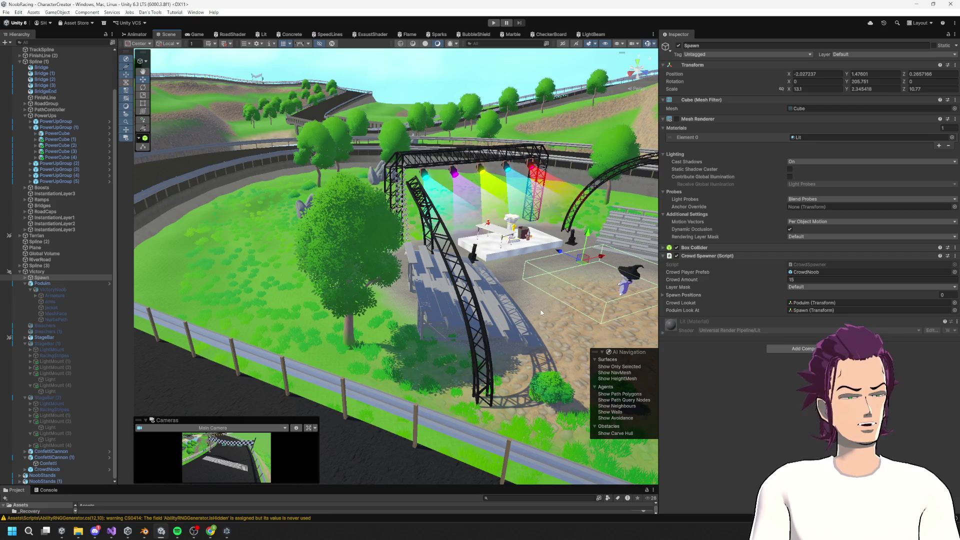
pyautogui.click(494, 23)
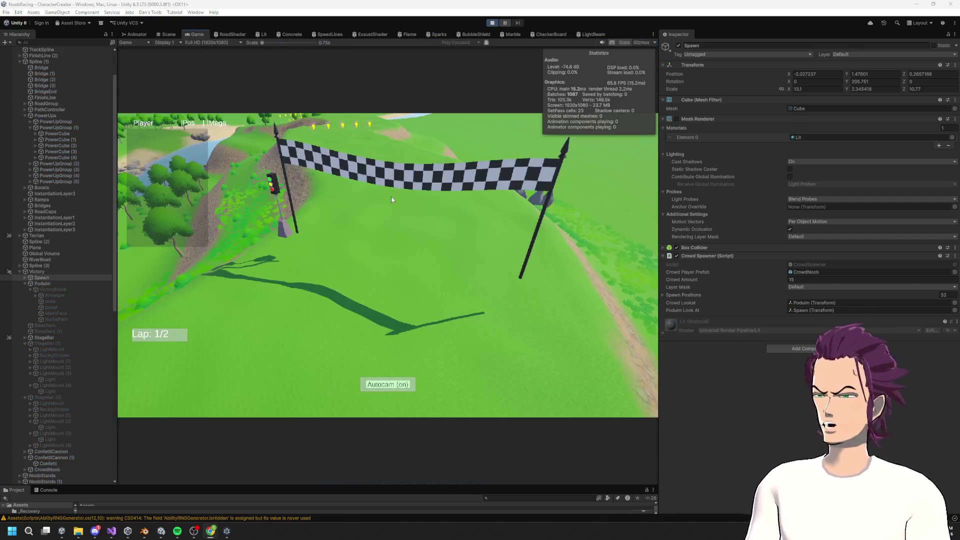
# Step: Orbit the Scene view around the witch-hat crowd and podium, then stop Play mode
pyautogui.click(164, 36)
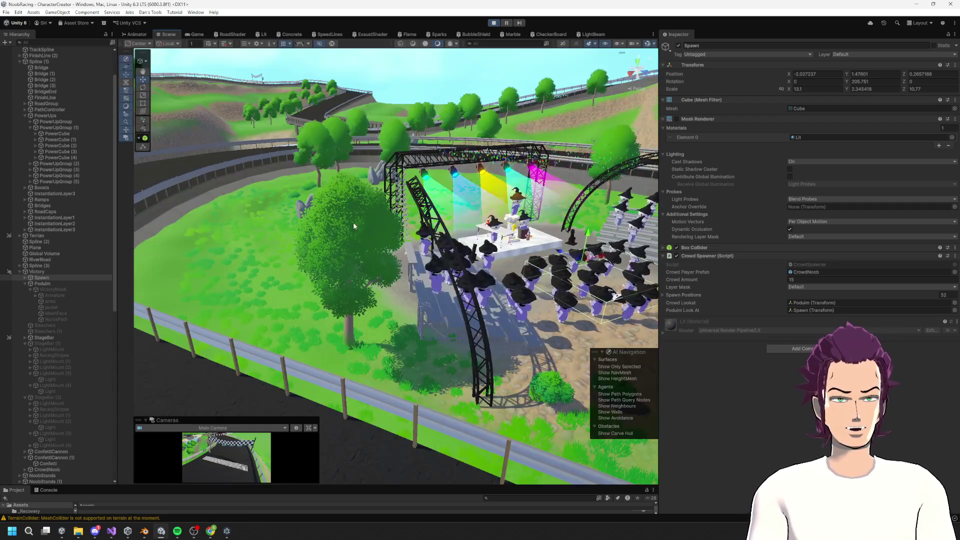
pyautogui.press('f')
pyautogui.moveTo(453, 245)
pyautogui.mouseDown()
pyautogui.moveTo(444, 250)
pyautogui.moveTo(461, 261)
pyautogui.moveTo(380, 267)
pyautogui.moveTo(440, 270)
pyautogui.moveTo(279, 271)
pyautogui.mouseUp()
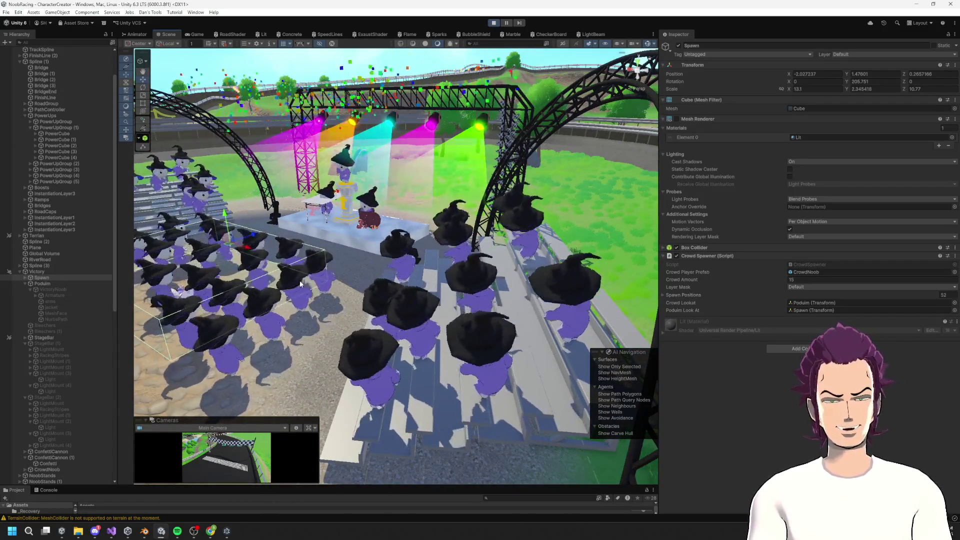
pyautogui.click(278, 271)
pyautogui.press('f')
pyautogui.moveTo(452, 247)
pyautogui.mouseDown()
pyautogui.moveTo(431, 224)
pyautogui.moveTo(419, 261)
pyautogui.moveTo(270, 256)
pyautogui.mouseUp()
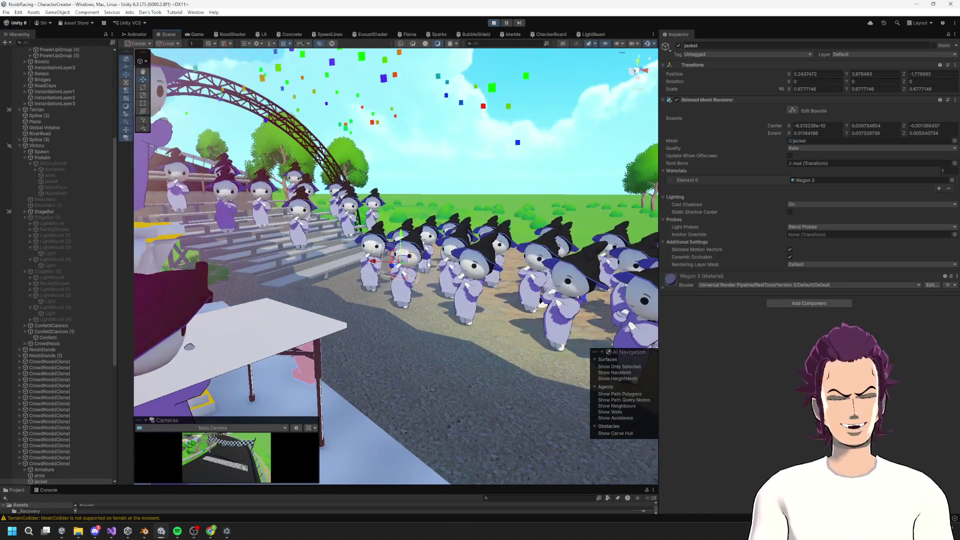
pyautogui.moveTo(428, 263)
pyautogui.mouseDown()
pyautogui.moveTo(362, 261)
pyautogui.moveTo(465, 258)
pyautogui.mouseUp()
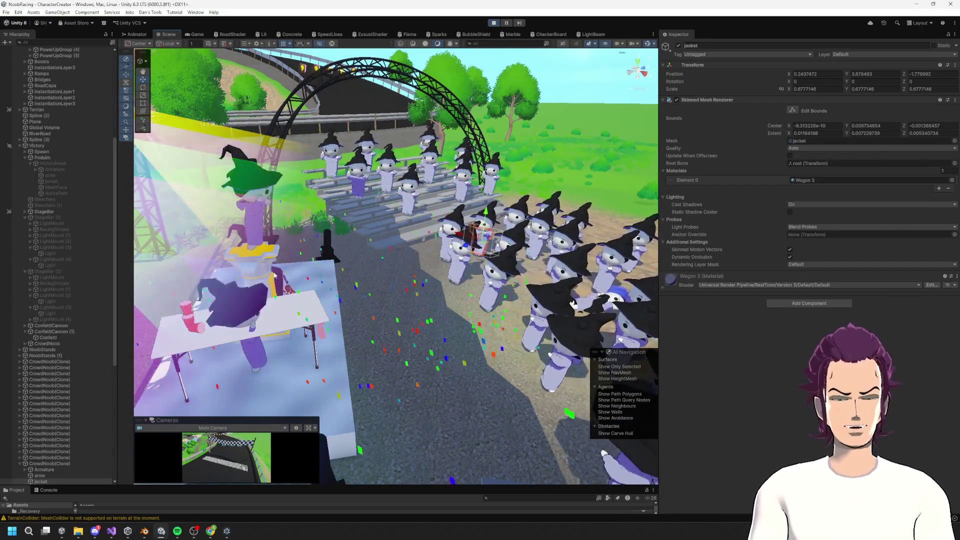
pyautogui.moveTo(459, 297)
pyautogui.mouseDown()
pyautogui.moveTo(532, 324)
pyautogui.moveTo(595, 306)
pyautogui.moveTo(602, 290)
pyautogui.mouseUp()
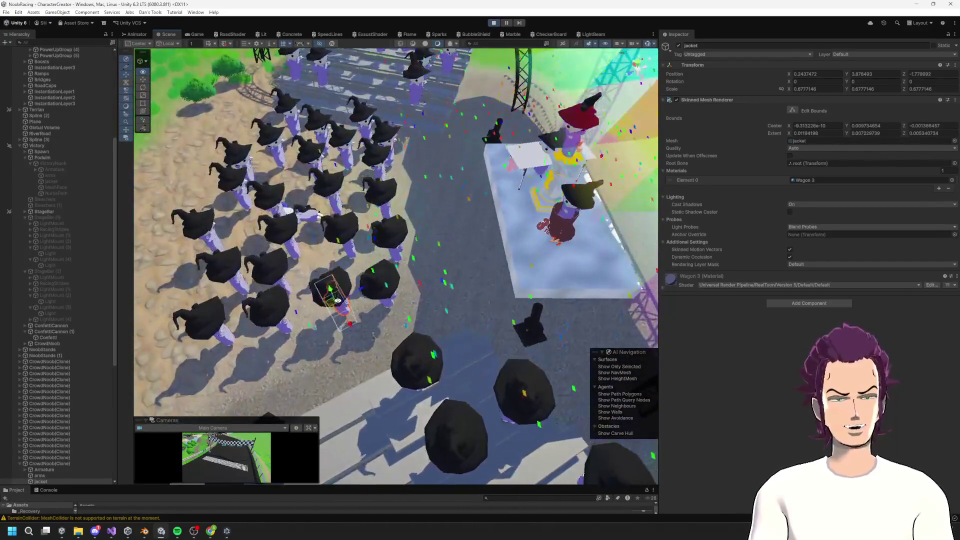
pyautogui.moveTo(341, 297)
pyautogui.mouseDown()
pyautogui.moveTo(293, 233)
pyautogui.moveTo(346, 287)
pyautogui.moveTo(343, 301)
pyautogui.moveTo(390, 278)
pyautogui.moveTo(336, 278)
pyautogui.moveTo(483, 276)
pyautogui.moveTo(335, 201)
pyautogui.mouseUp()
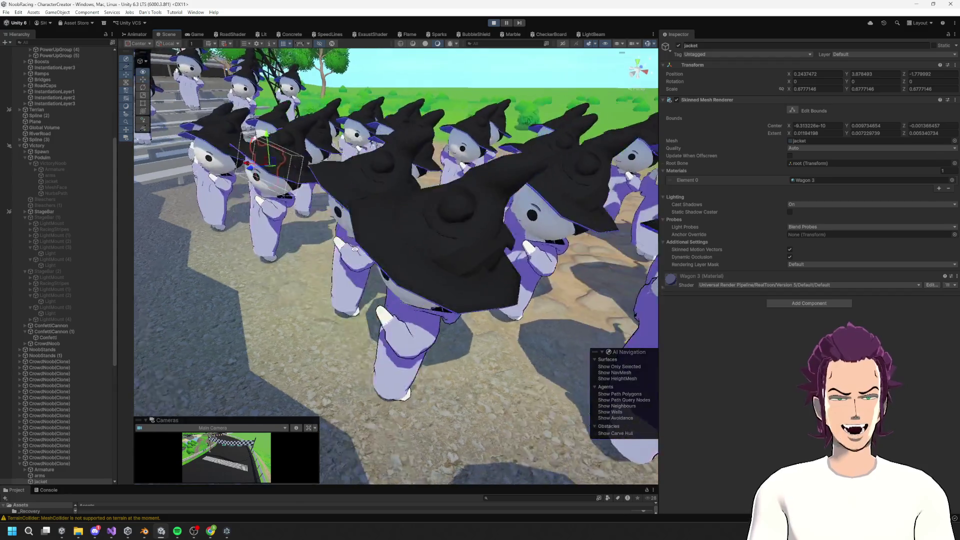
pyautogui.moveTo(414, 241)
pyautogui.mouseDown()
pyautogui.moveTo(312, 231)
pyautogui.moveTo(320, 257)
pyautogui.mouseUp()
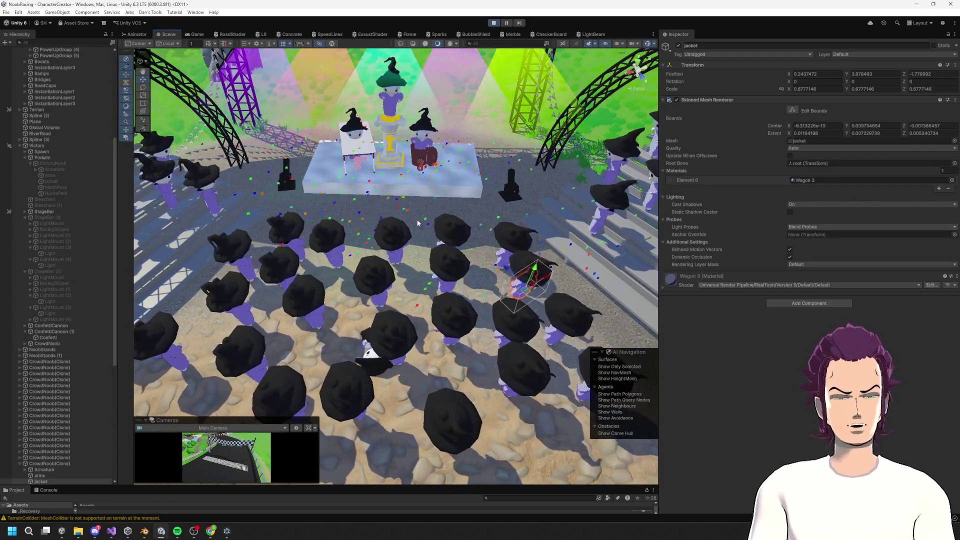
pyautogui.click(506, 150)
pyautogui.moveTo(506, 151)
pyautogui.mouseDown()
pyautogui.moveTo(364, 234)
pyautogui.moveTo(471, 144)
pyautogui.moveTo(210, 228)
pyautogui.moveTo(167, 289)
pyautogui.moveTo(377, 258)
pyautogui.mouseUp()
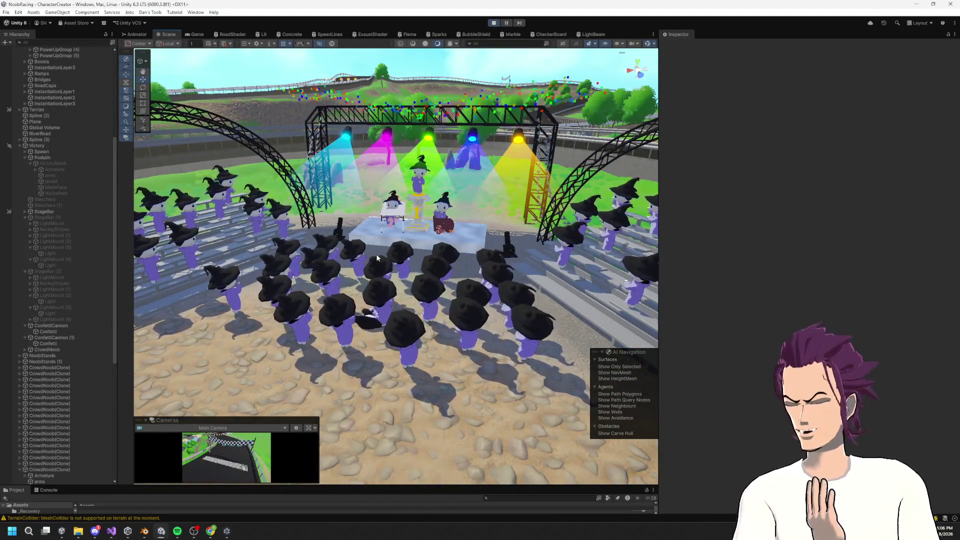
pyautogui.scroll(5, 365, 210)
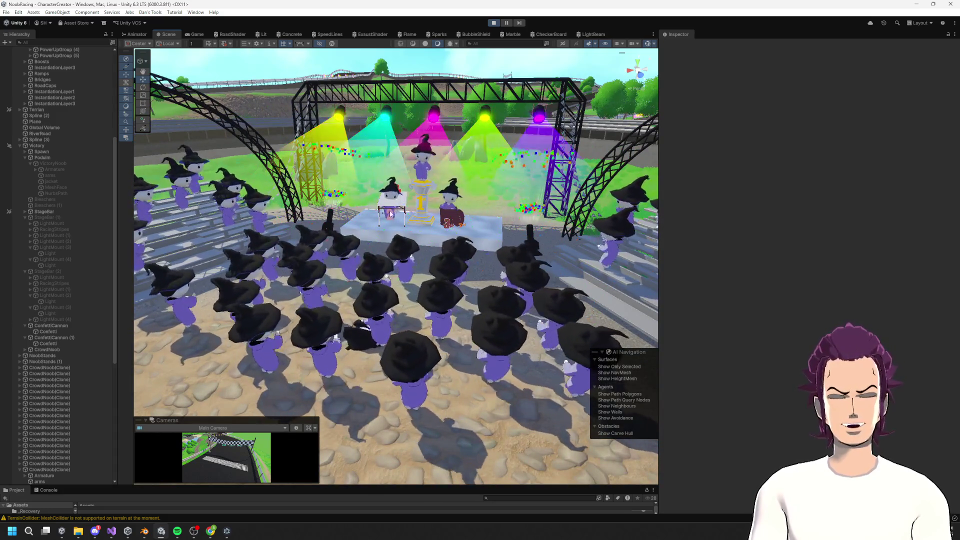
pyautogui.click(494, 22)
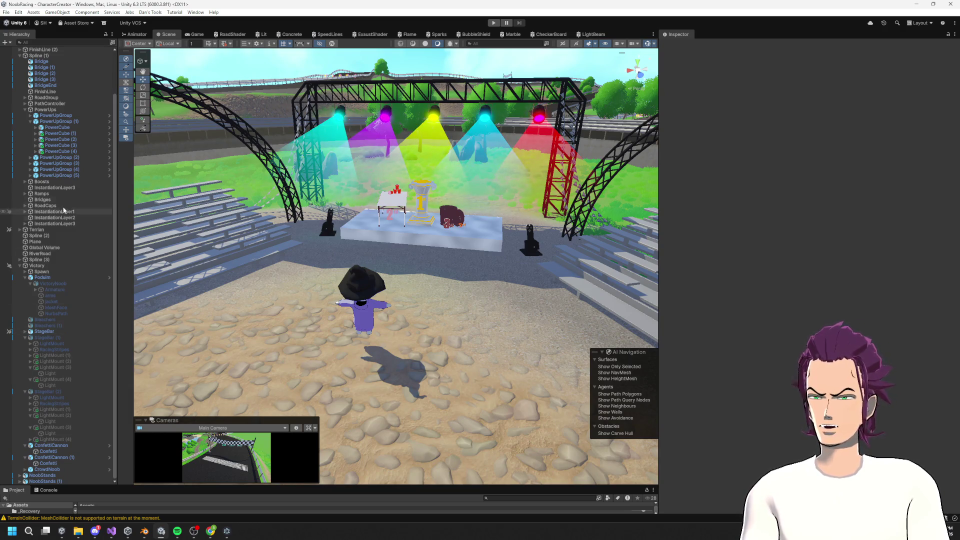
# Step: Expand Spawn and inspect its GameObject spawn points in the Scene view
pyautogui.scroll(3, 64, 214)
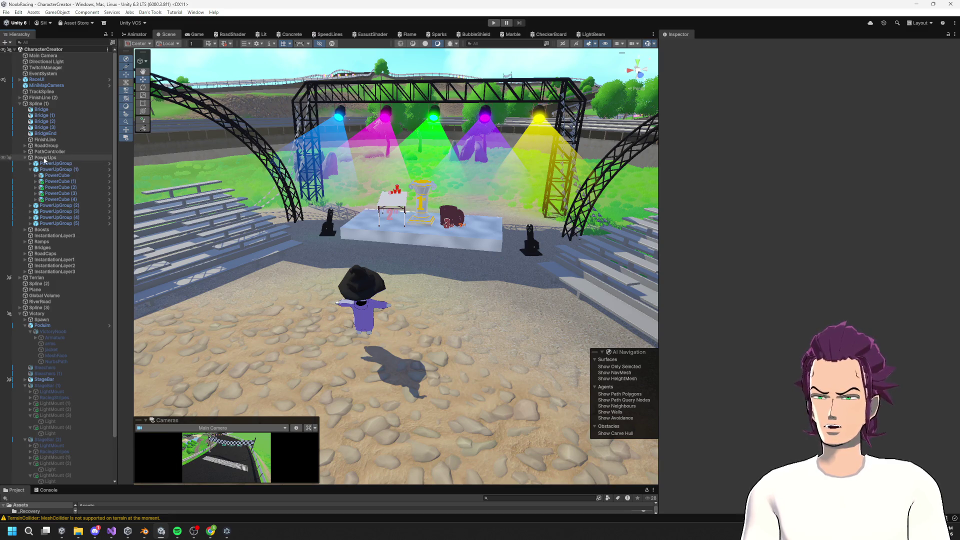
pyautogui.scroll(-3, 64, 332)
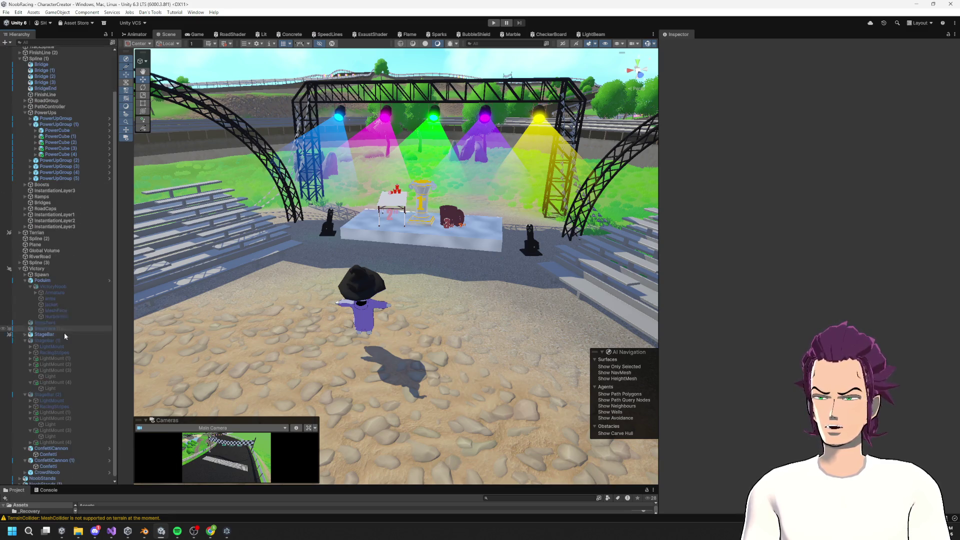
pyautogui.click(25, 272)
pyautogui.click(47, 277)
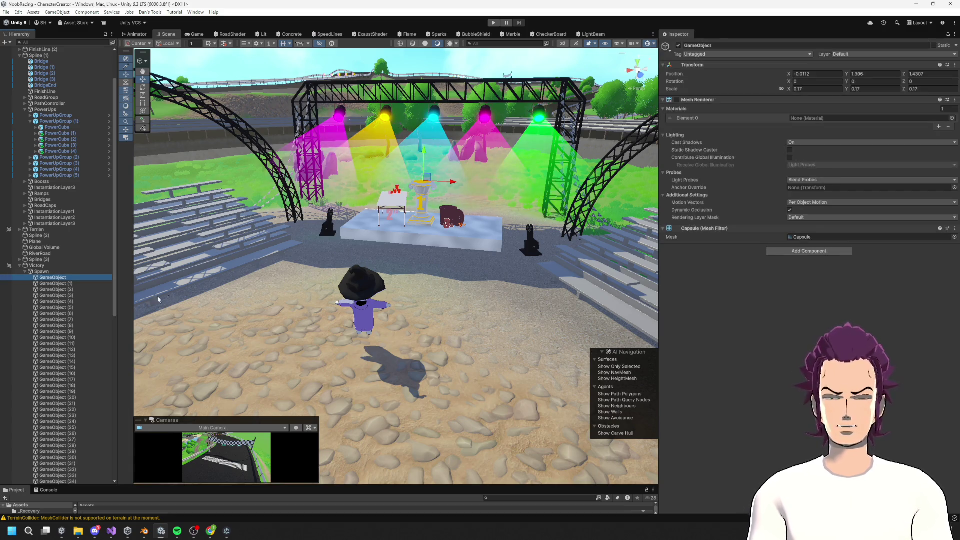
pyautogui.click(82, 290)
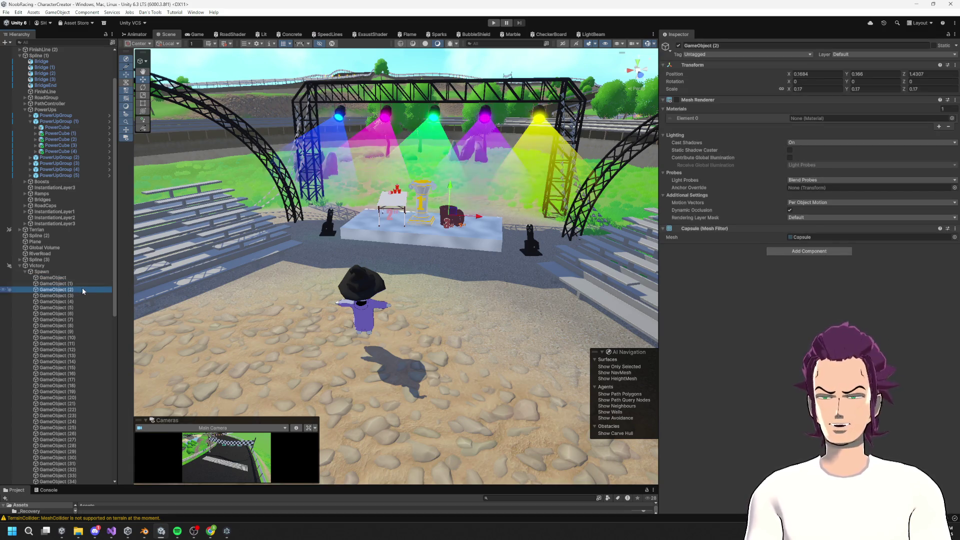
pyautogui.click(82, 286)
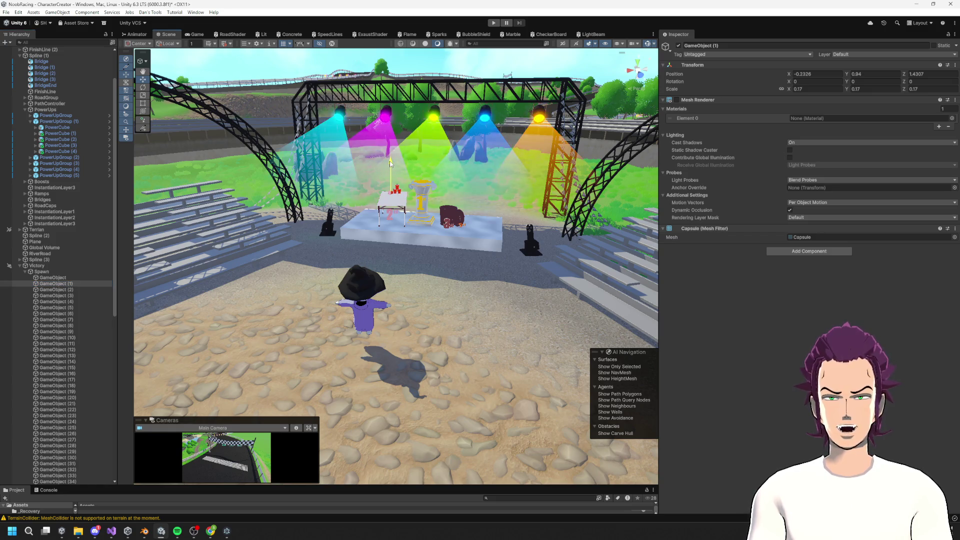
pyautogui.moveTo(412, 144); pyautogui.dragTo(507, 210)
# Step: Inspect the Podium, its Armature and the VictoryNoob, then start Play mode with Ctrl+P
pyautogui.click(330, 252)
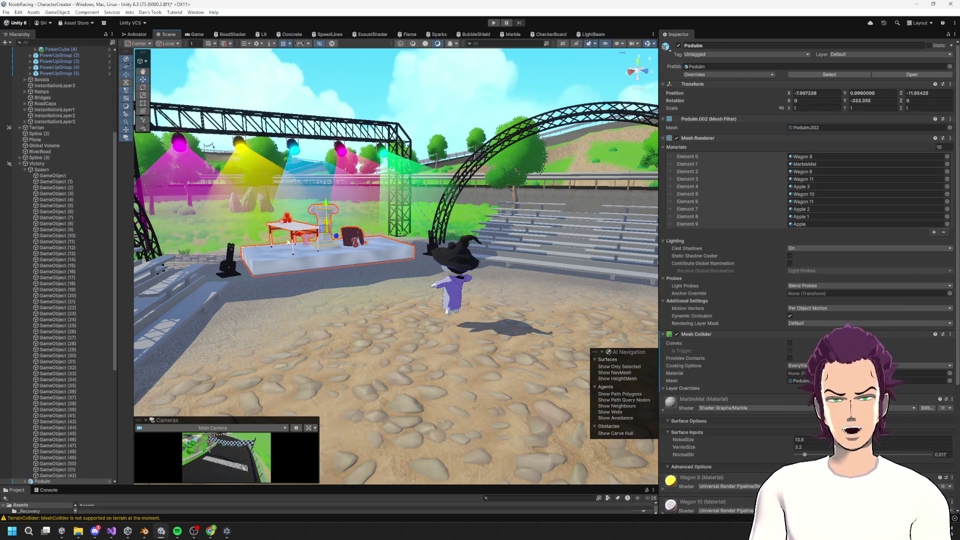
pyautogui.scroll(-5, 60, 284)
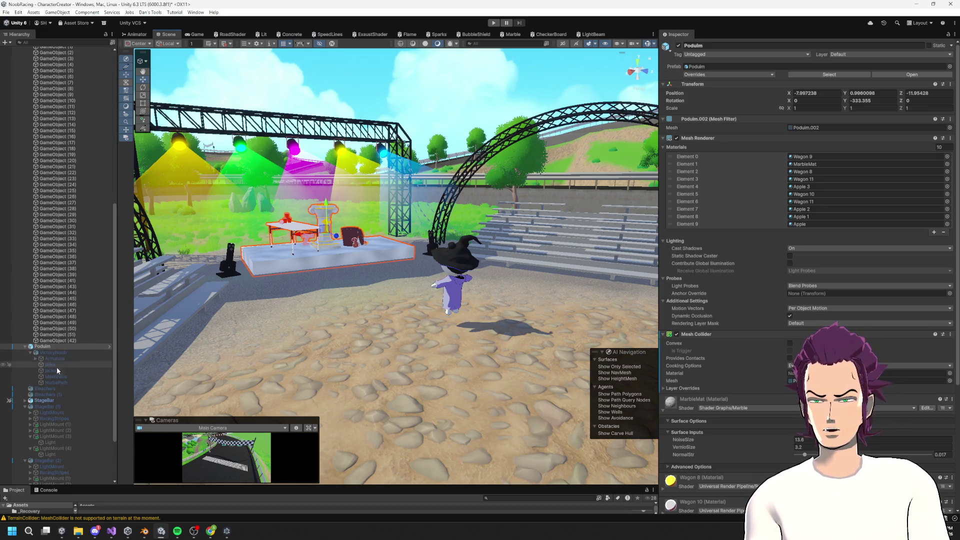
pyautogui.click(31, 358)
pyautogui.click(30, 353)
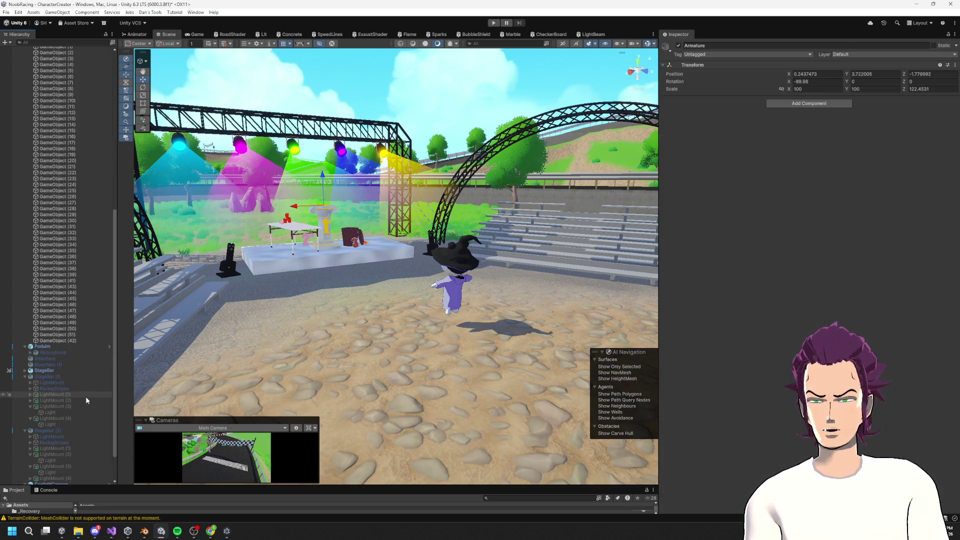
pyautogui.scroll(-3, 86, 397)
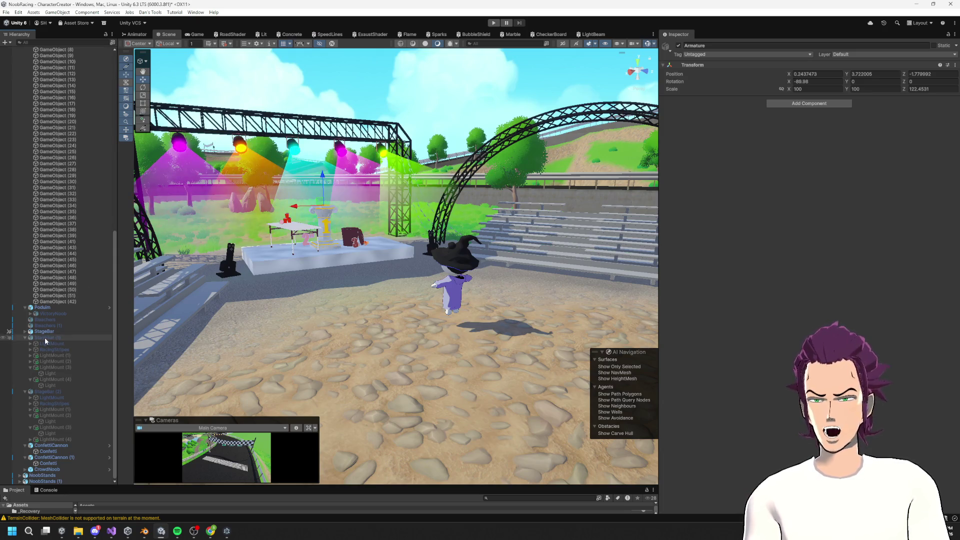
pyautogui.click(55, 314)
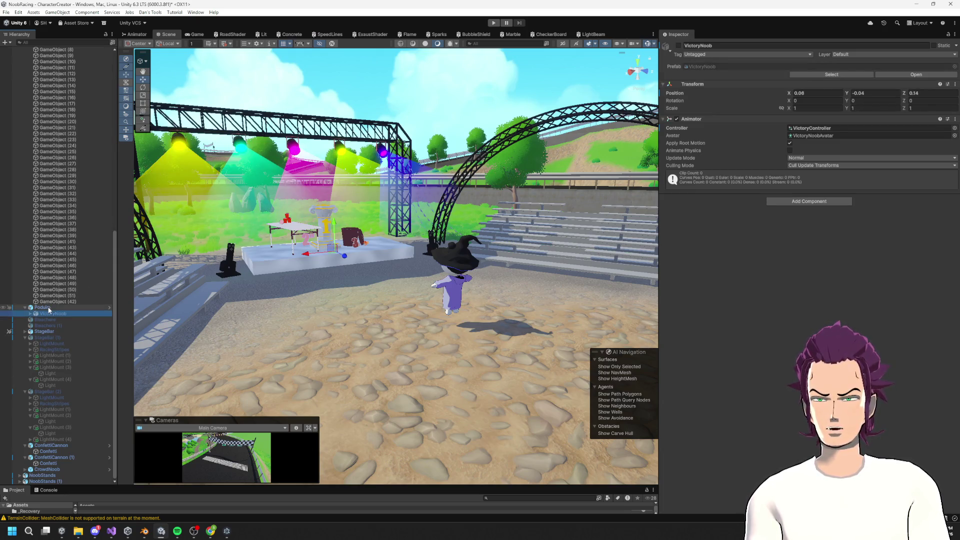
pyautogui.click(50, 307)
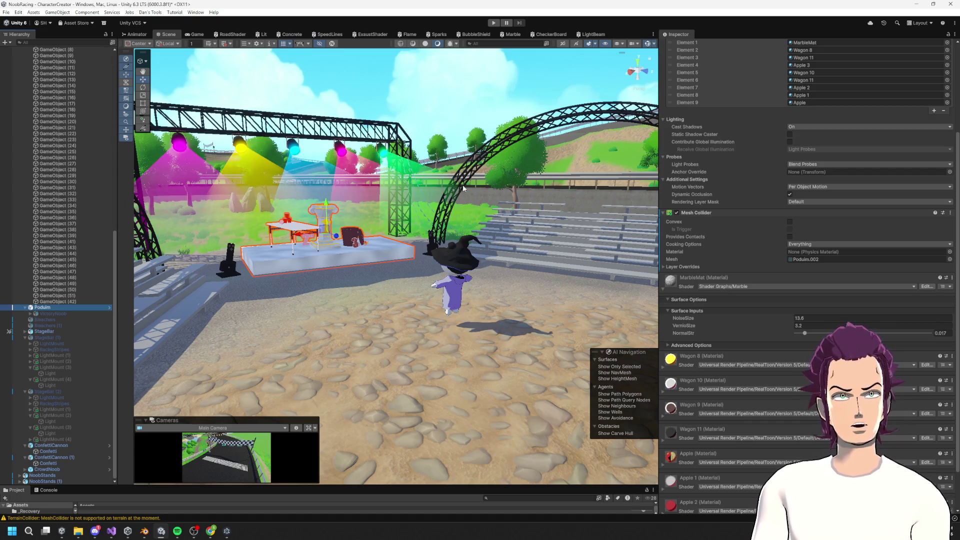
pyautogui.press('w')
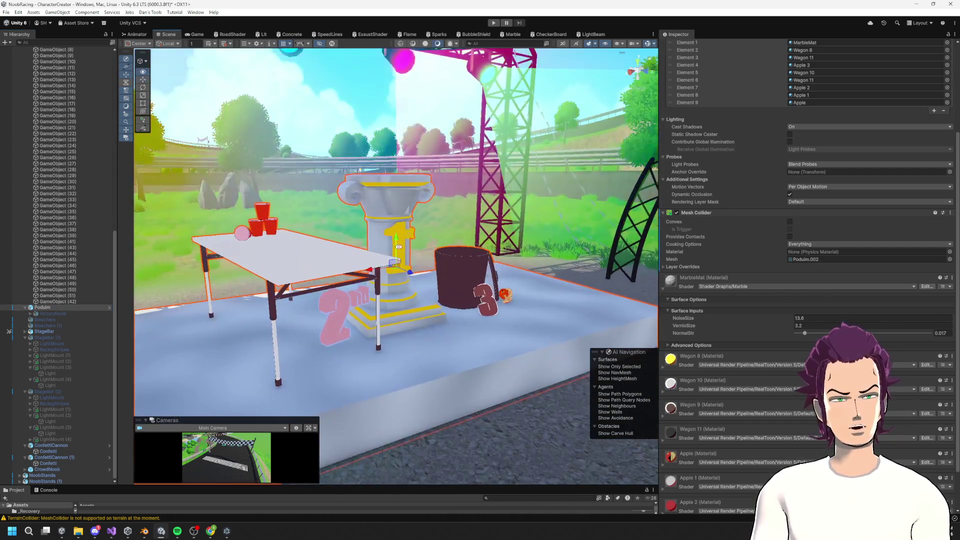
pyautogui.press('w')
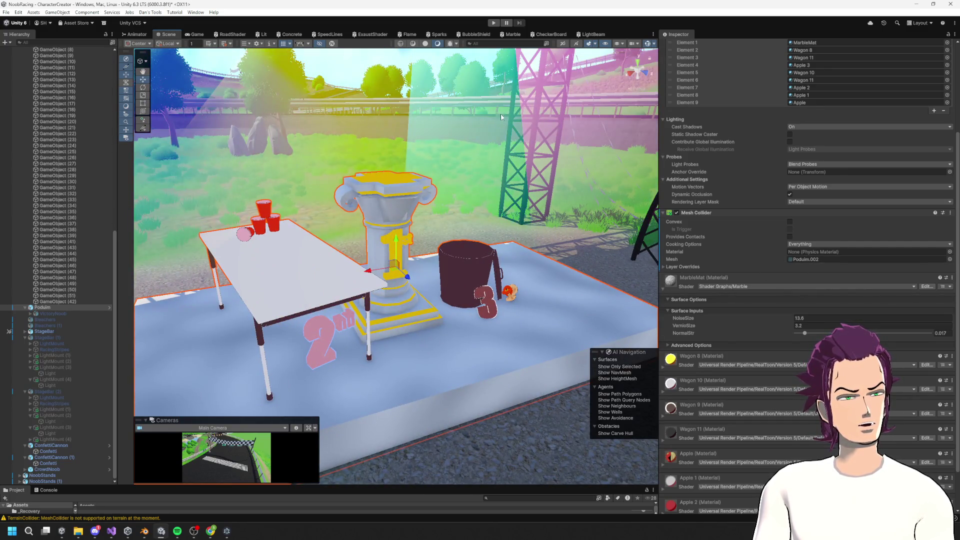
pyautogui.hotkey('ctrl', 'p')
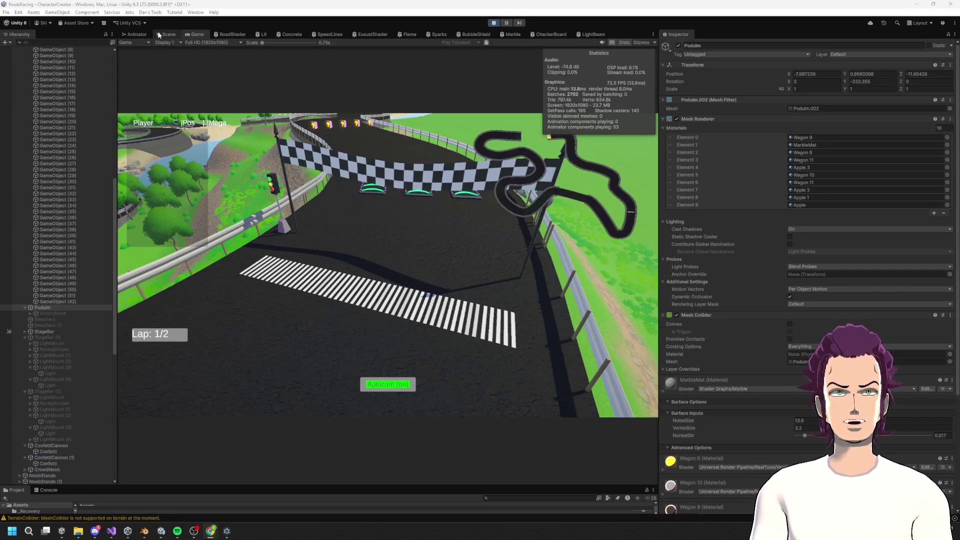
# Step: Watch the cheering crowd and confetti from several angles in the Scene view, then stop Play mode
pyautogui.click(160, 35)
pyautogui.moveTo(307, 244)
pyautogui.mouseDown()
pyautogui.moveTo(456, 259)
pyautogui.moveTo(322, 244)
pyautogui.moveTo(354, 265)
pyautogui.moveTo(194, 248)
pyautogui.moveTo(453, 202)
pyautogui.moveTo(439, 83)
pyautogui.moveTo(393, 127)
pyautogui.moveTo(469, 223)
pyautogui.moveTo(421, 267)
pyautogui.moveTo(443, 286)
pyautogui.moveTo(413, 181)
pyautogui.mouseUp()
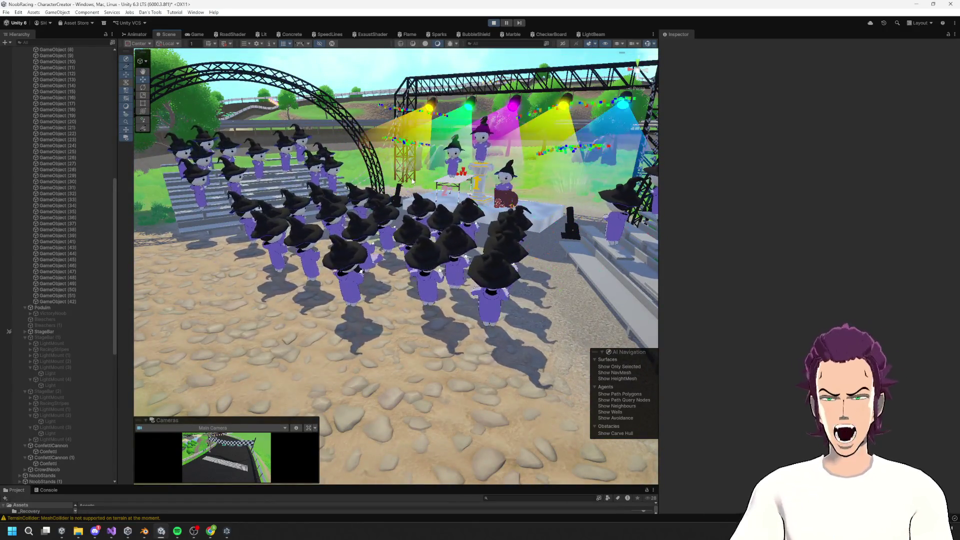
pyautogui.moveTo(440, 195)
pyautogui.mouseDown()
pyautogui.moveTo(479, 215)
pyautogui.moveTo(336, 201)
pyautogui.mouseUp()
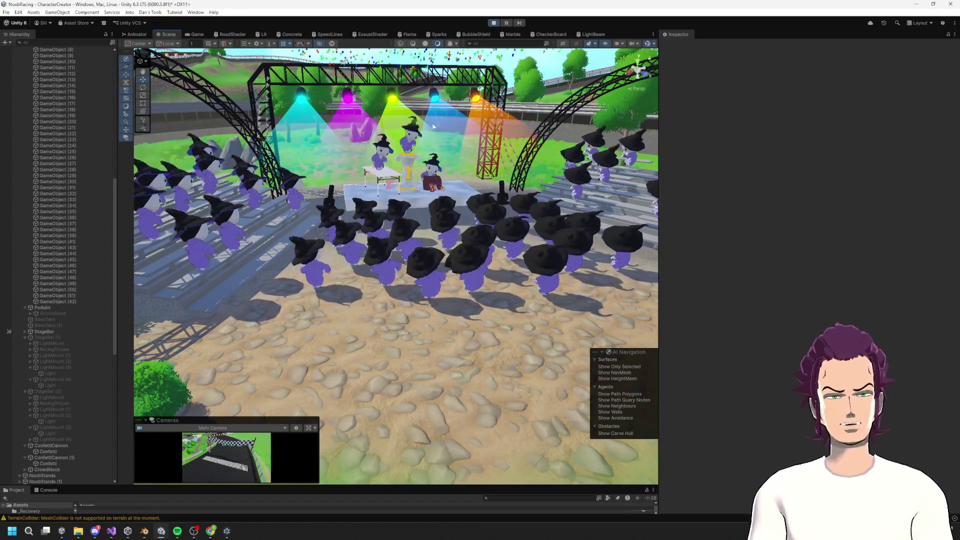
pyautogui.press('super')
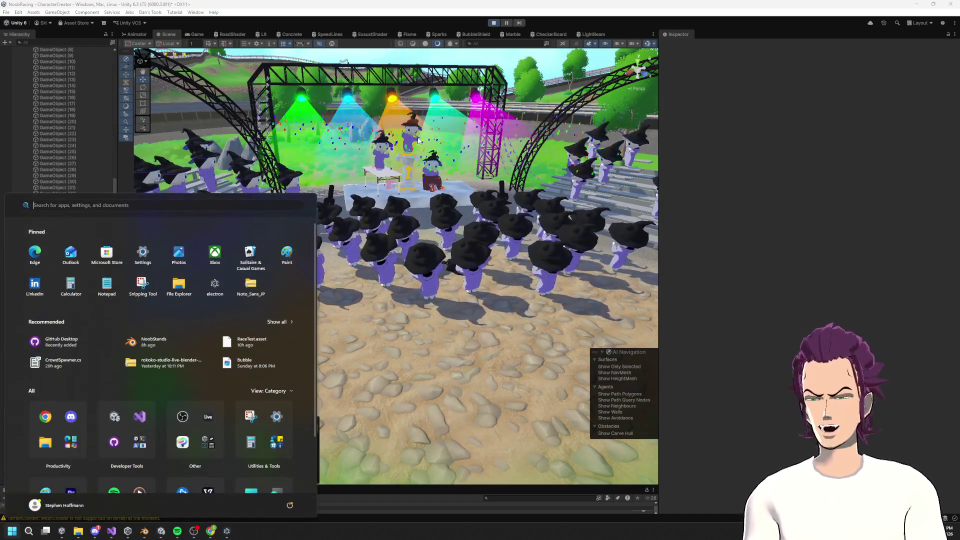
pyautogui.write('ca')
pyautogui.press('BackSpace')
pyautogui.press('BackSpace')
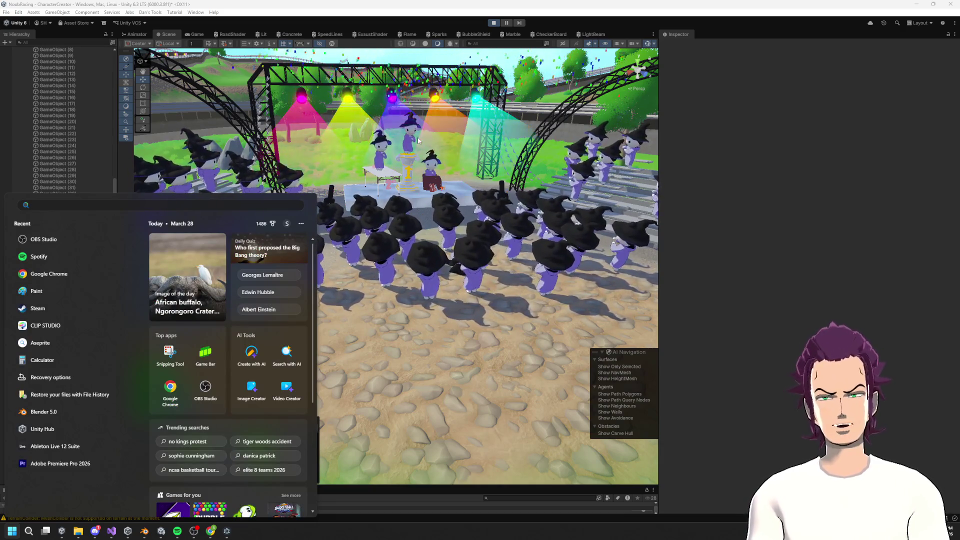
pyautogui.click(403, 159)
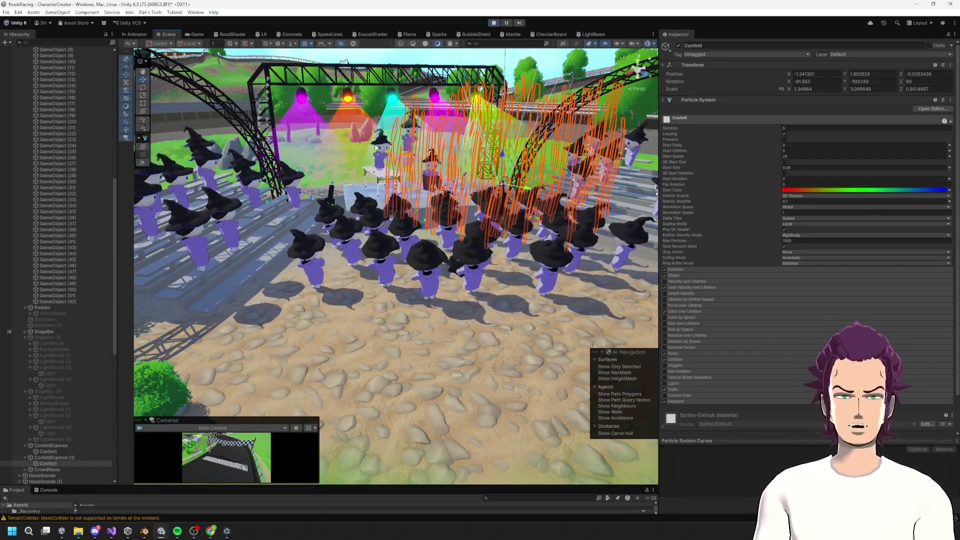
pyautogui.click(433, 127)
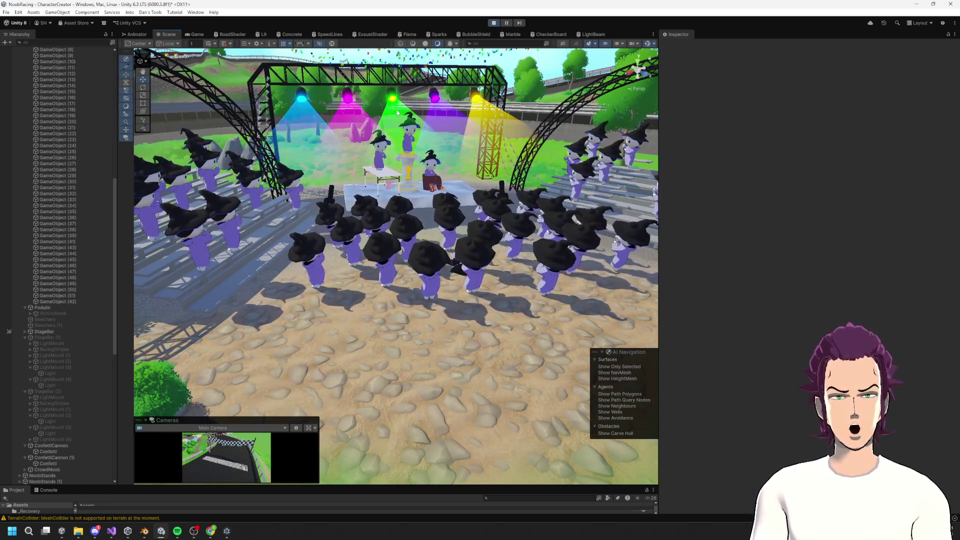
pyautogui.scroll(-3, 359, 120)
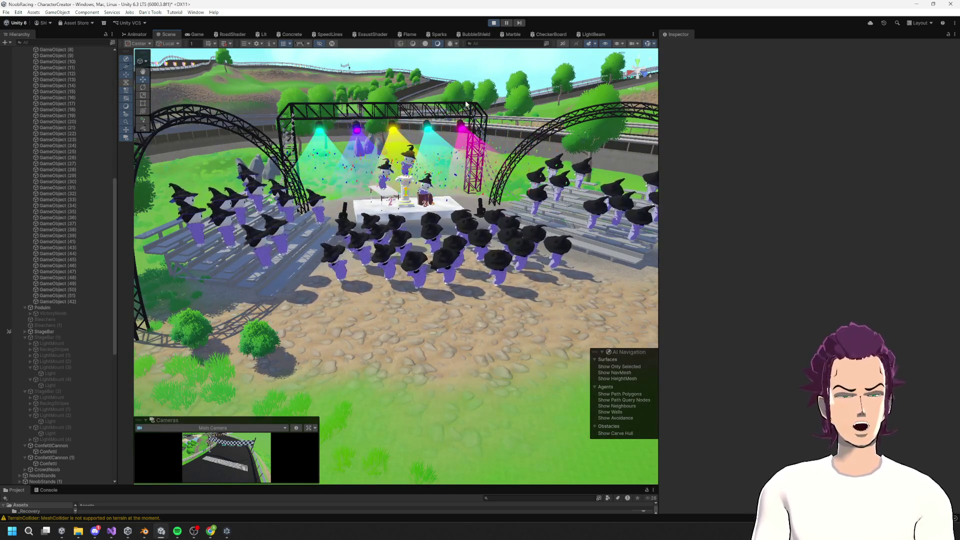
pyautogui.scroll(2, 398, 168)
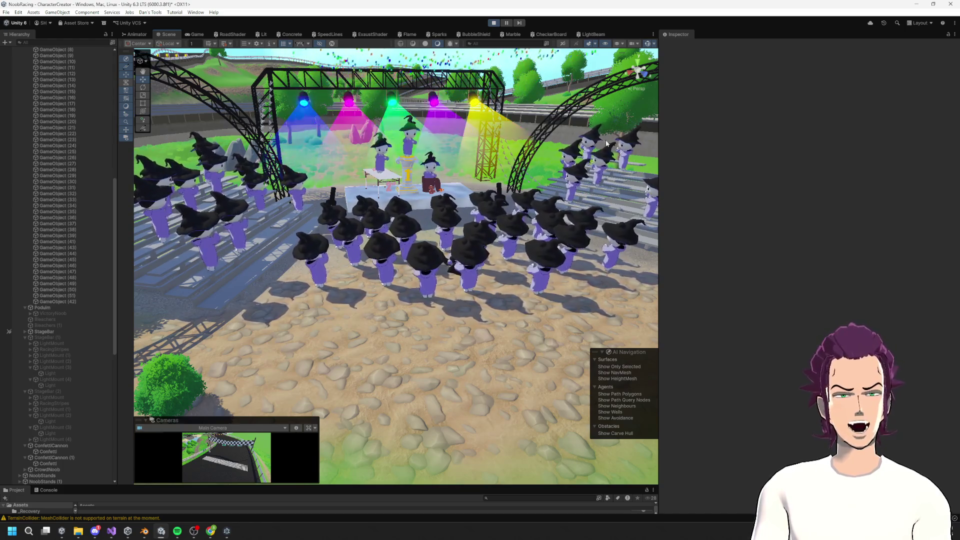
pyautogui.moveTo(319, 235)
pyautogui.mouseDown()
pyautogui.moveTo(346, 249)
pyautogui.moveTo(474, 195)
pyautogui.moveTo(400, 283)
pyautogui.moveTo(360, 260)
pyautogui.mouseUp()
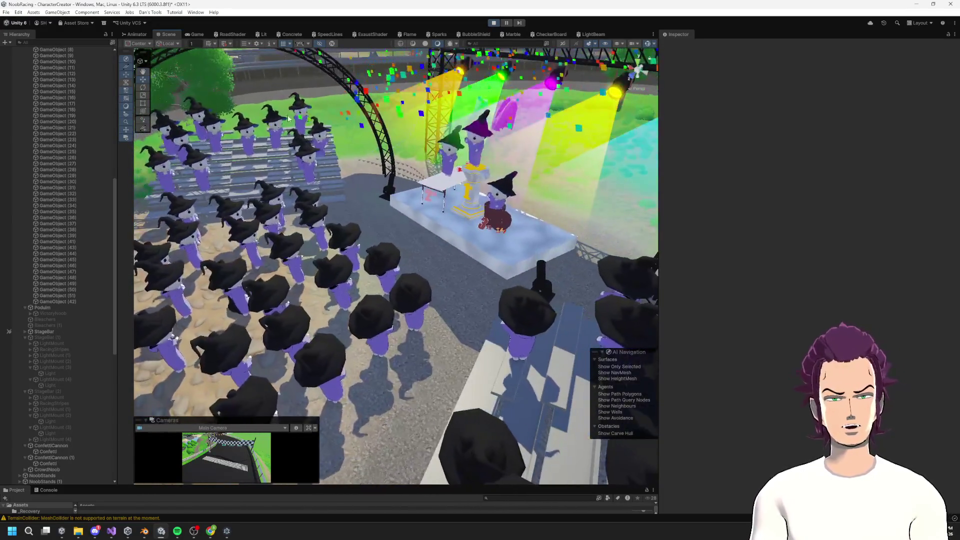
pyautogui.moveTo(238, 188)
pyautogui.mouseDown()
pyautogui.moveTo(369, 158)
pyautogui.moveTo(344, 160)
pyautogui.moveTo(332, 145)
pyautogui.moveTo(328, 244)
pyautogui.moveTo(346, 220)
pyautogui.moveTo(308, 220)
pyautogui.mouseUp()
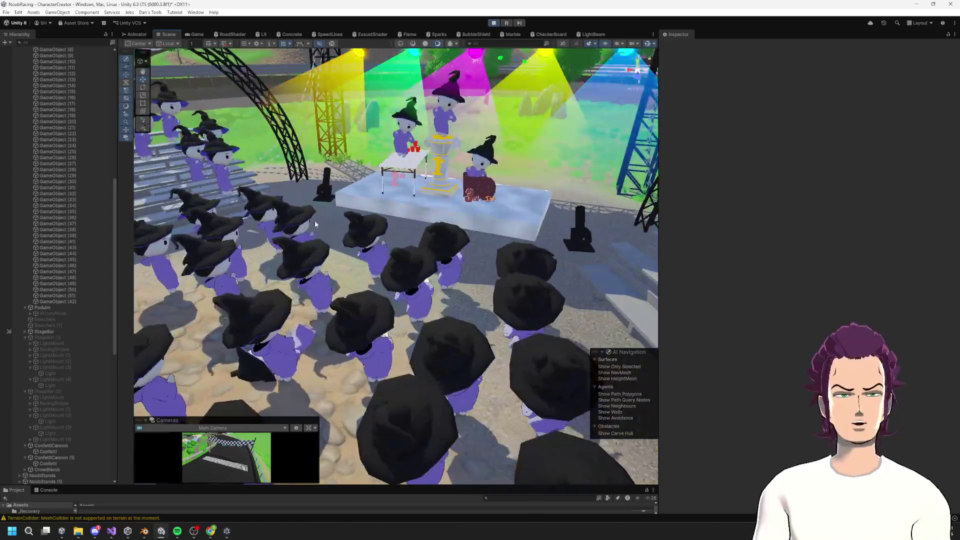
pyautogui.scroll(-5, 308, 220)
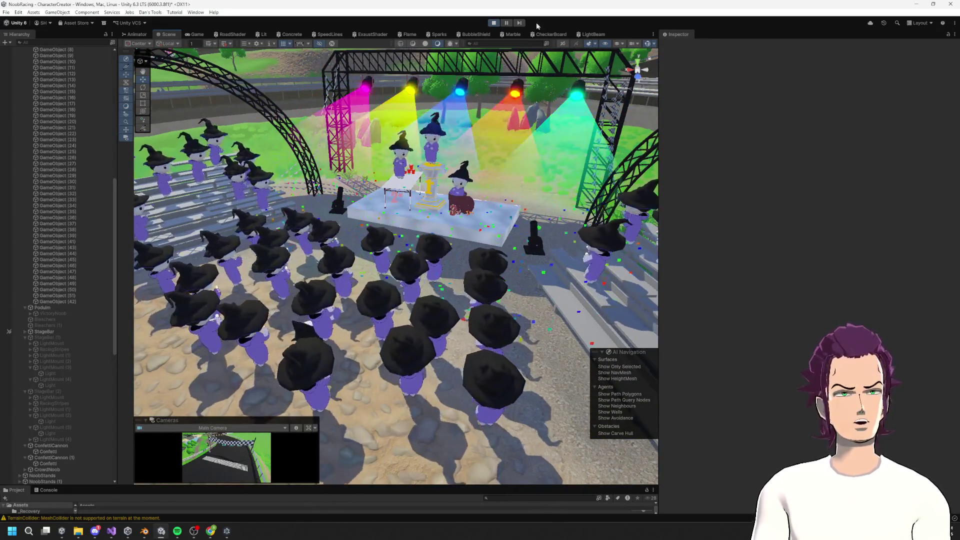
pyautogui.click(493, 22)
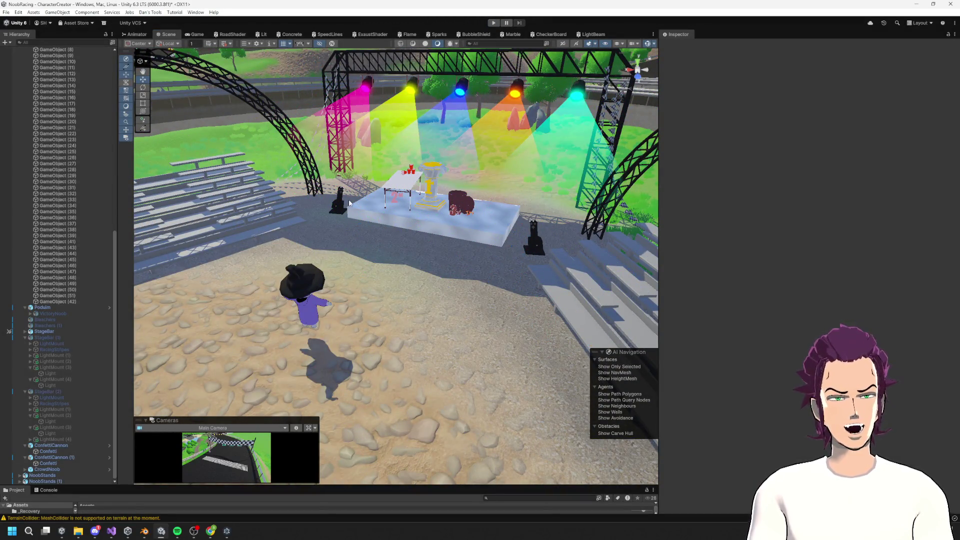
# Step: Review the CrowdSpawner.cs code in Visual Studio
pyautogui.hotkey('alt', 'Tab')
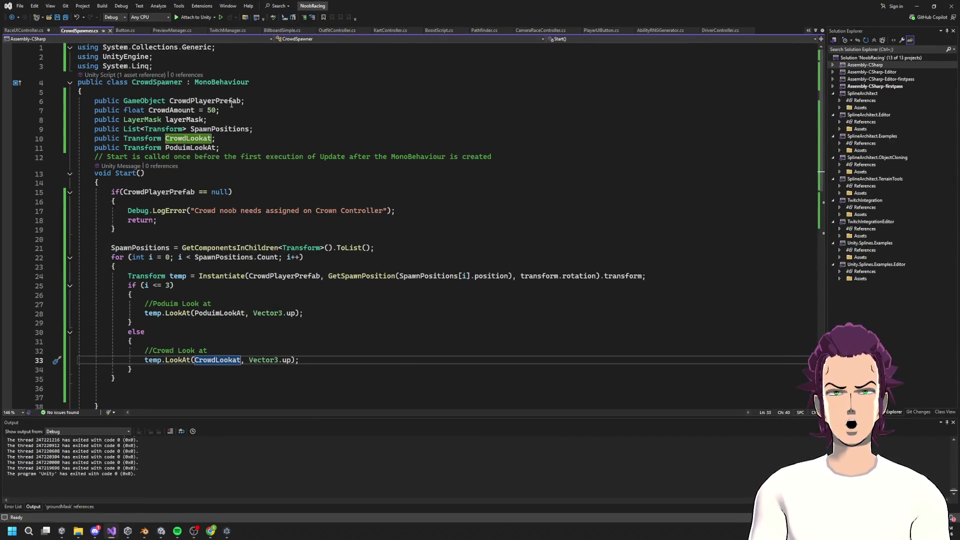
pyautogui.scroll(-8, 248, 273)
pyautogui.click(135, 183)
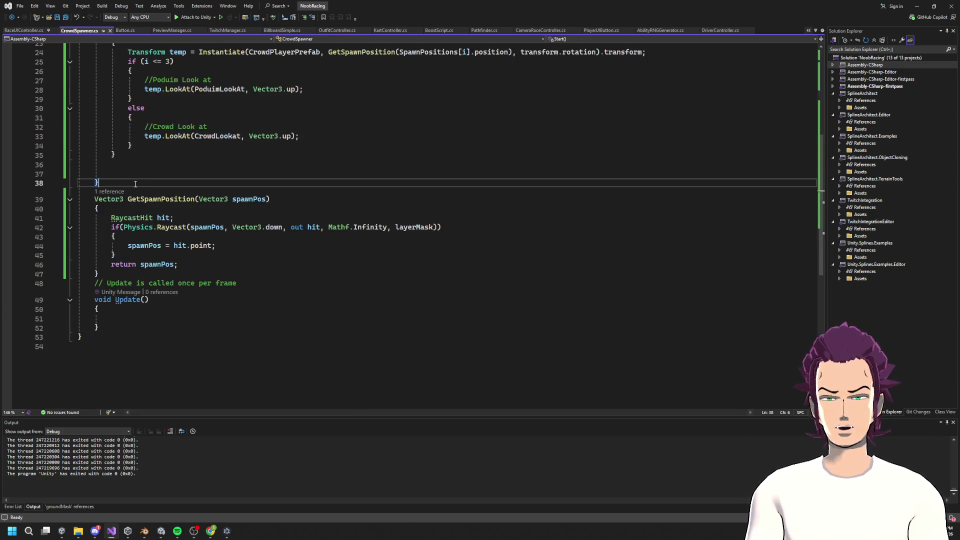
# Step: Review OutfitController.cs public fields on lines 7–15, then select CrowdNoob in Unity
pyautogui.click(330, 31)
pyautogui.scroll(-8, 313, 139)
pyautogui.scroll(20, 313, 138)
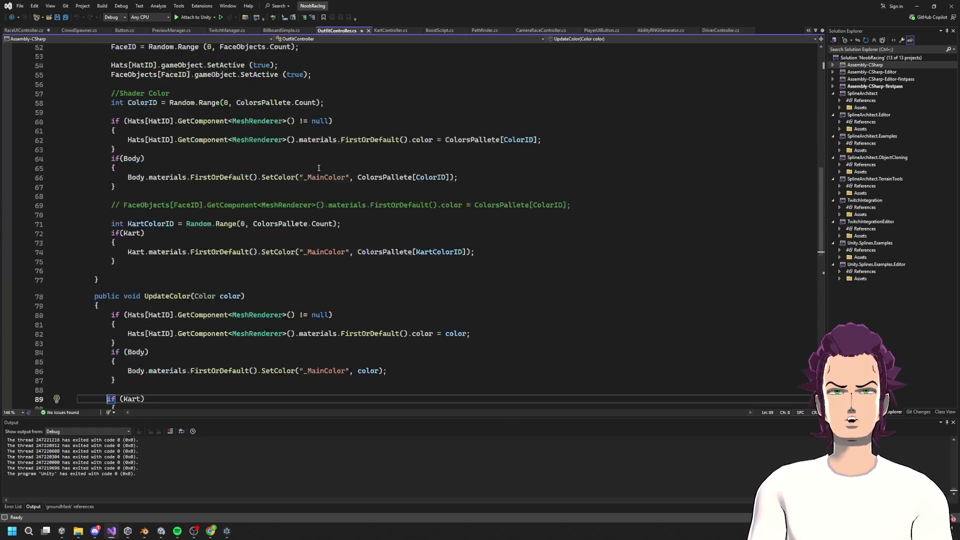
pyautogui.scroll(6, 313, 138)
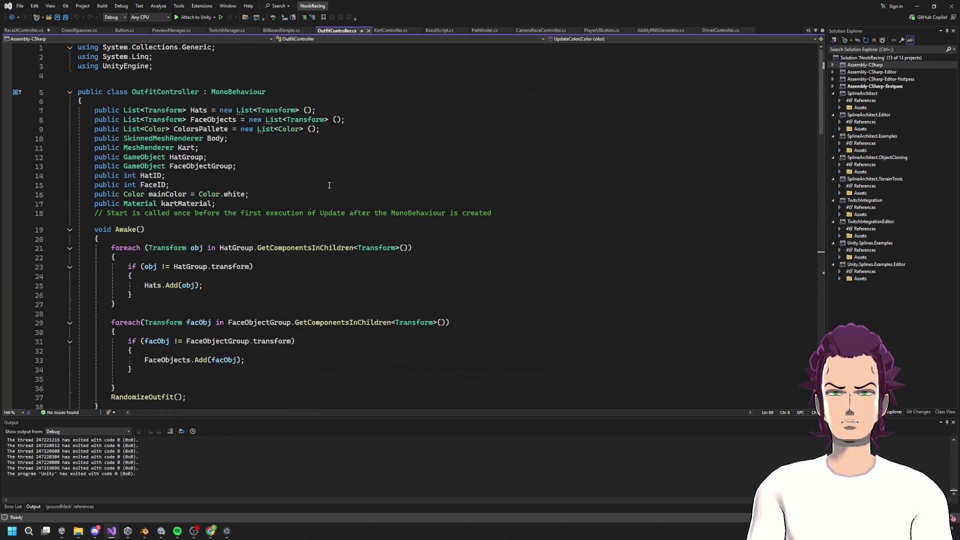
pyautogui.moveTo(329, 184); pyautogui.dragTo(88, 112)
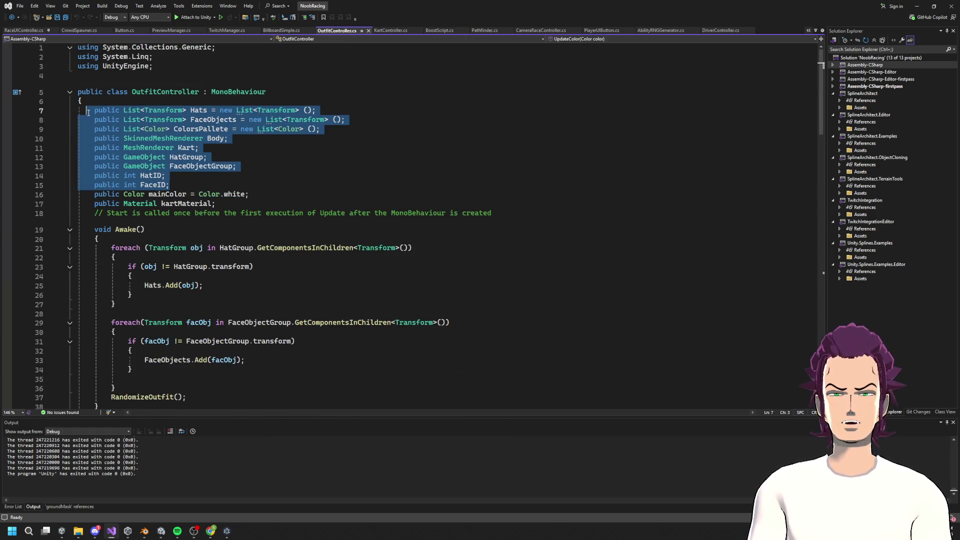
pyautogui.click(919, 6)
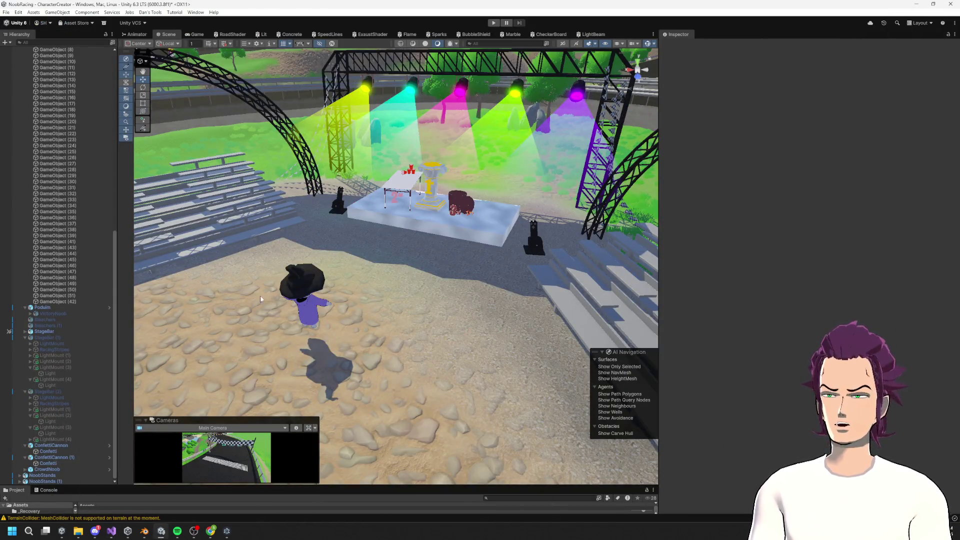
pyautogui.click(311, 311)
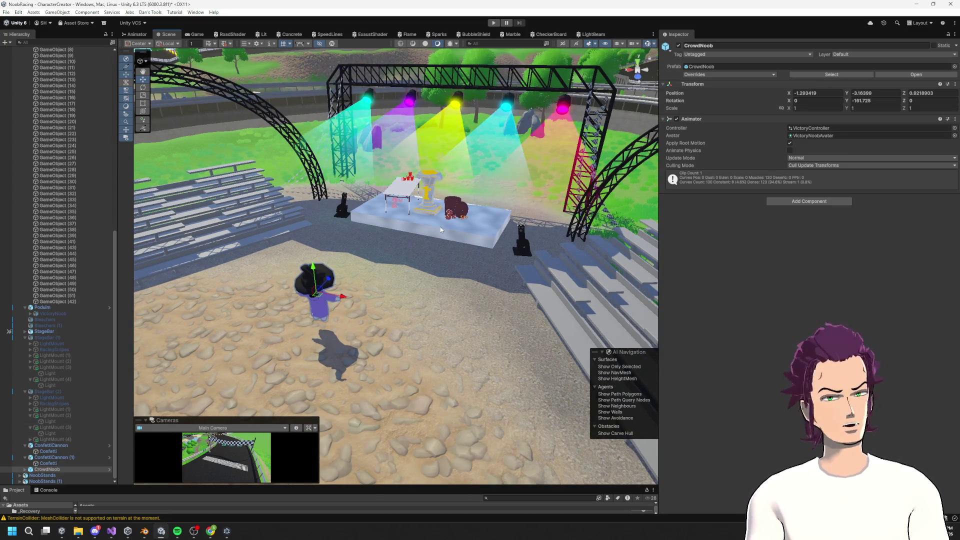
# Step: Add the Outfit Controller component to CrowdNoob via 'meshoutfit' search, then frame and expand it
pyautogui.click(783, 201)
pyautogui.write('meshoutfit')
pyautogui.press('Return')
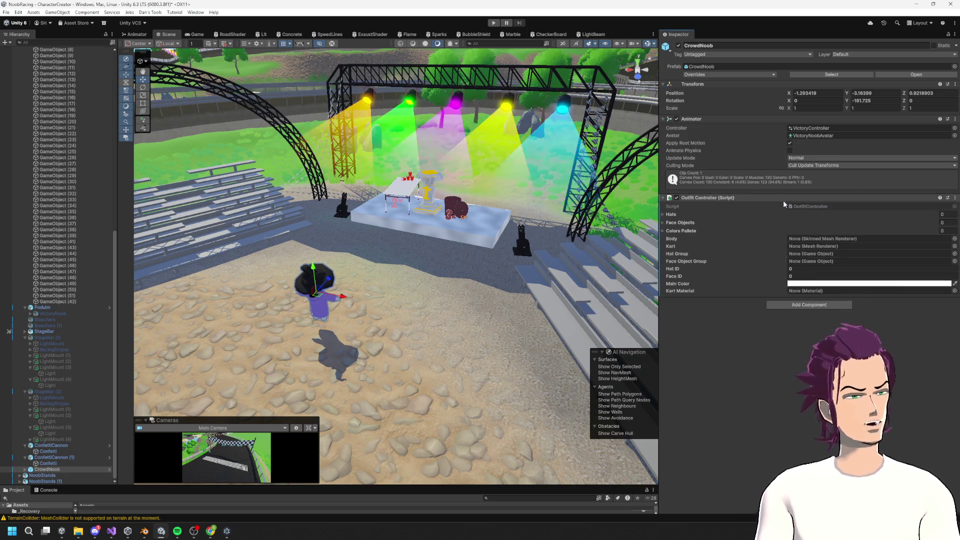
pyautogui.press('f')
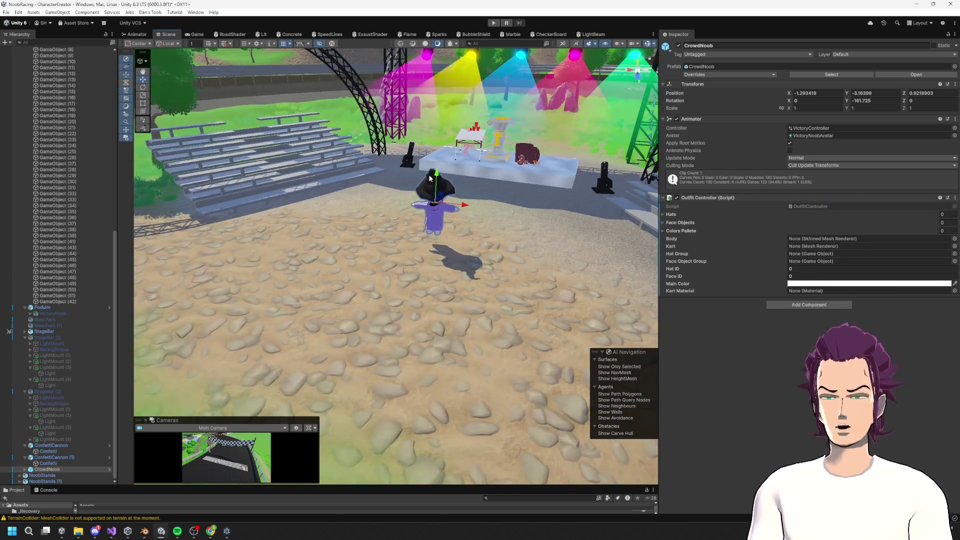
pyautogui.click(26, 470)
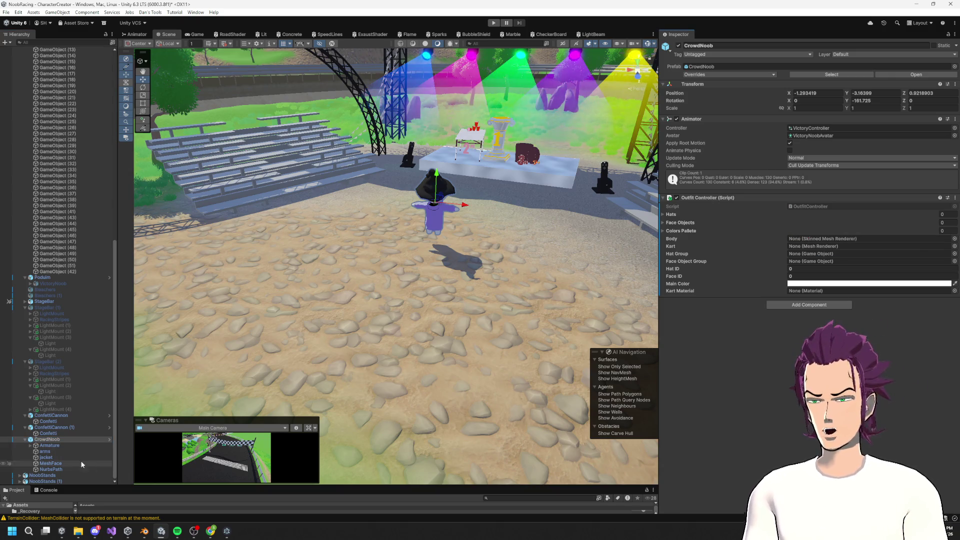
pyautogui.click(50, 457)
pyautogui.click(47, 439)
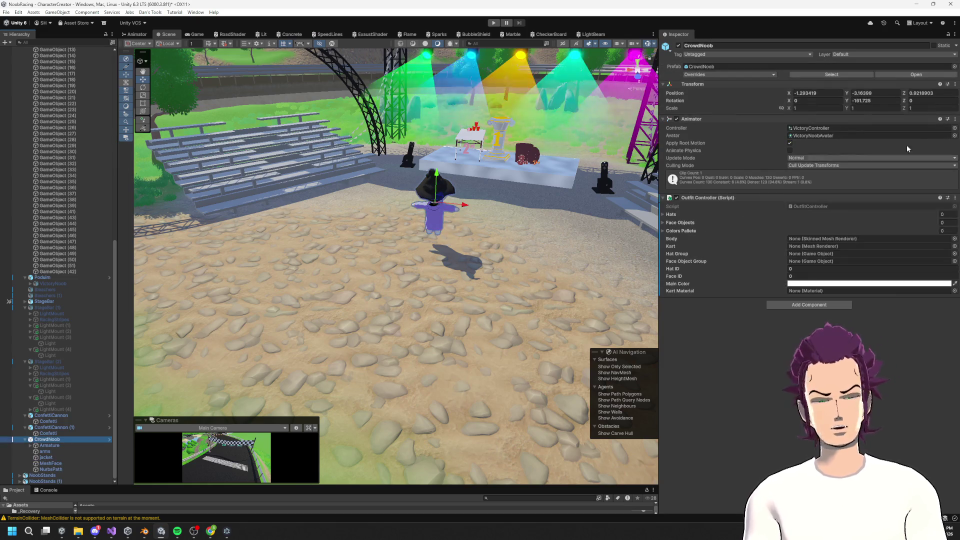
pyautogui.click(933, 45)
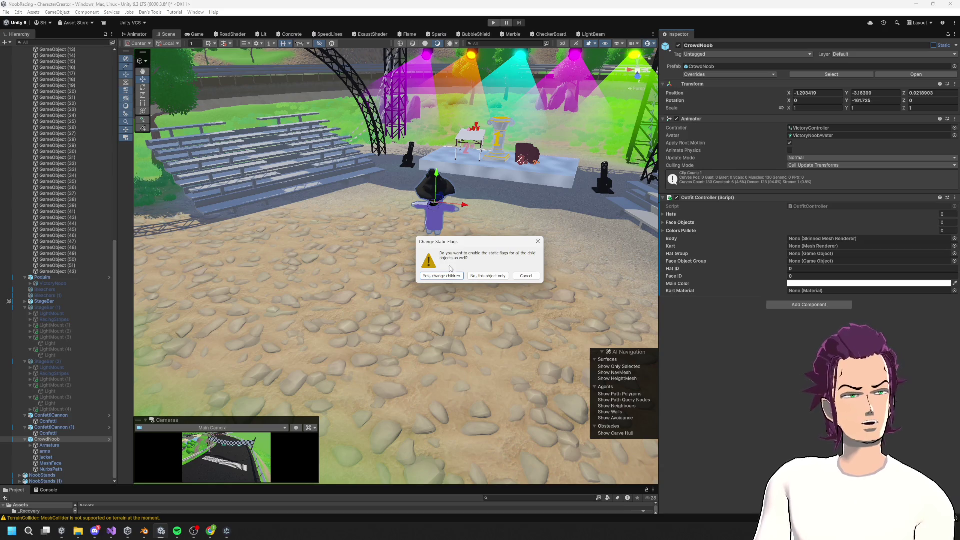
pyautogui.click(526, 276)
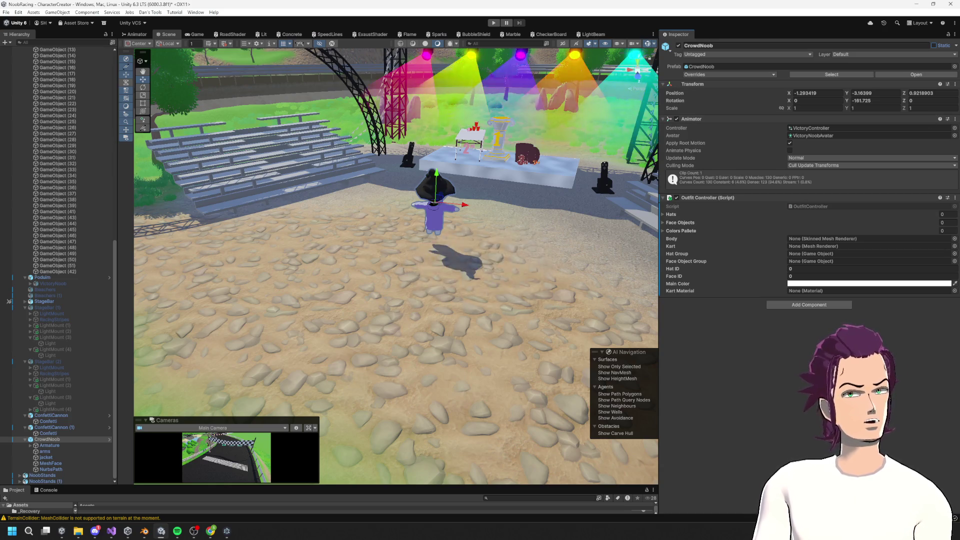
pyautogui.scroll(1, 382, 297)
pyautogui.press('f')
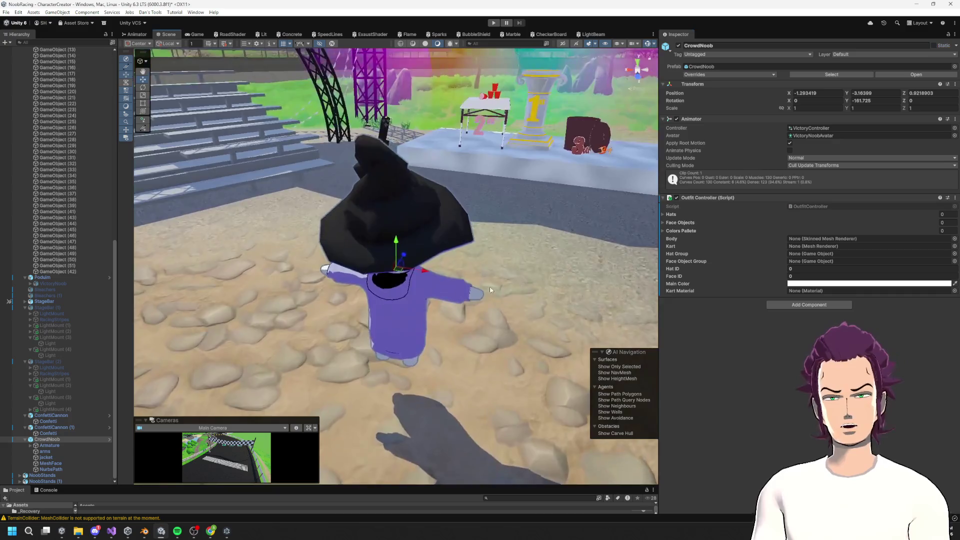
pyautogui.moveTo(381, 298); pyautogui.dragTo(484, 307)
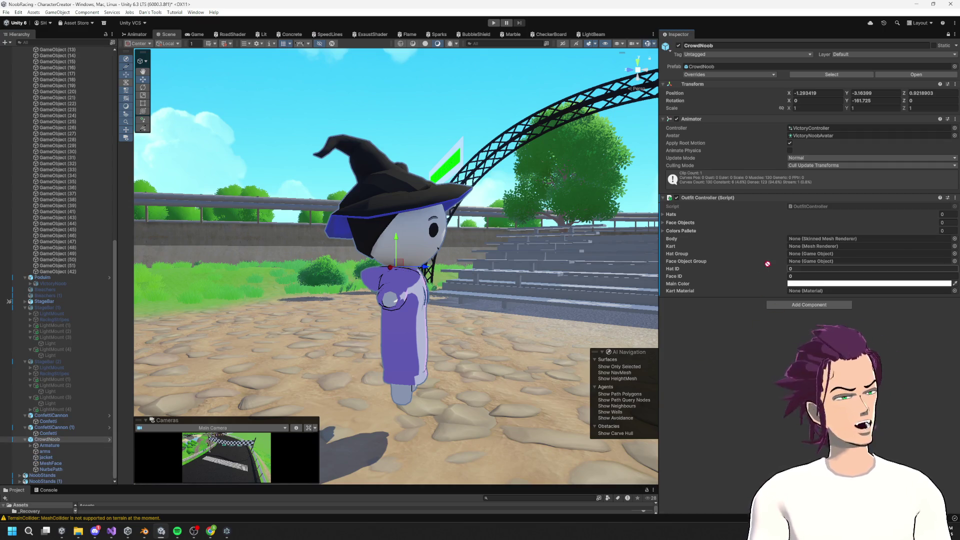
# Step: Assign the jacket mesh as Body and the Hats group as Hat Group
pyautogui.moveTo(759, 265); pyautogui.dragTo(814, 240)
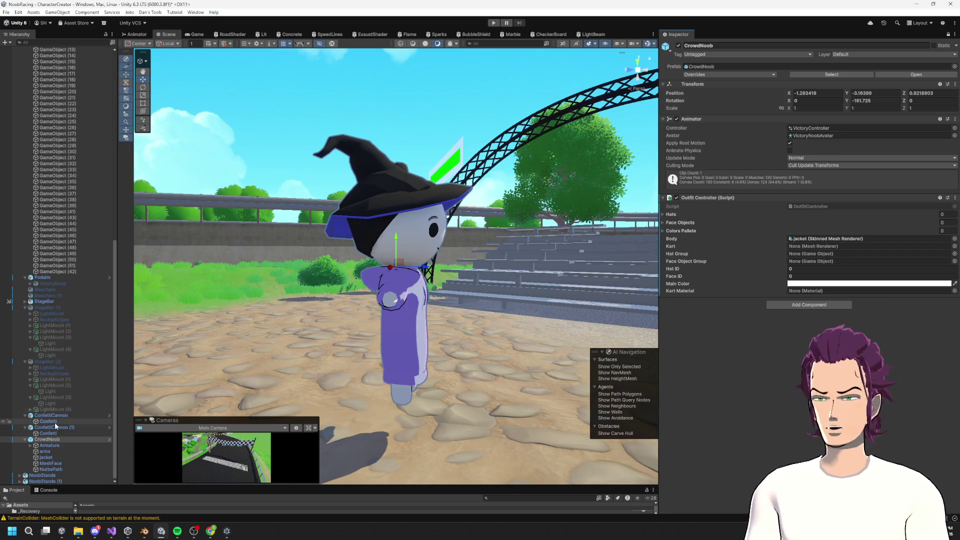
pyautogui.click(386, 181)
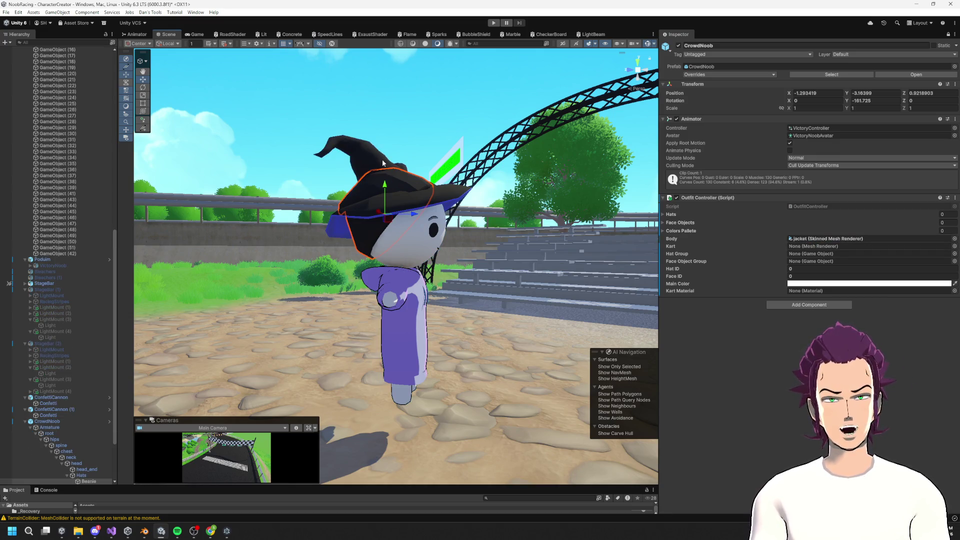
pyautogui.scroll(-3, 64, 412)
pyautogui.click(81, 403)
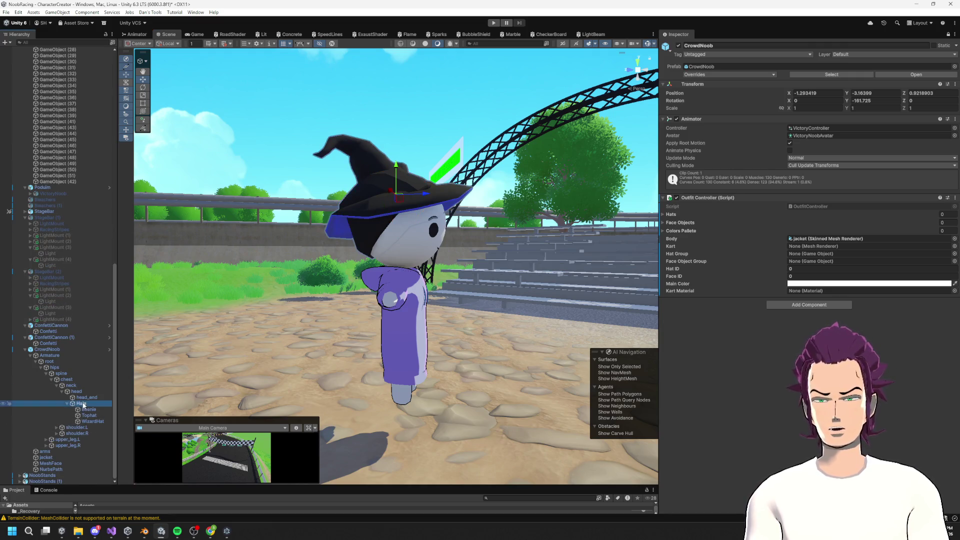
pyautogui.moveTo(732, 301)
pyautogui.mouseDown()
pyautogui.moveTo(812, 248)
pyautogui.moveTo(815, 258)
pyautogui.mouseUp()
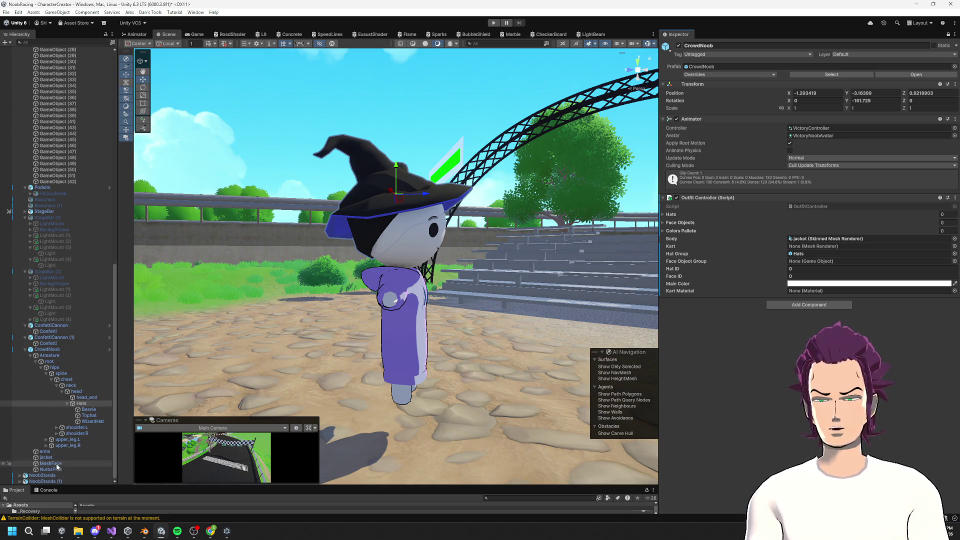
# Step: Assign MeshFace as the Face Object Group and show the FBXImports folder in an enlarged Project panel
pyautogui.moveTo(646, 379); pyautogui.dragTo(817, 266)
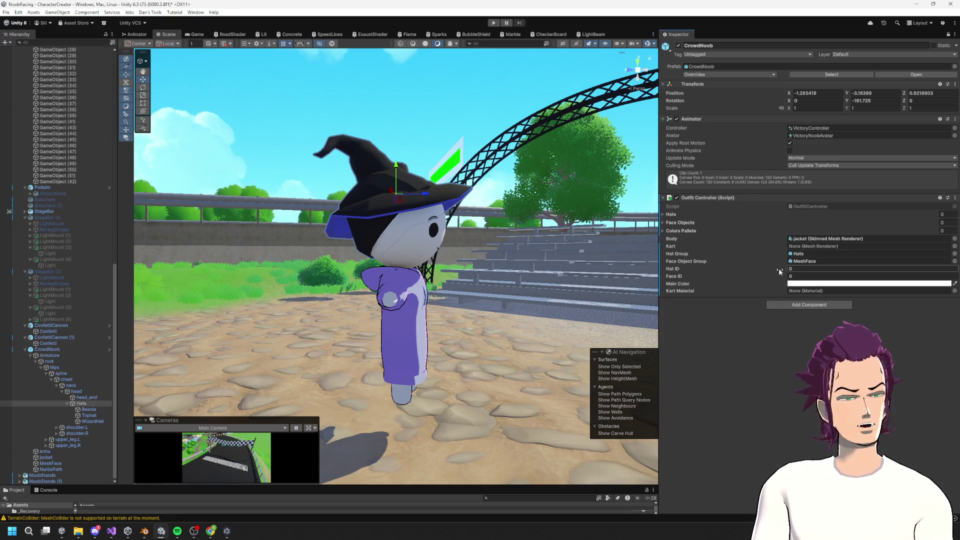
pyautogui.click(663, 229)
pyautogui.click(662, 229)
pyautogui.click(664, 223)
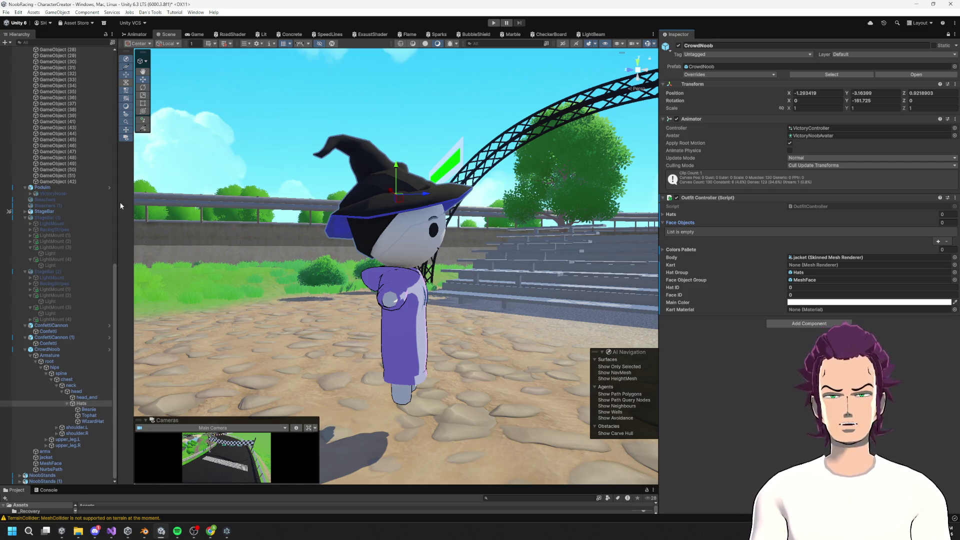
pyautogui.moveTo(131, 487); pyautogui.dragTo(131, 327)
pyautogui.click(56, 400)
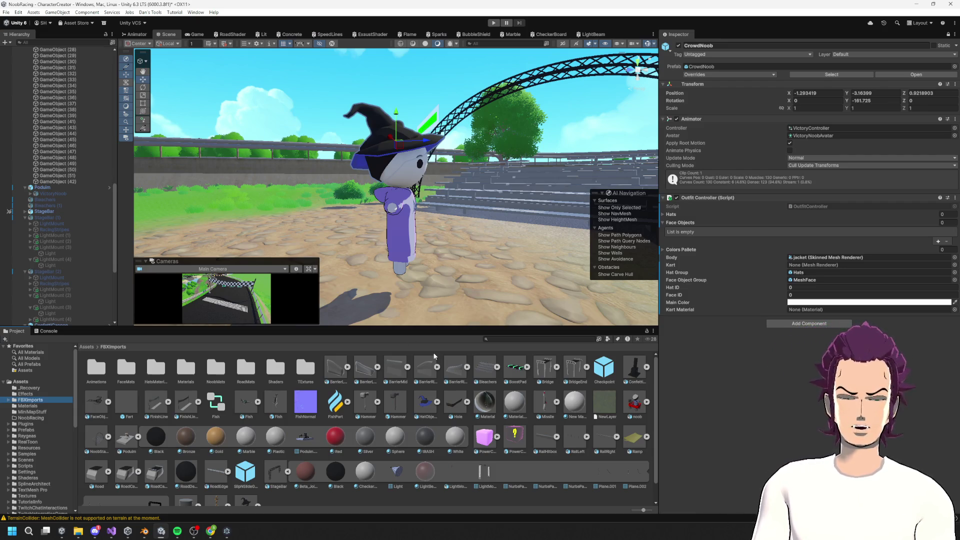
# Step: Parent the FaceObjects group under CrowdNoob's head bone and add an empty Element 0 to Face Objects
pyautogui.scroll(-1, 419, 426)
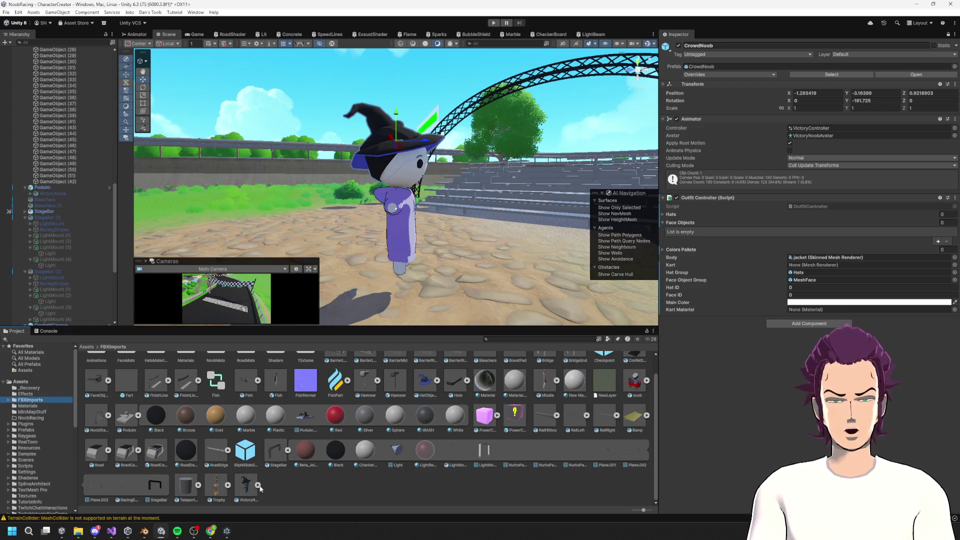
pyautogui.scroll(1, 262, 476)
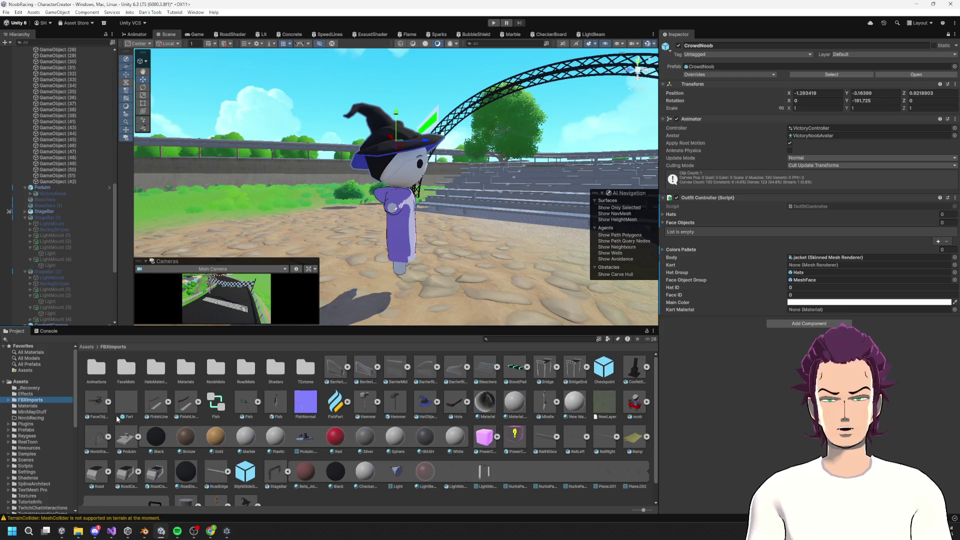
pyautogui.moveTo(74, 308)
pyautogui.mouseDown()
pyautogui.moveTo(75, 320)
pyautogui.moveTo(84, 253)
pyautogui.mouseUp()
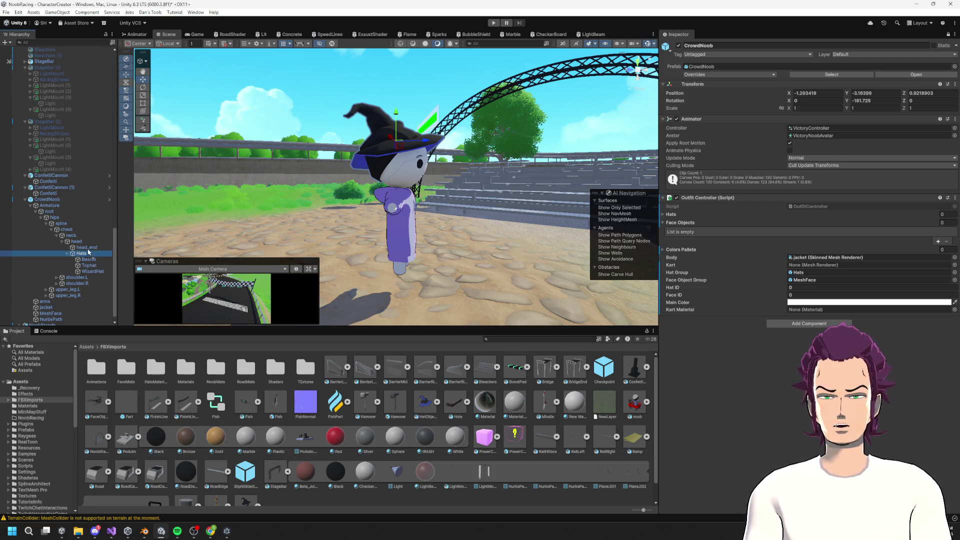
pyautogui.moveTo(87, 248); pyautogui.dragTo(87, 248)
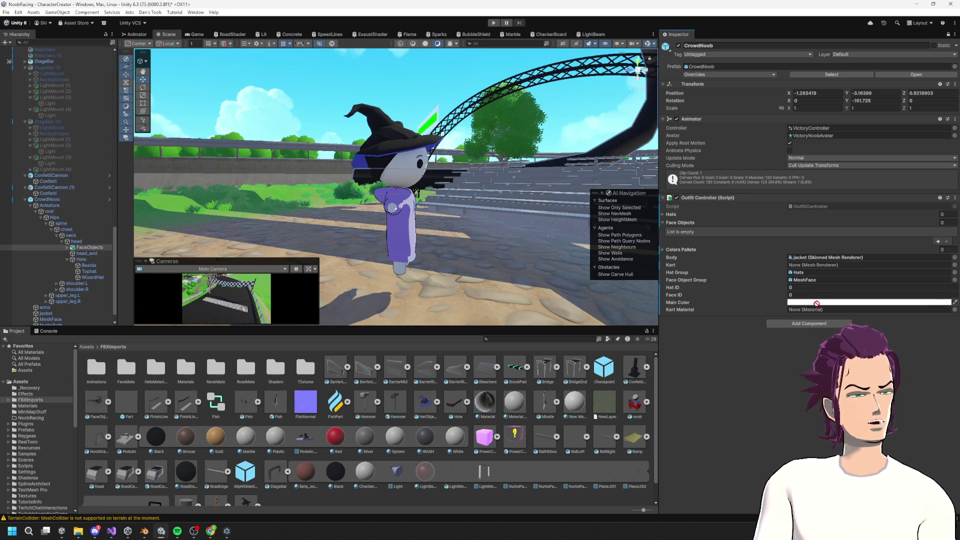
pyautogui.moveTo(798, 360); pyautogui.dragTo(757, 229)
pyautogui.click(937, 242)
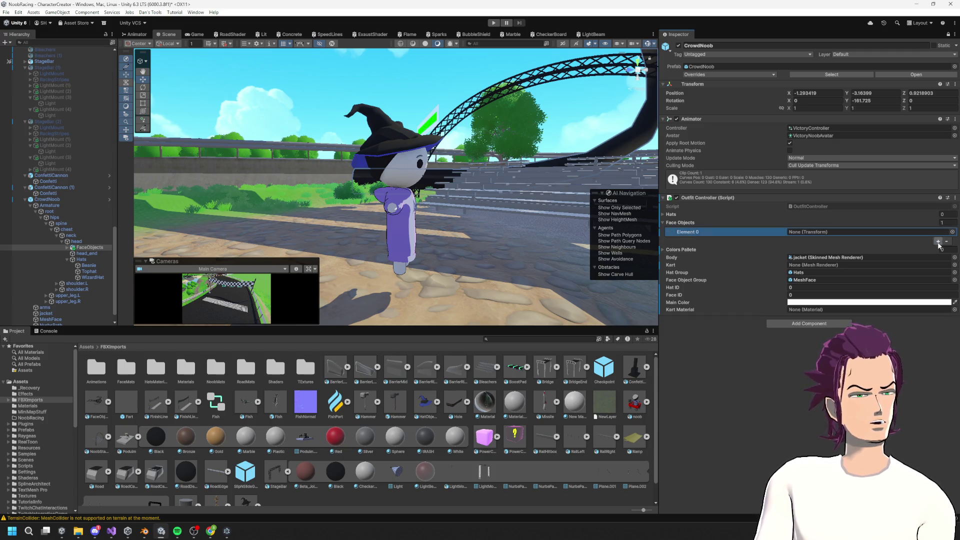
# Step: Add three Face Objects entries and drop Glasses and Monocle into the first two
pyautogui.click(937, 243)
pyautogui.click(938, 251)
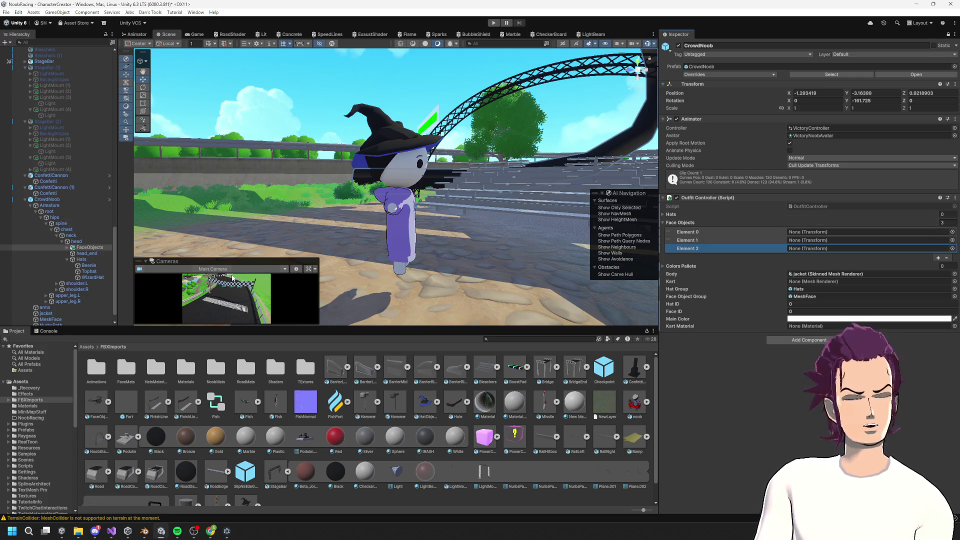
pyautogui.click(67, 247)
pyautogui.moveTo(90, 253)
pyautogui.mouseDown()
pyautogui.moveTo(849, 235)
pyautogui.moveTo(839, 232)
pyautogui.mouseUp()
pyautogui.moveTo(91, 259); pyautogui.dragTo(827, 240)
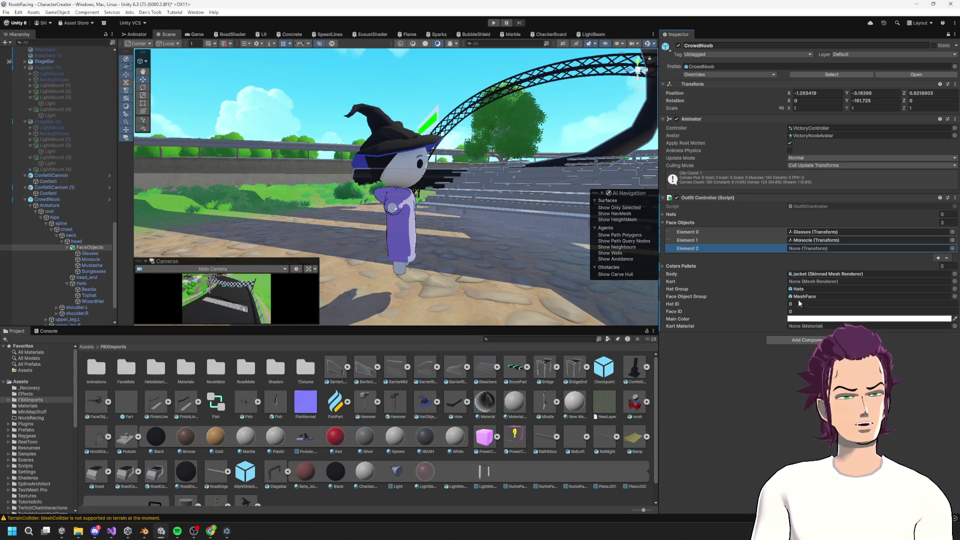
# Step: Set FaceObjects as the Face Object Group, empty the Face Objects list, and open OutfitController.cs
pyautogui.moveTo(82, 248)
pyautogui.mouseDown()
pyautogui.moveTo(740, 248)
pyautogui.moveTo(809, 282)
pyautogui.moveTo(811, 307)
pyautogui.mouseUp()
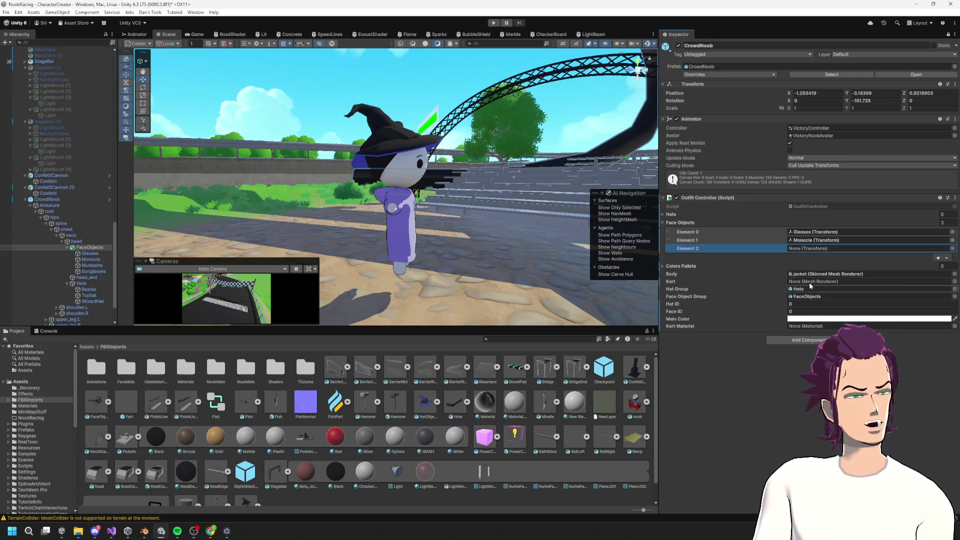
pyautogui.click(946, 258)
pyautogui.click(946, 250)
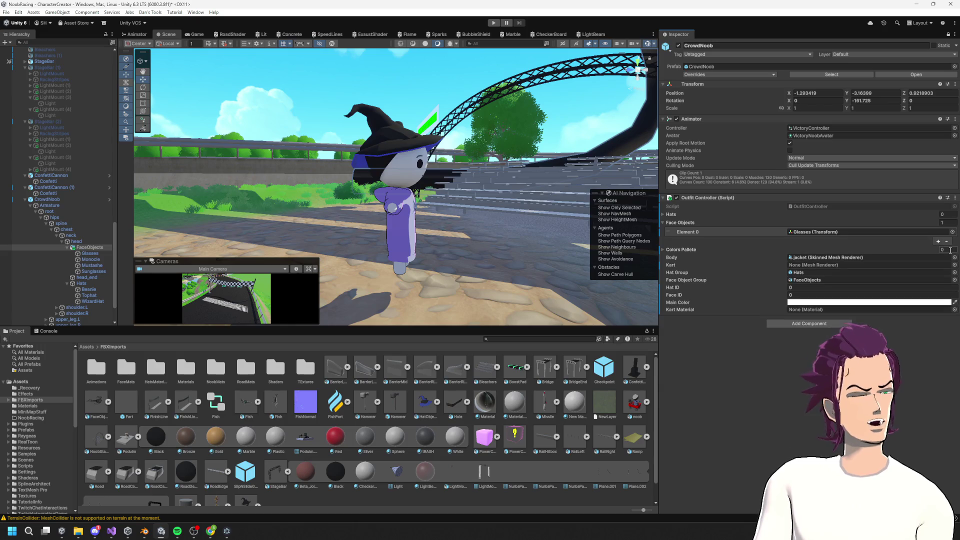
pyautogui.doubleClick(850, 205)
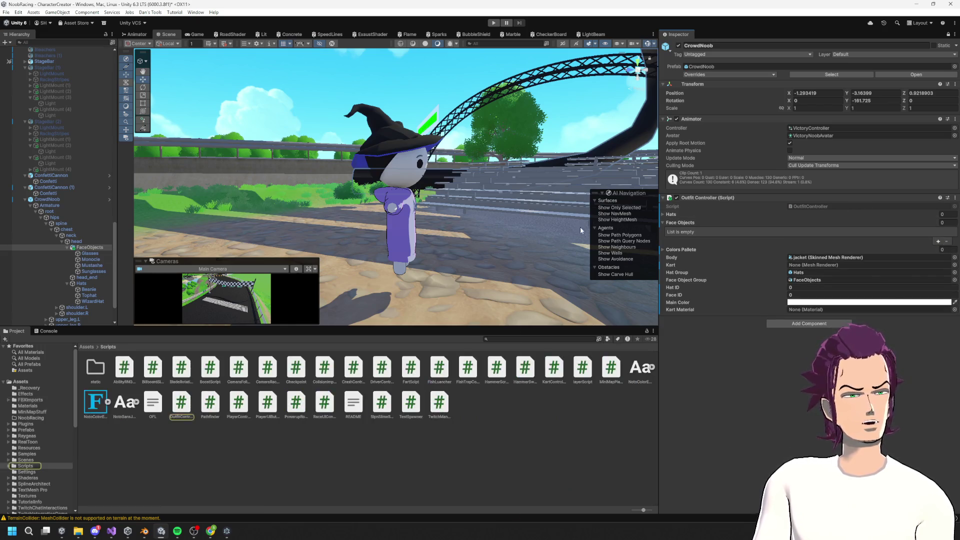
pyautogui.scroll(-3, 235, 253)
# Step: Review the Awake loop that collects face objects via GetComponentsInChildren
pyautogui.moveTo(79, 228); pyautogui.dragTo(245, 275)
pyautogui.click(296, 256)
pyautogui.moveTo(435, 247)
pyautogui.mouseDown()
pyautogui.moveTo(80, 239)
pyautogui.moveTo(187, 239)
pyautogui.mouseUp()
pyautogui.click(353, 163)
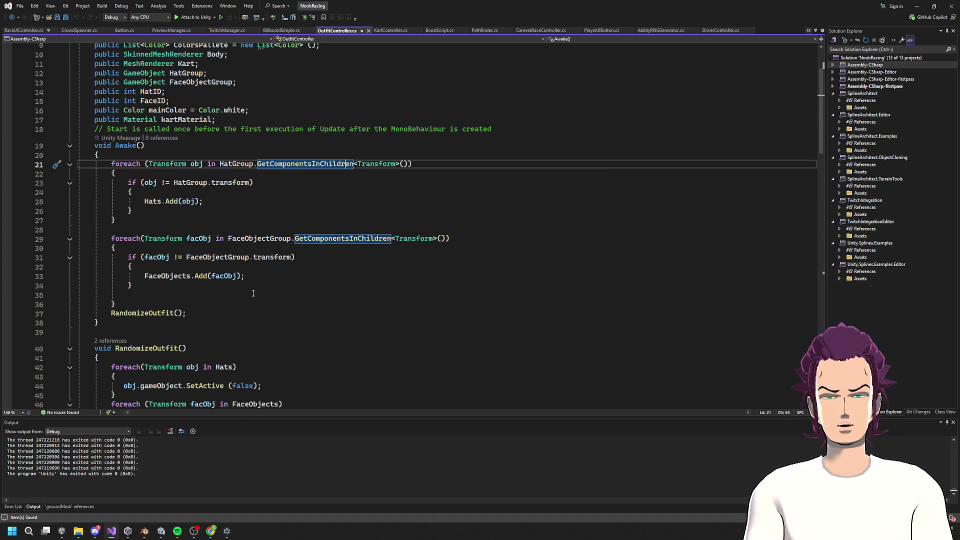
pyautogui.scroll(-8, 253, 292)
pyautogui.scroll(4, 165, 280)
pyautogui.moveTo(99, 201); pyautogui.dragTo(240, 202)
pyautogui.scroll(-9, 242, 210)
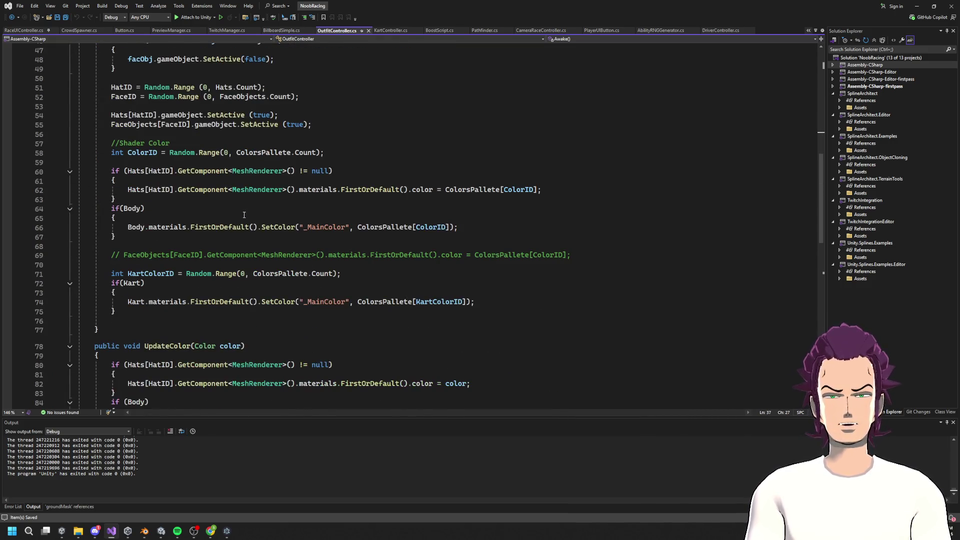
pyautogui.scroll(13, 239, 245)
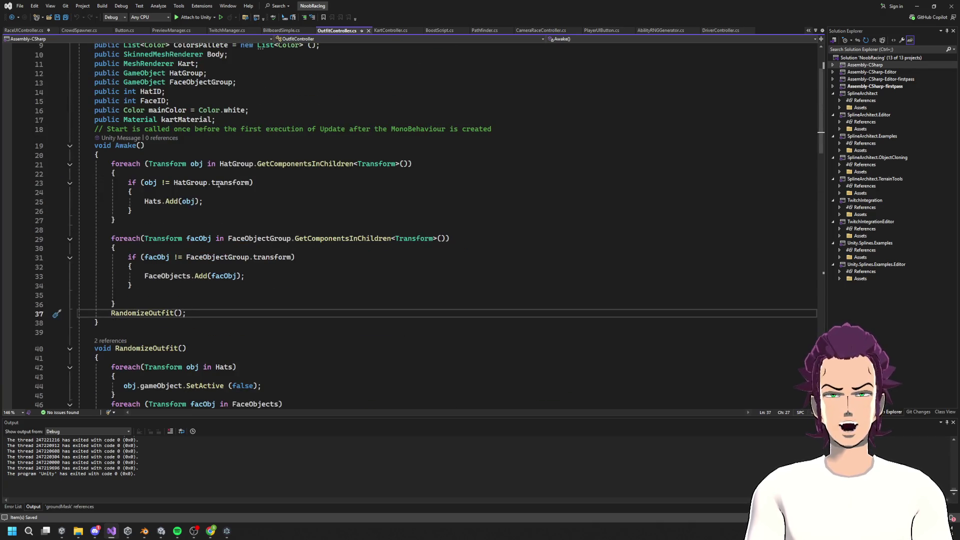
# Step: Check the kartMaterial and mainColor fields and the RandomizeOutfit call, then return to Unity
pyautogui.moveTo(232, 121); pyautogui.dragTo(139, 124)
pyautogui.scroll(-18, 305, 193)
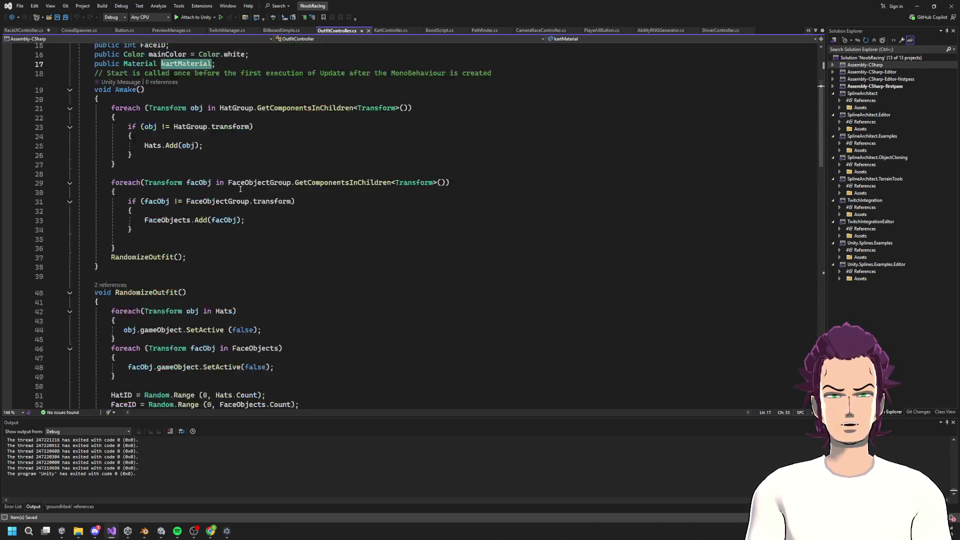
pyautogui.scroll(-5, 305, 193)
pyautogui.scroll(16, 283, 207)
pyautogui.scroll(10, 283, 208)
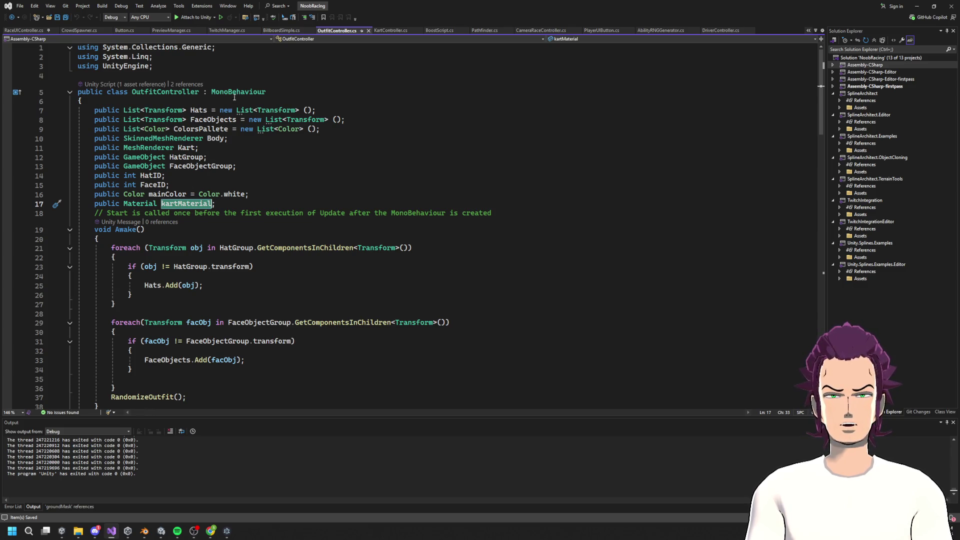
pyautogui.click(167, 193)
pyautogui.scroll(-20, 284, 193)
pyautogui.scroll(-6, 285, 194)
pyautogui.scroll(20, 306, 258)
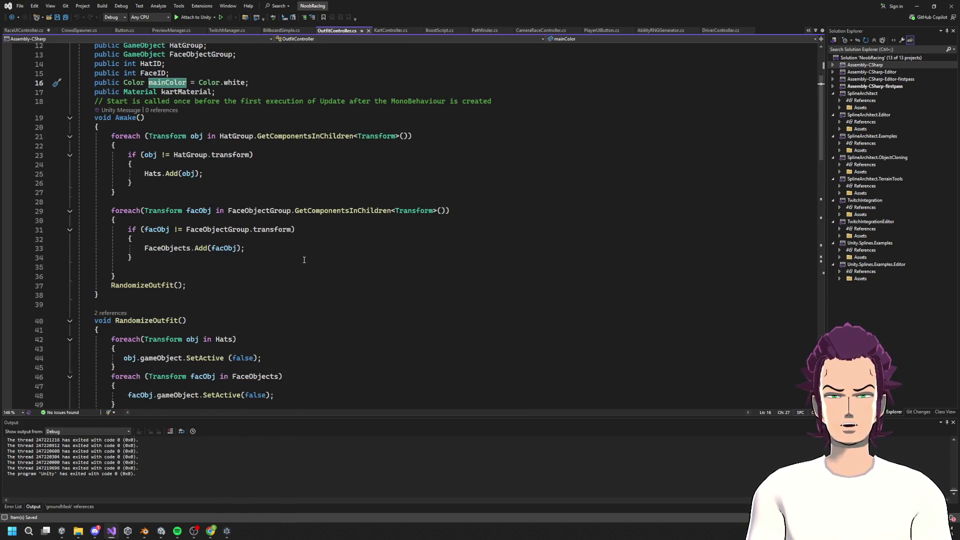
pyautogui.moveTo(112, 286); pyautogui.dragTo(273, 281)
pyautogui.press('Escape')
pyautogui.click(914, 6)
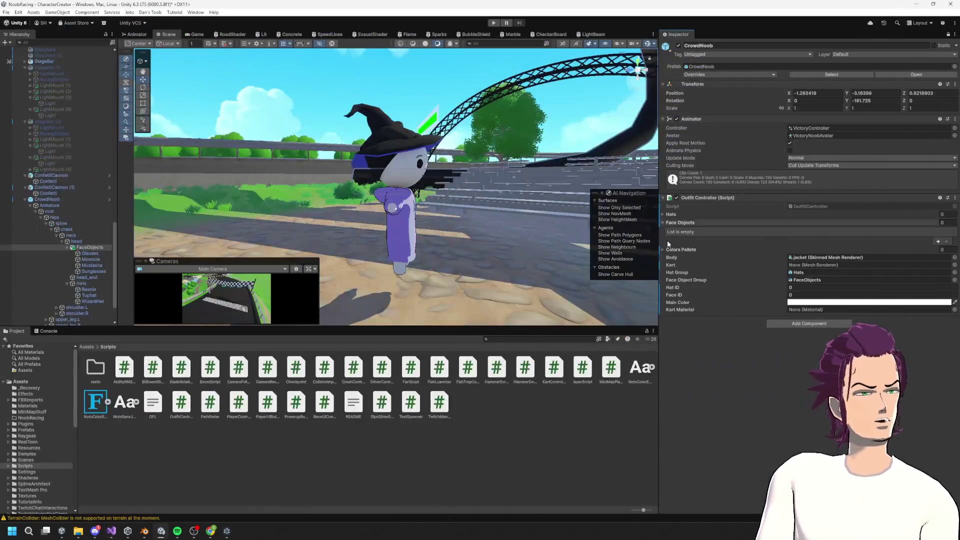
# Step: Test-run the scene, view the spawned crowd in Game and Scene views, check the Console, then stop
pyautogui.click(494, 23)
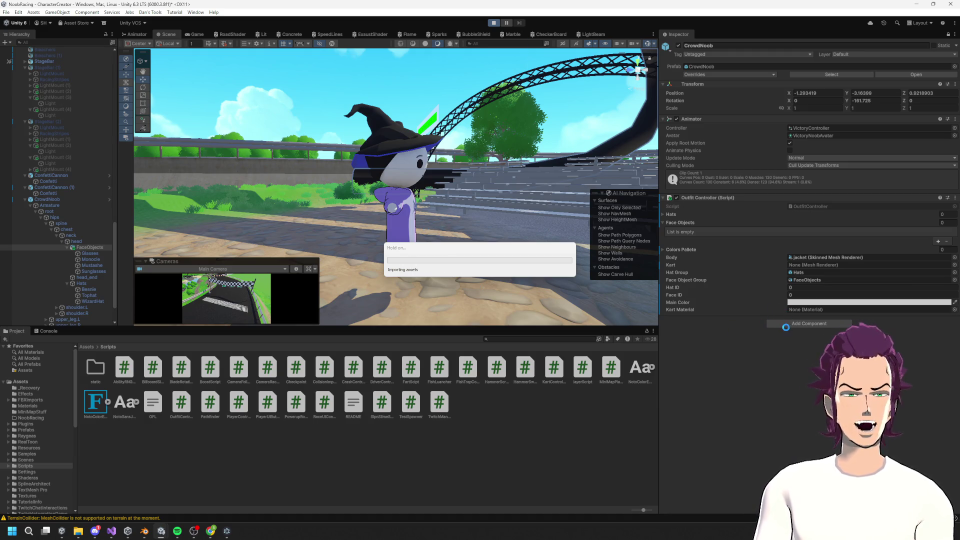
pyautogui.click(193, 34)
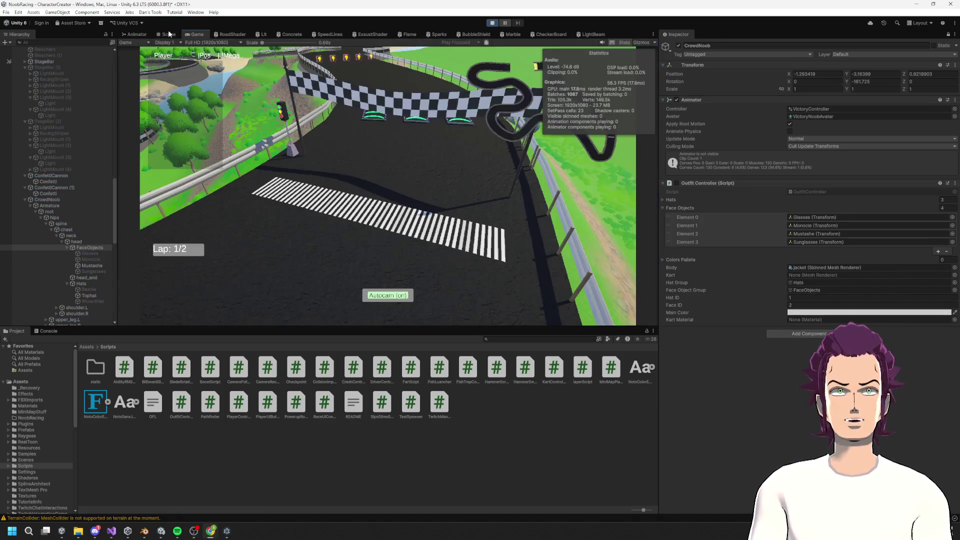
pyautogui.click(168, 33)
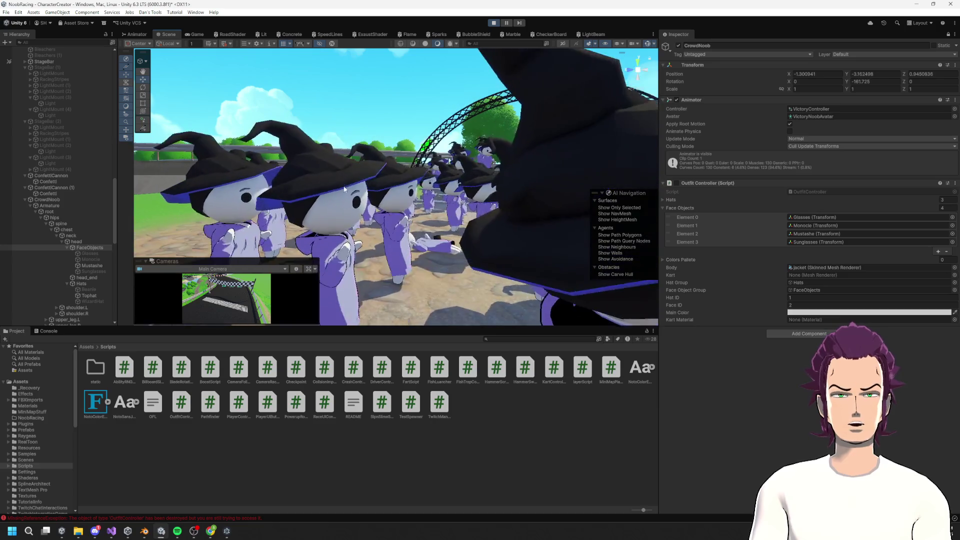
pyautogui.click(179, 519)
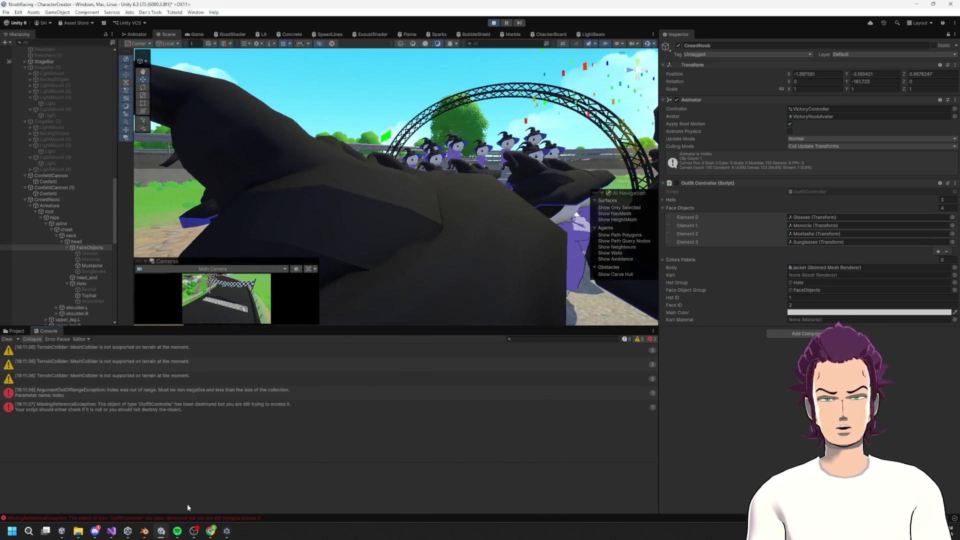
pyautogui.click(493, 22)
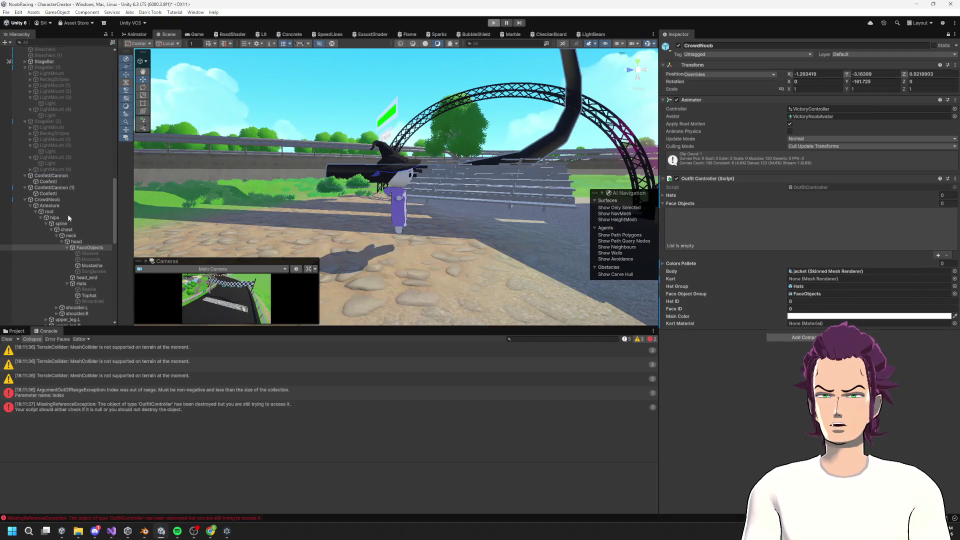
# Step: Apply all CrowdNoob overrides to its prefab and save the scene
pyautogui.click(708, 75)
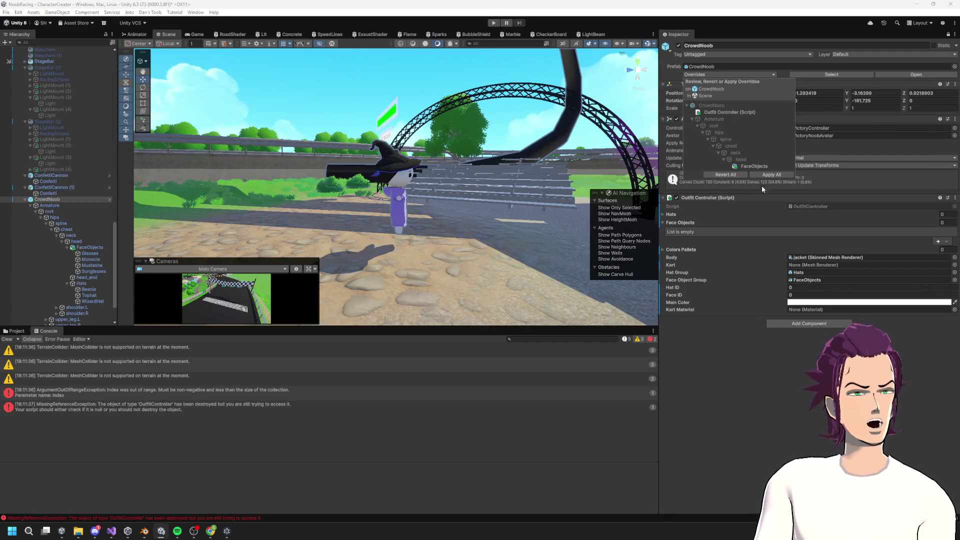
pyautogui.click(768, 174)
pyautogui.hotkey('ctrl', 's')
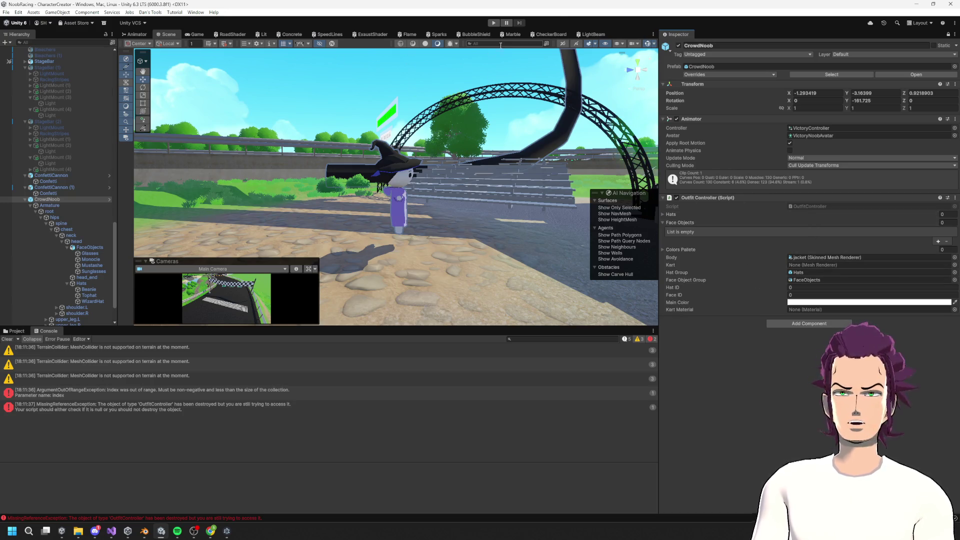
# Step: Play the game again and check the auto-filled Hats list in the Inspector
pyautogui.click(493, 23)
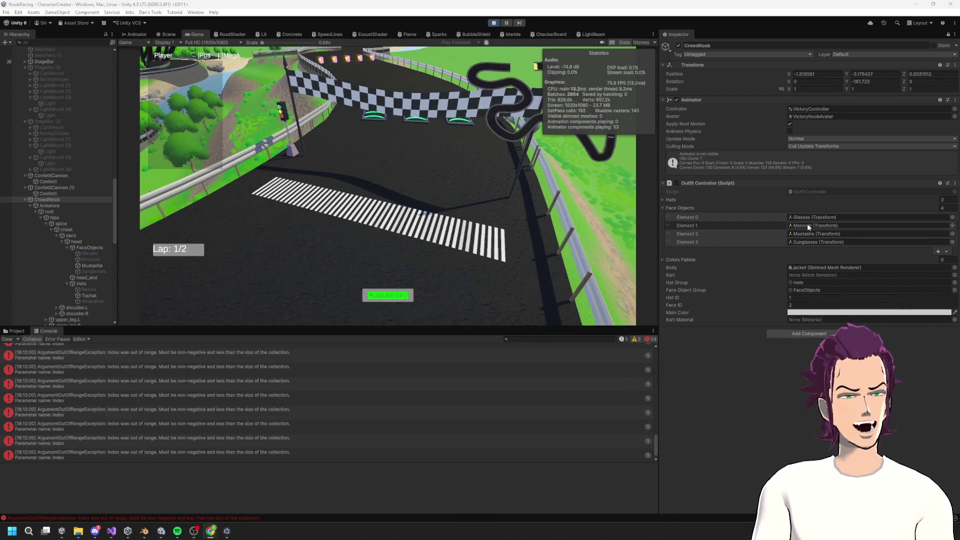
pyautogui.click(664, 199)
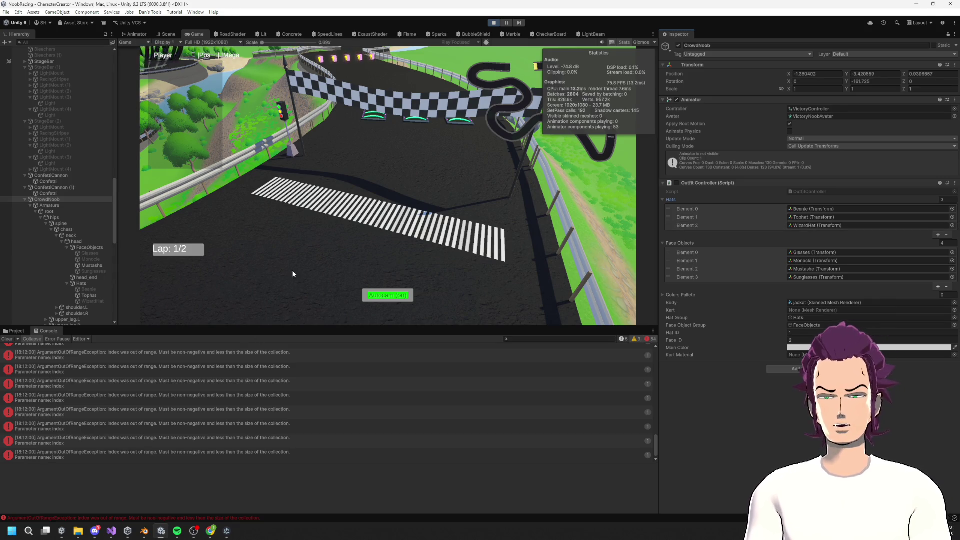
pyautogui.scroll(5, 444, 434)
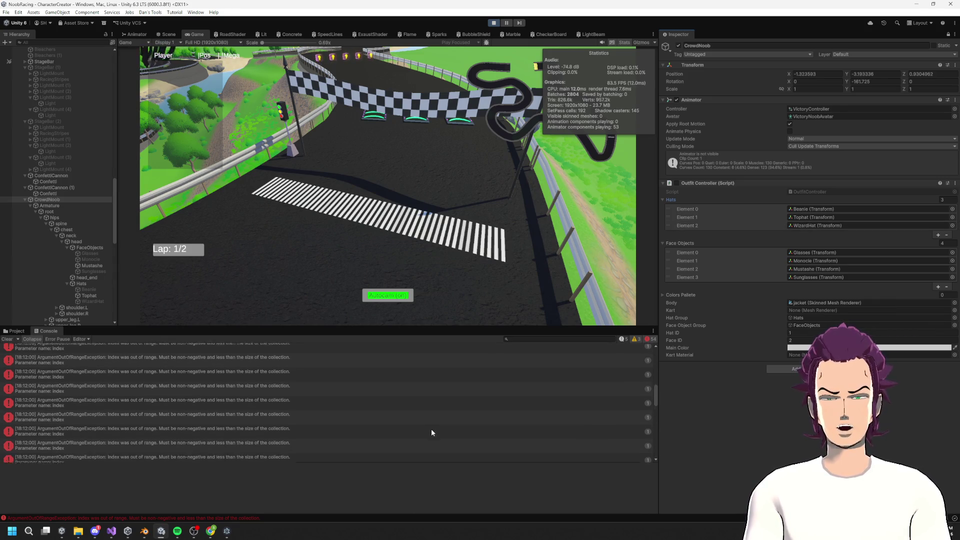
# Step: Open the ArgumentOutOfRangeException's source in CrowdSpawner.cs, then review the Console stack trace
pyautogui.doubleClick(329, 394)
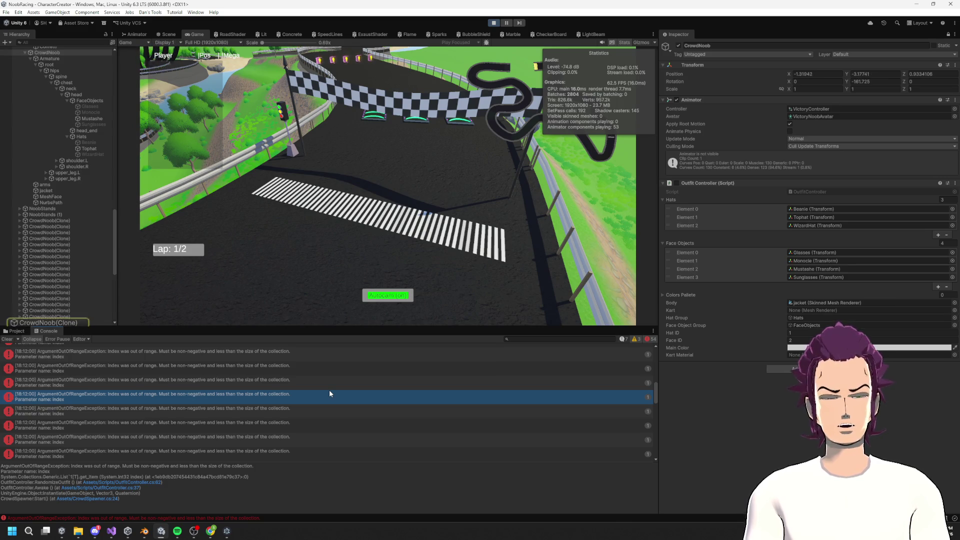
pyautogui.scroll(8, 288, 235)
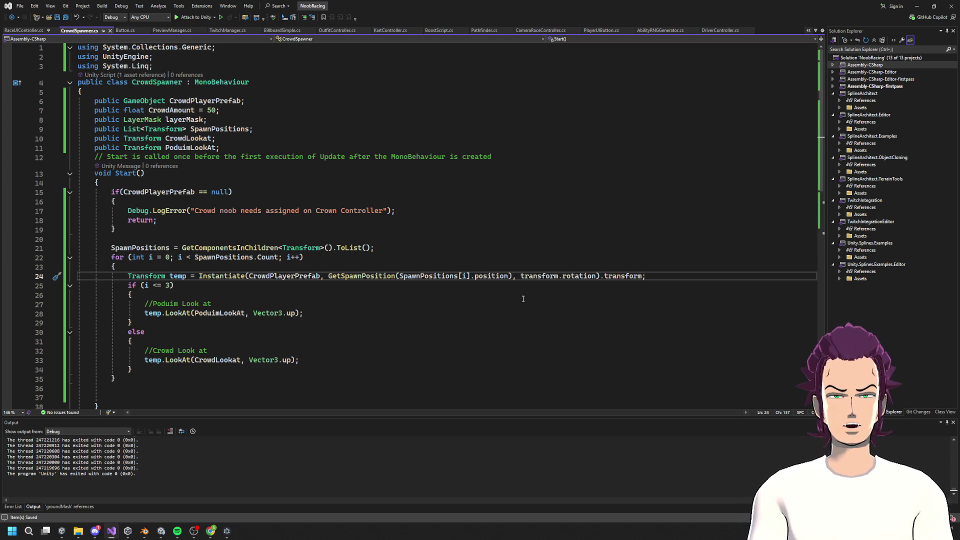
pyautogui.click(916, 5)
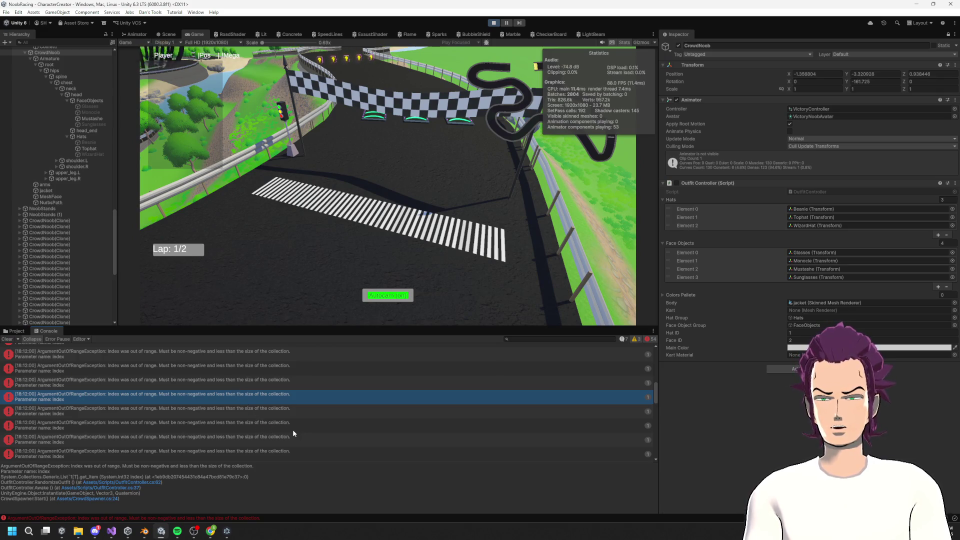
pyautogui.scroll(3, 281, 433)
pyautogui.scroll(3, 266, 433)
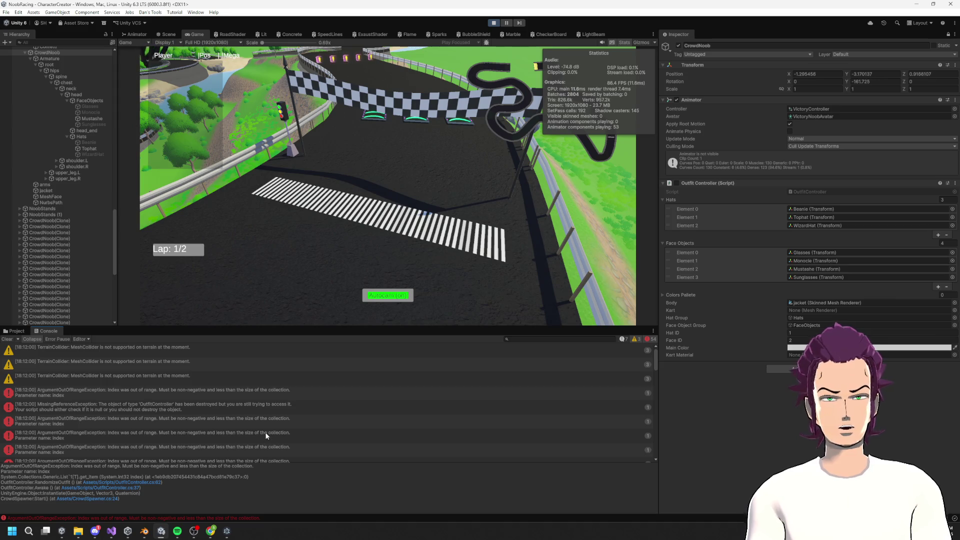
pyautogui.scroll(-3, 265, 436)
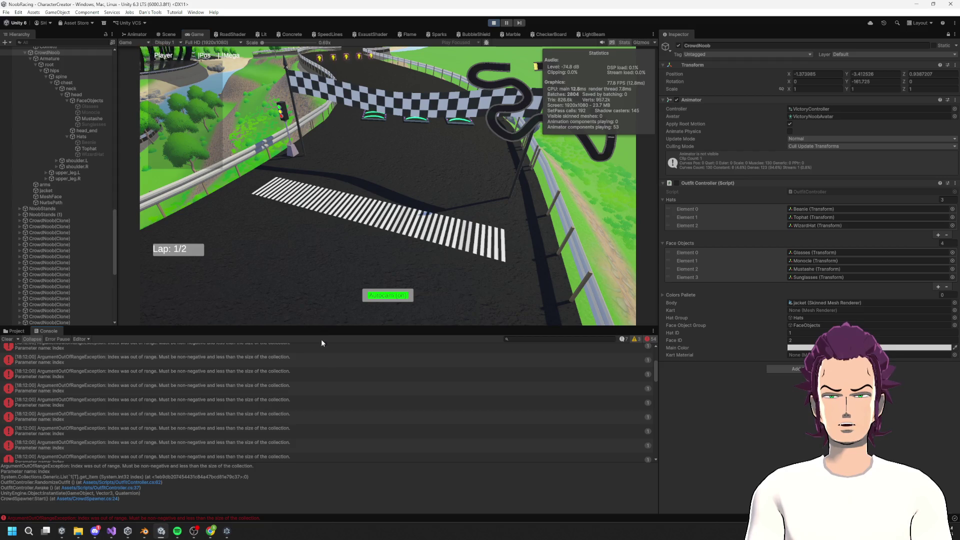
# Step: Rebuild the solution in Visual Studio and enlarge the Game view by lowering the Console splitter
pyautogui.click(111, 531)
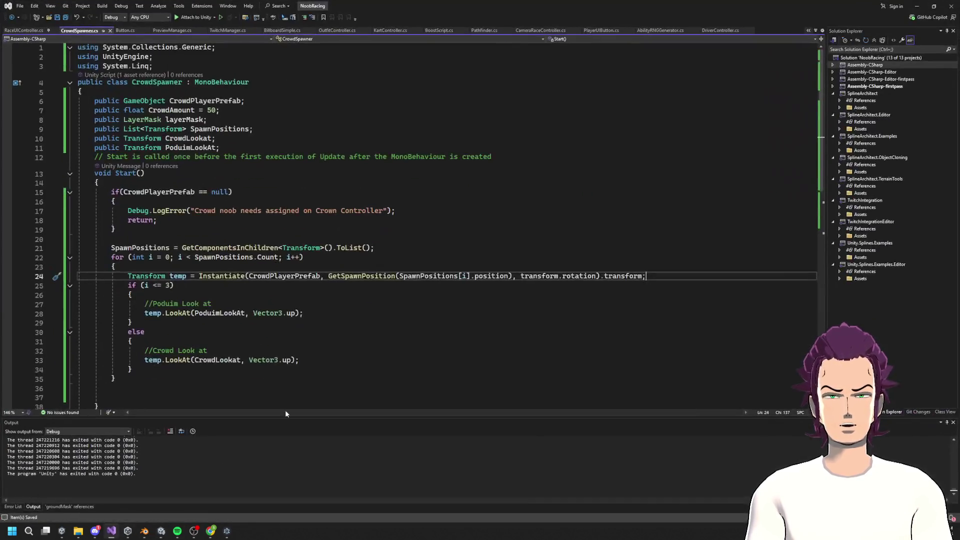
pyautogui.hotkey('ctrl', 'shift', 'b')
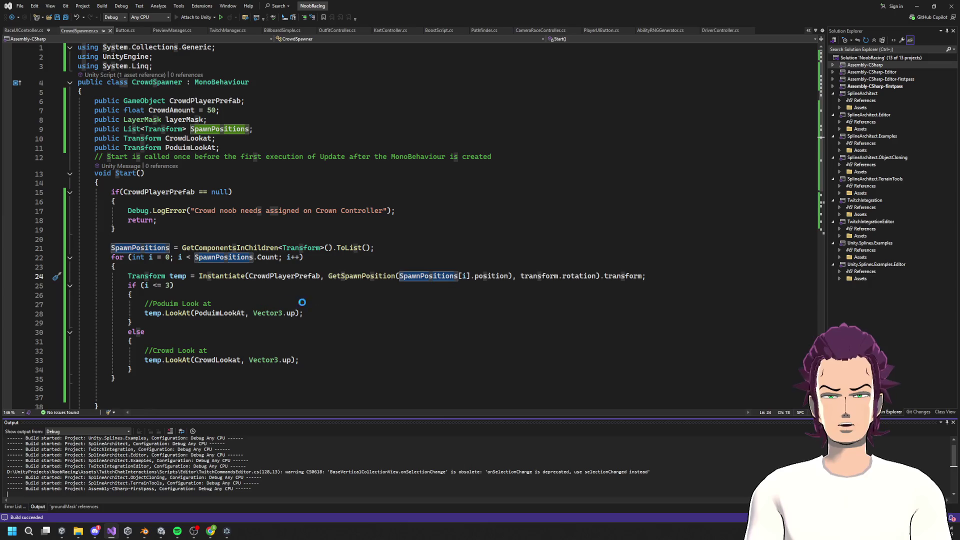
pyautogui.hotkey('alt', 'Tab')
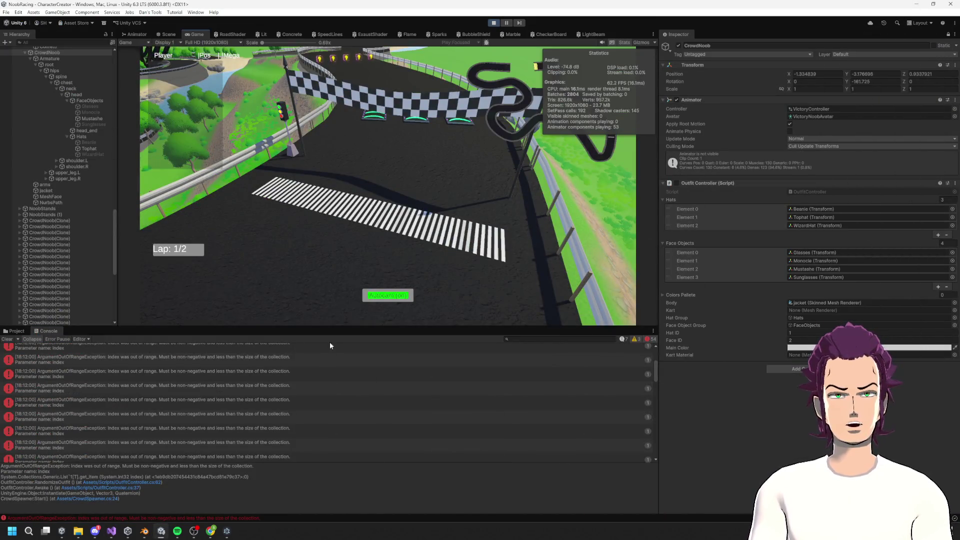
pyautogui.moveTo(336, 328)
pyautogui.mouseDown()
pyautogui.moveTo(336, 375)
pyautogui.moveTo(336, 350)
pyautogui.mouseUp()
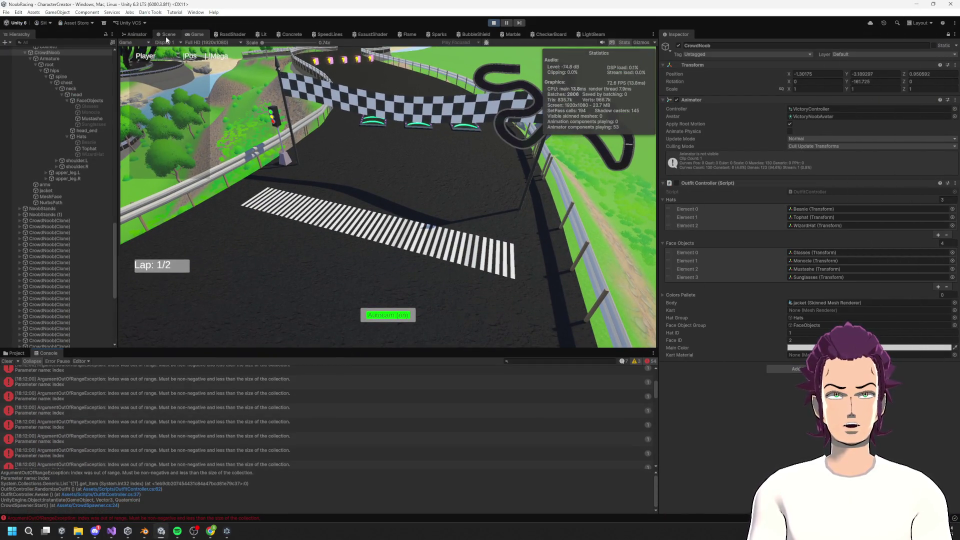
# Step: Orbit the Scene view to see the crowd noob's oversized glasses, then exit Play mode with Ctrl+P
pyautogui.click(168, 35)
pyautogui.moveTo(454, 121)
pyautogui.mouseDown()
pyautogui.moveTo(613, 77)
pyautogui.moveTo(813, 134)
pyautogui.moveTo(921, 151)
pyautogui.moveTo(16, 149)
pyautogui.moveTo(38, 101)
pyautogui.moveTo(25, 121)
pyautogui.moveTo(937, 161)
pyautogui.moveTo(885, 128)
pyautogui.moveTo(866, 164)
pyautogui.moveTo(369, 157)
pyautogui.mouseUp()
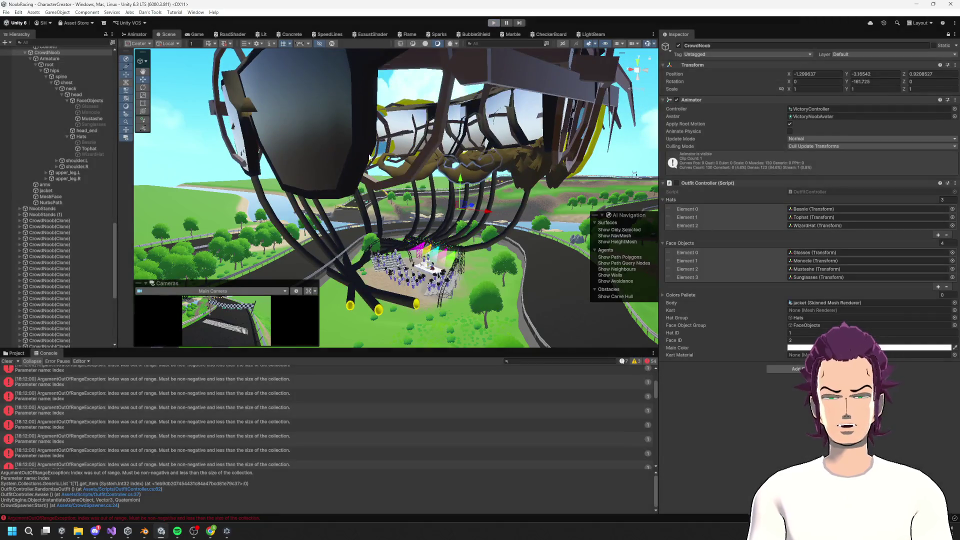
pyautogui.hotkey('ctrl', 'p')
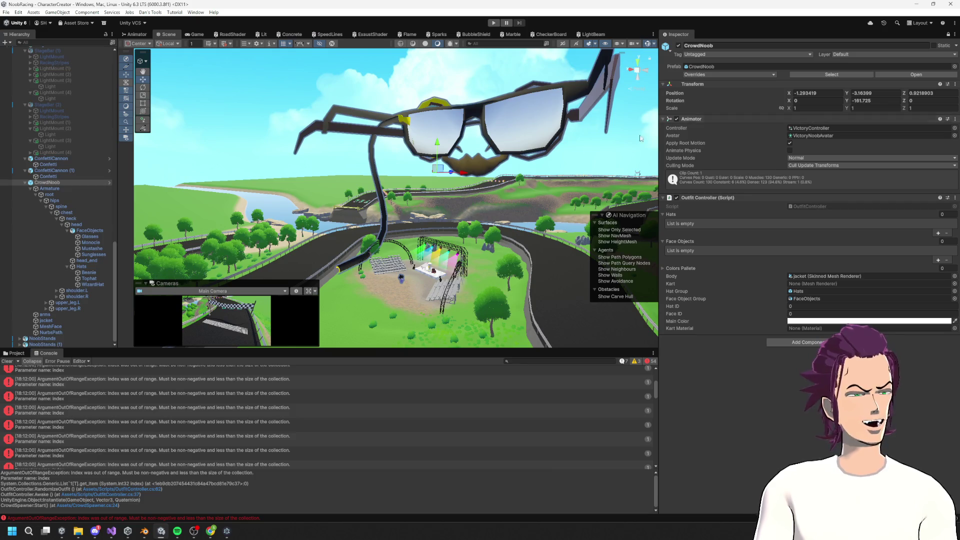
# Step: Select FaceObjects and set its Transform scale to 0.01
pyautogui.click(90, 233)
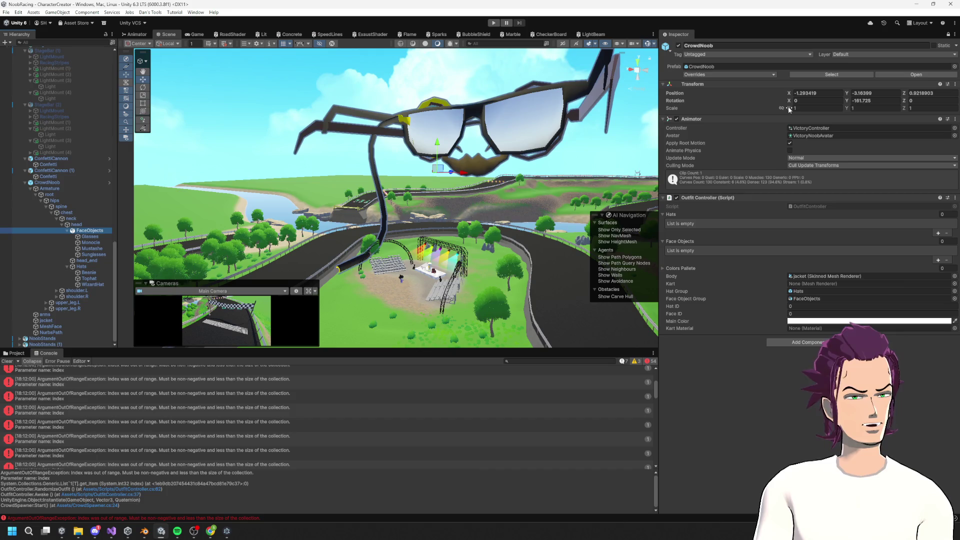
pyautogui.moveTo(788, 109); pyautogui.dragTo(786, 109)
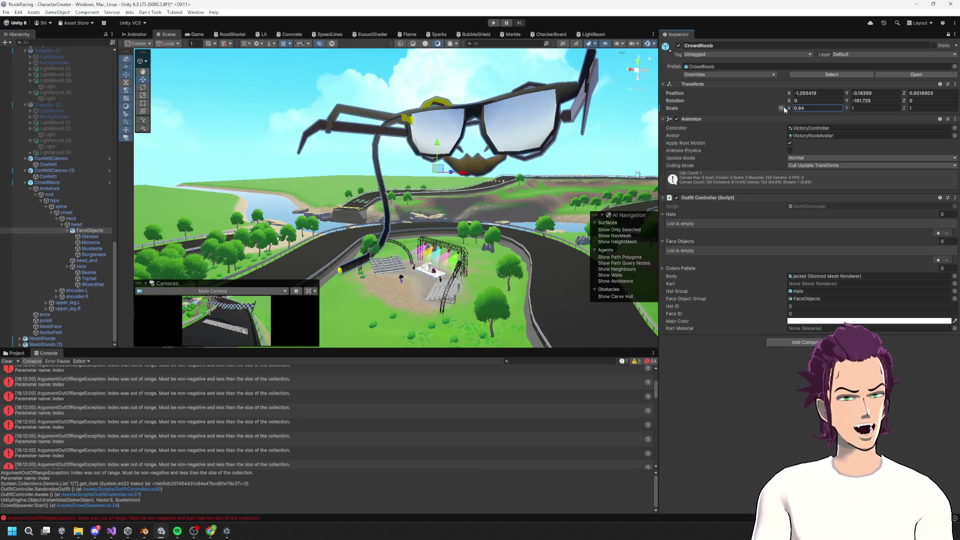
pyautogui.click(795, 108)
pyautogui.press('BackSpace')
pyautogui.write('1')
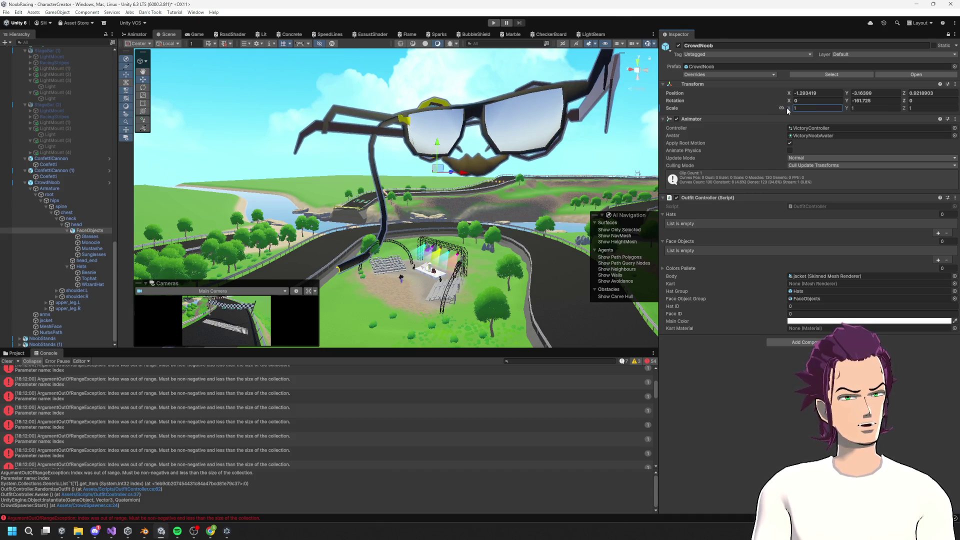
pyautogui.click(947, 35)
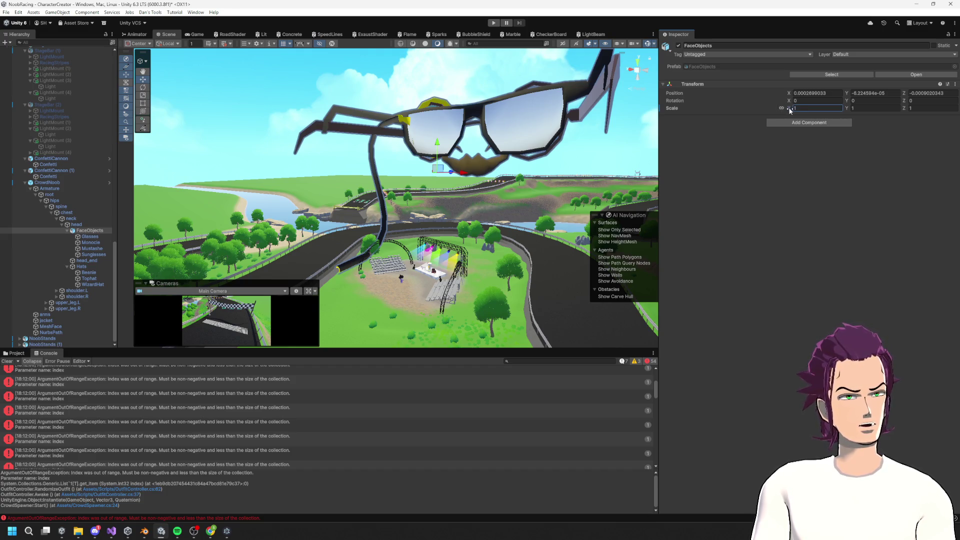
pyautogui.write('0.07')
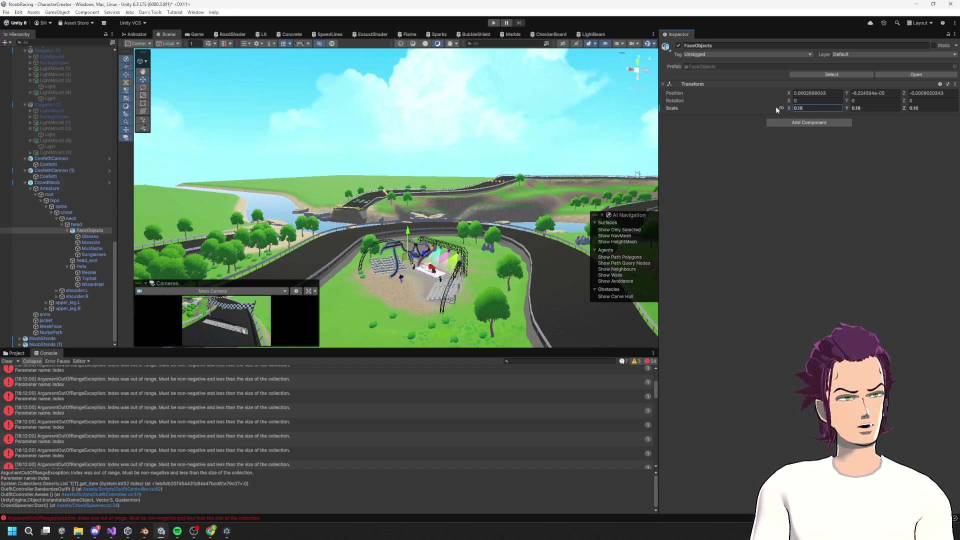
pyautogui.write('0.01')
pyautogui.press('Return')
# Step: Frame the noob's head and scale the face accessories up slightly with the Scale tool
pyautogui.press('f')
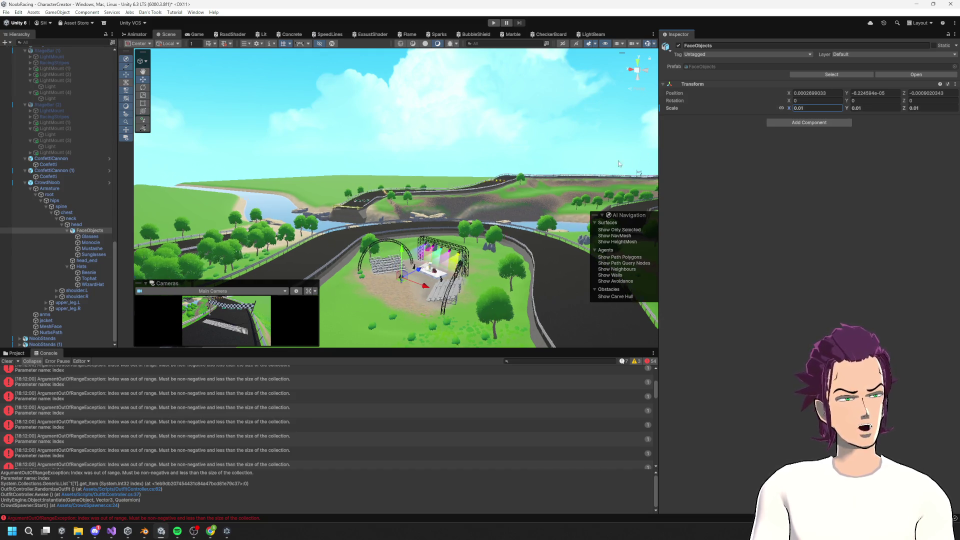
pyautogui.moveTo(509, 245); pyautogui.dragTo(357, 200)
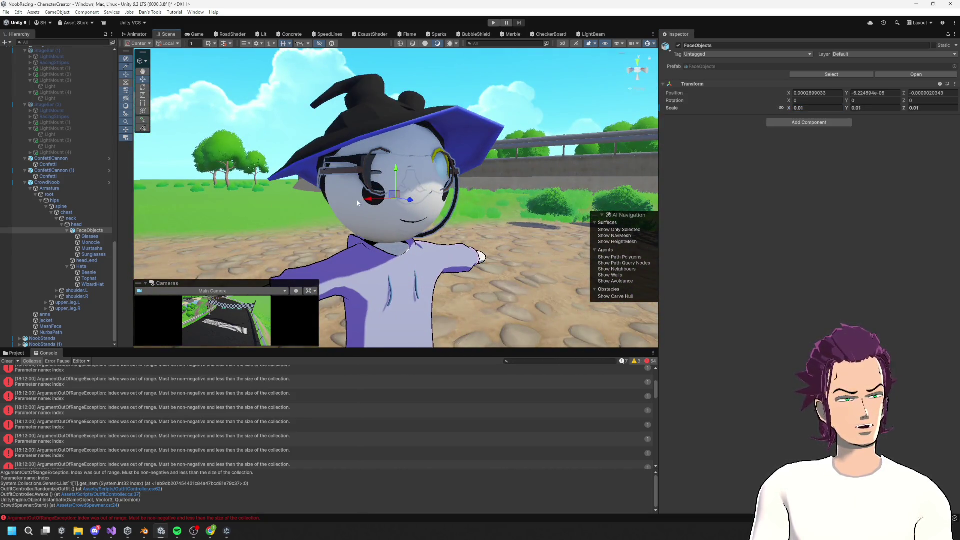
pyautogui.press('e')
pyautogui.press('r')
pyautogui.moveTo(397, 198); pyautogui.dragTo(430, 202)
pyautogui.press('w')
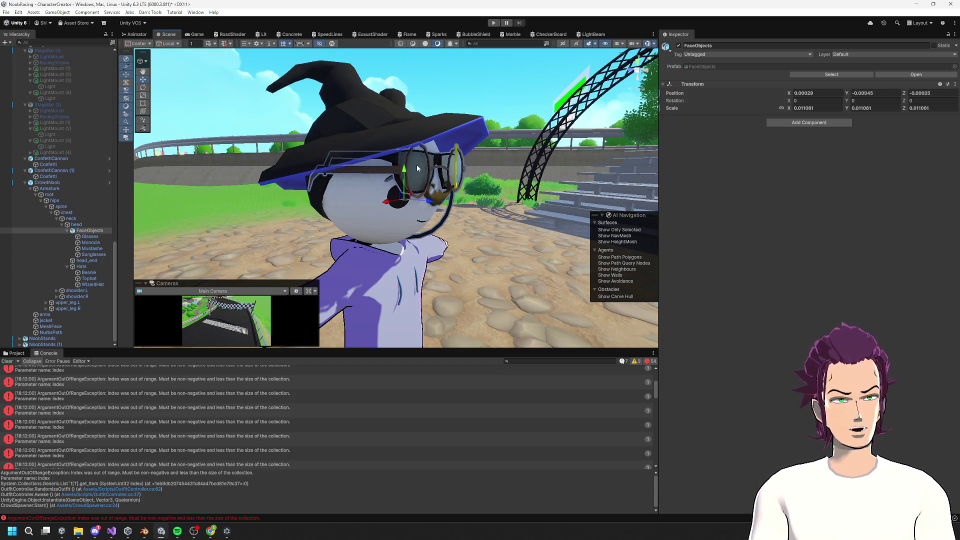
# Step: Shrink the face accessories to about 0.0109 to fit the face, then orbit to check
pyautogui.click(93, 231)
pyautogui.press('r')
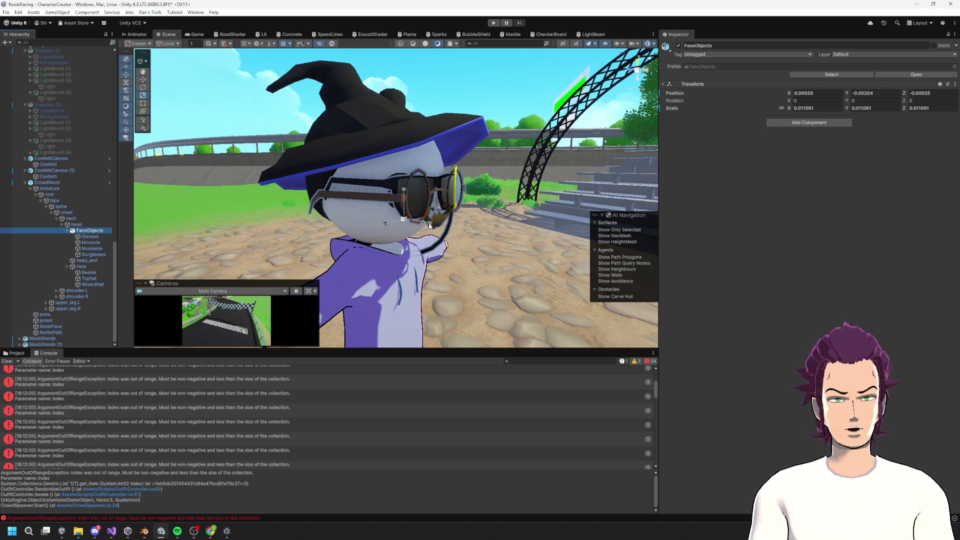
pyautogui.moveTo(407, 223)
pyautogui.mouseDown()
pyautogui.moveTo(364, 241)
pyautogui.moveTo(466, 234)
pyautogui.moveTo(380, 220)
pyautogui.moveTo(414, 201)
pyautogui.moveTo(162, 219)
pyautogui.moveTo(104, 211)
pyautogui.moveTo(198, 234)
pyautogui.moveTo(109, 244)
pyautogui.moveTo(248, 225)
pyautogui.mouseUp()
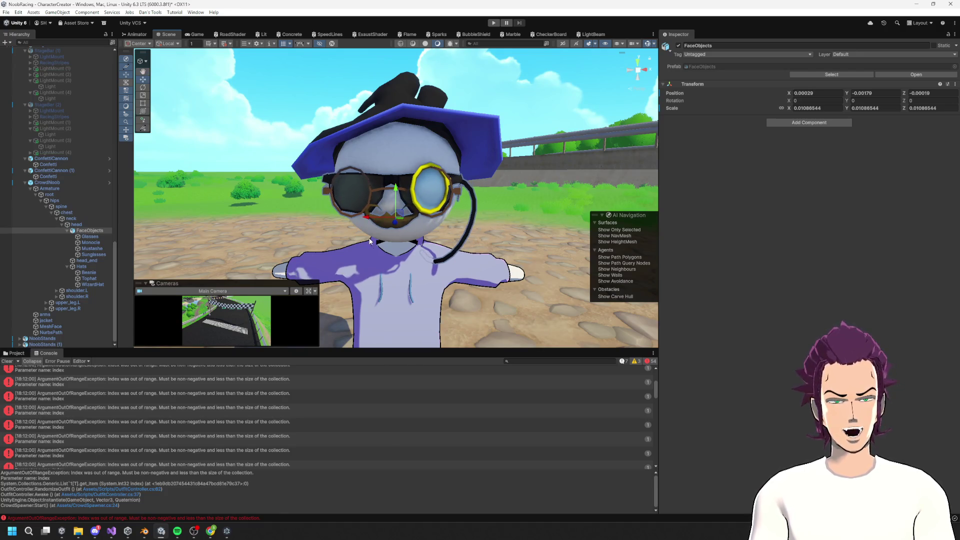
pyautogui.moveTo(384, 240)
pyautogui.mouseDown()
pyautogui.moveTo(664, 232)
pyautogui.moveTo(455, 206)
pyautogui.mouseUp()
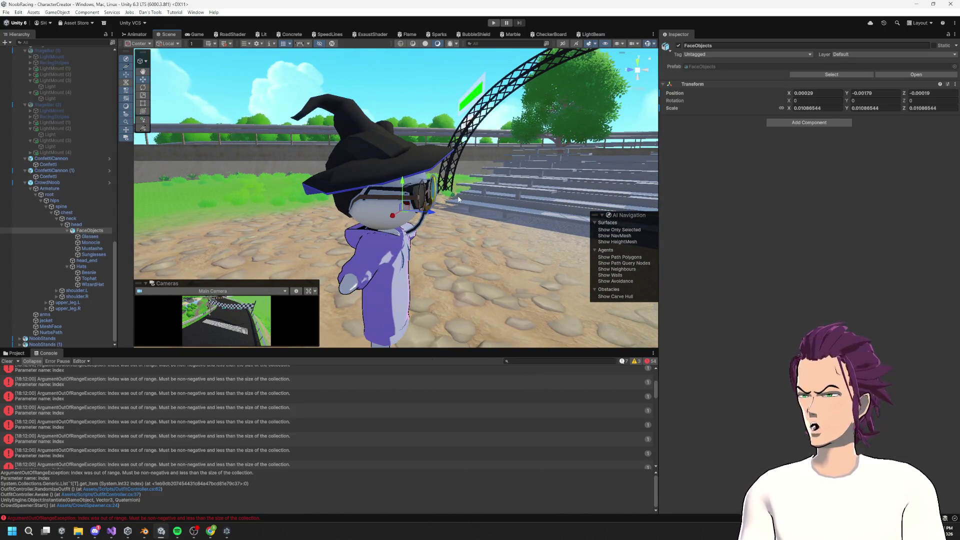
pyautogui.moveTo(446, 229)
pyautogui.mouseDown()
pyautogui.moveTo(447, 172)
pyautogui.moveTo(489, 196)
pyautogui.moveTo(493, 214)
pyautogui.mouseUp()
pyautogui.moveTo(486, 216)
pyautogui.mouseDown()
pyautogui.moveTo(429, 202)
pyautogui.moveTo(778, 241)
pyautogui.moveTo(647, 215)
pyautogui.moveTo(667, 250)
pyautogui.moveTo(545, 251)
pyautogui.moveTo(355, 211)
pyautogui.moveTo(520, 213)
pyautogui.mouseUp()
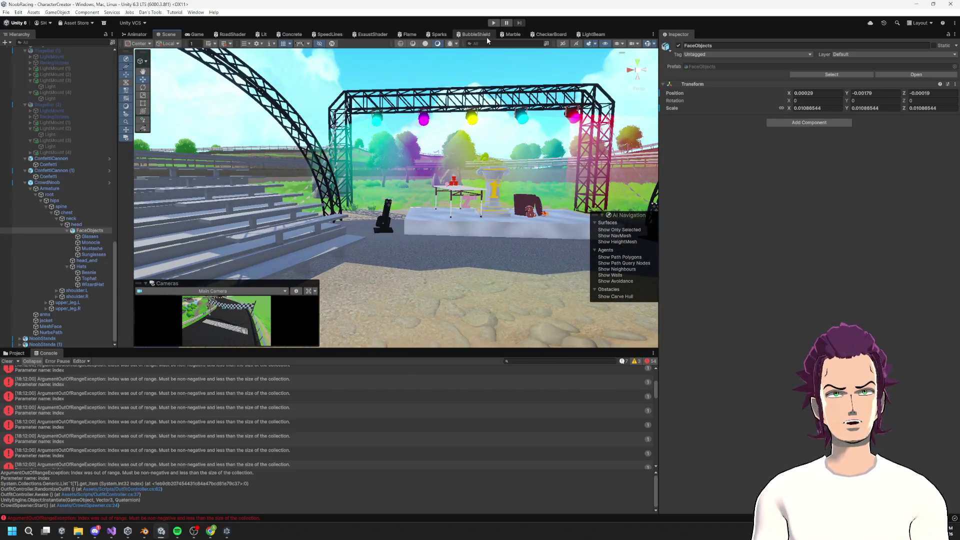
pyautogui.click(494, 23)
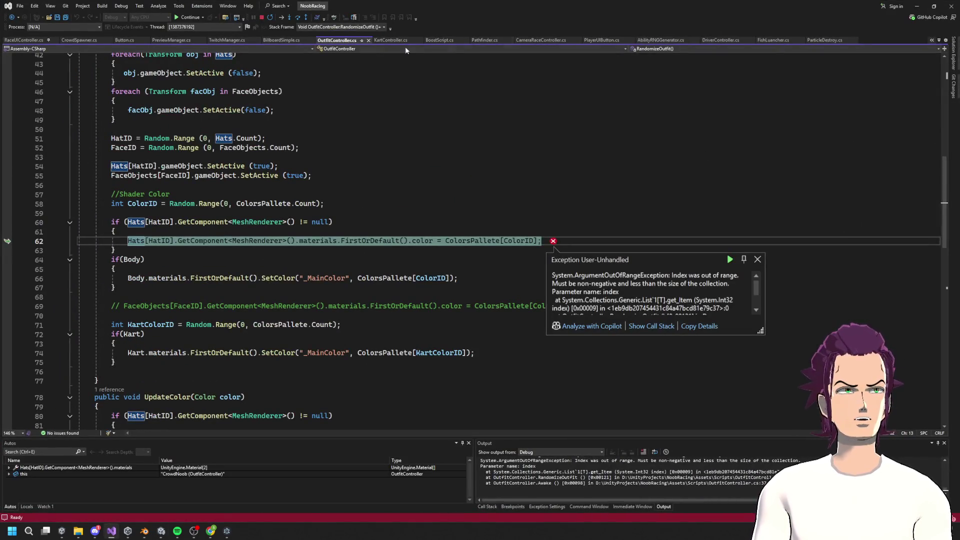
pyautogui.click(185, 19)
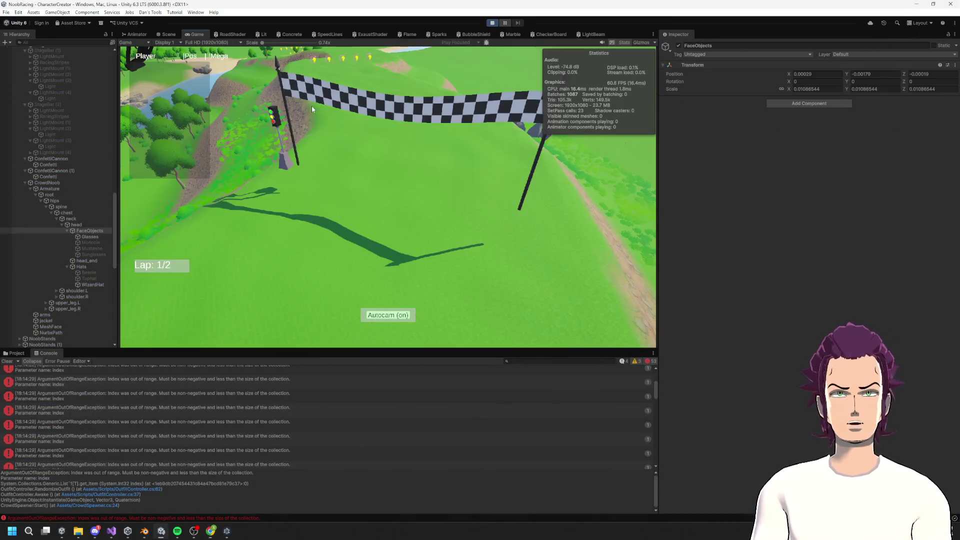
pyautogui.click(169, 34)
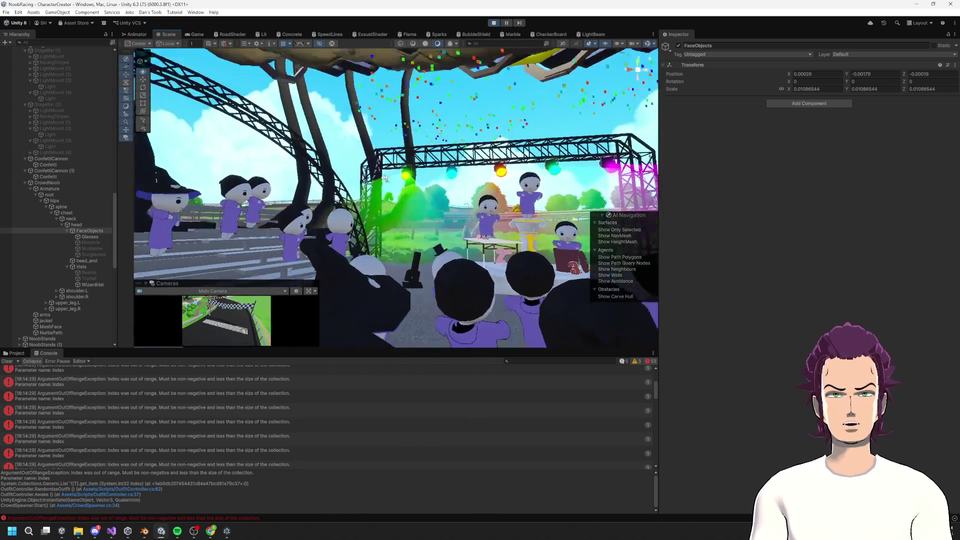
pyautogui.moveTo(329, 146)
pyautogui.mouseDown()
pyautogui.moveTo(246, 192)
pyautogui.moveTo(290, 252)
pyautogui.moveTo(358, 234)
pyautogui.moveTo(345, 253)
pyautogui.moveTo(232, 245)
pyautogui.moveTo(197, 229)
pyautogui.moveTo(106, 241)
pyautogui.mouseUp()
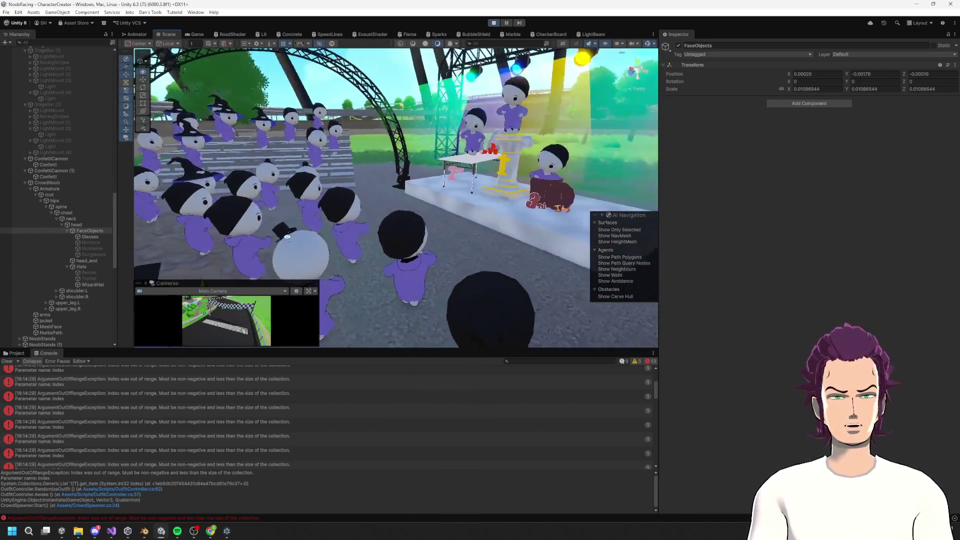
pyautogui.click(495, 24)
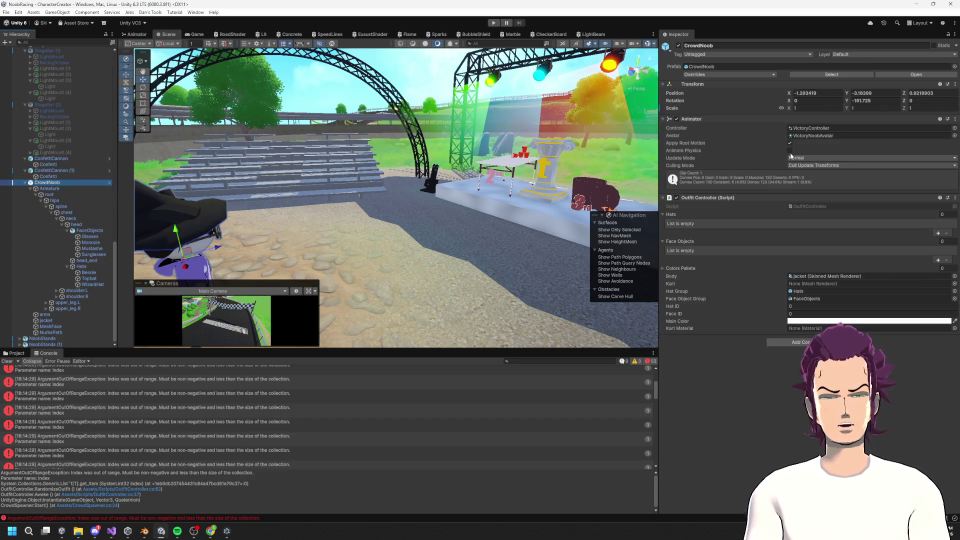
# Step: Apply all overrides to the noob prefab, play, and continue past the palette index exception
pyautogui.click(740, 74)
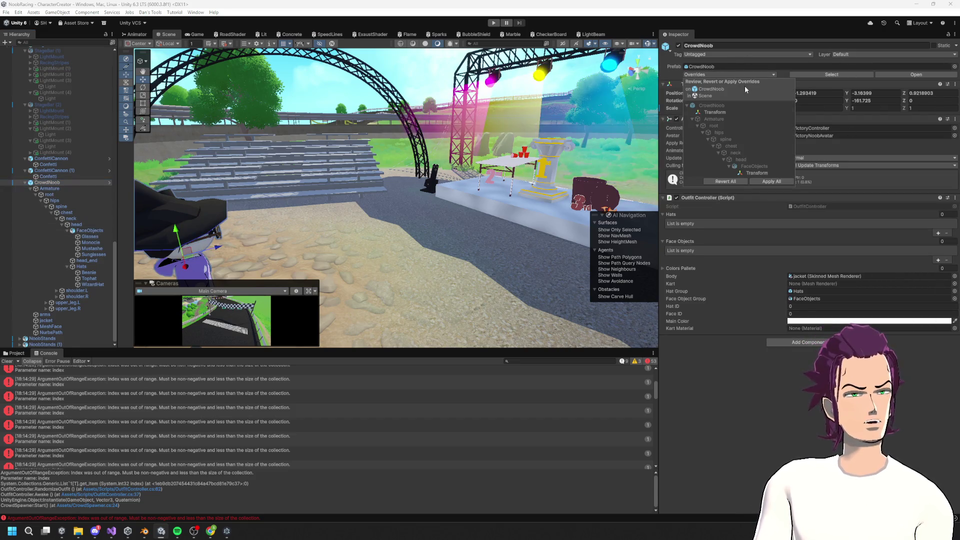
pyautogui.click(762, 183)
pyautogui.click(492, 23)
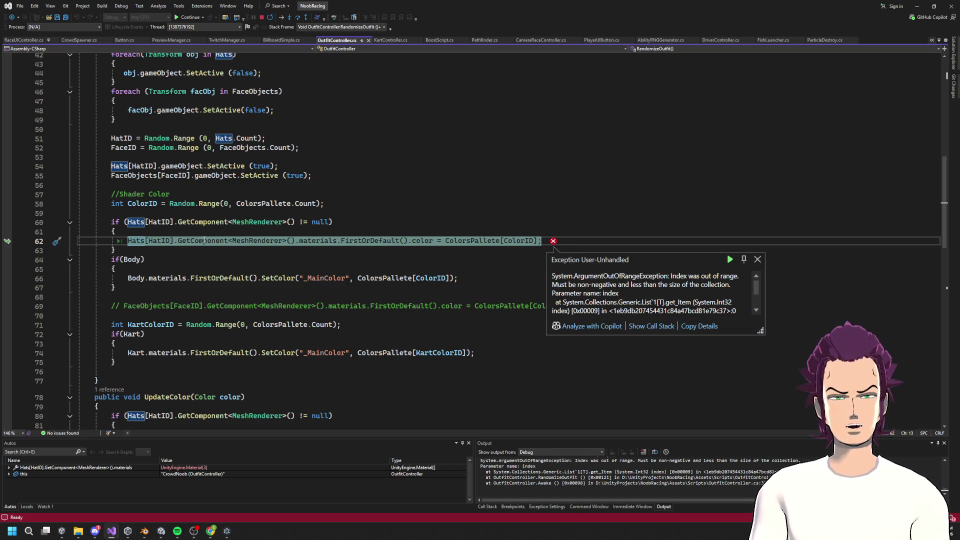
pyautogui.moveTo(305, 240)
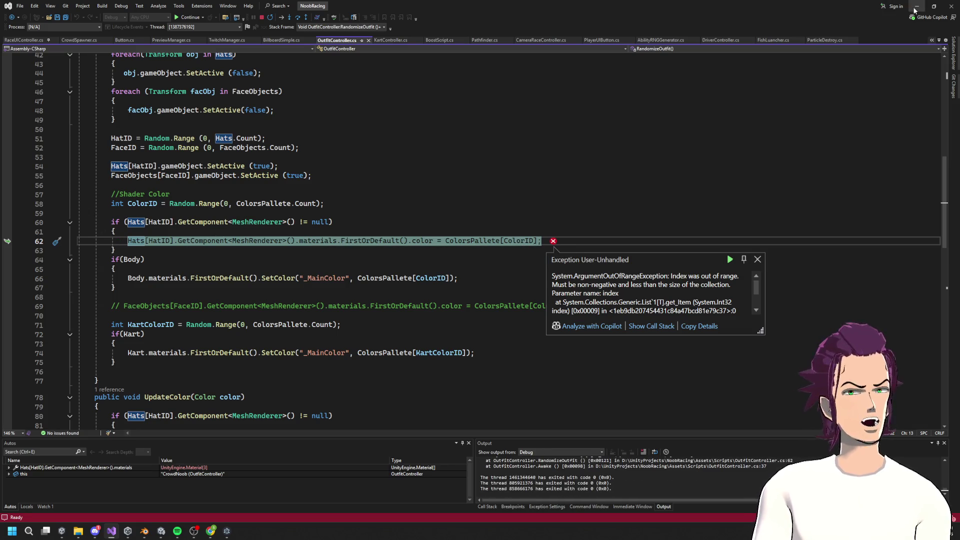
pyautogui.click(916, 7)
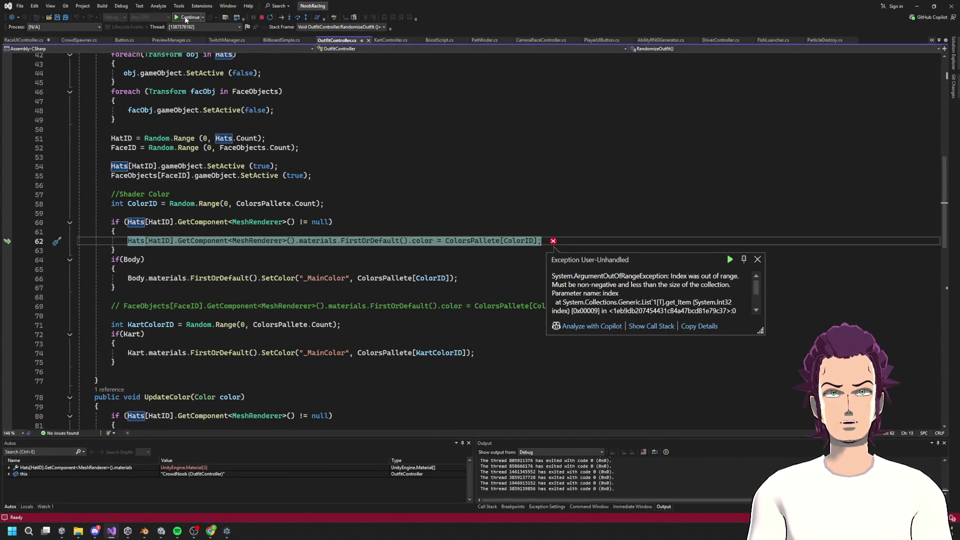
pyautogui.click(186, 18)
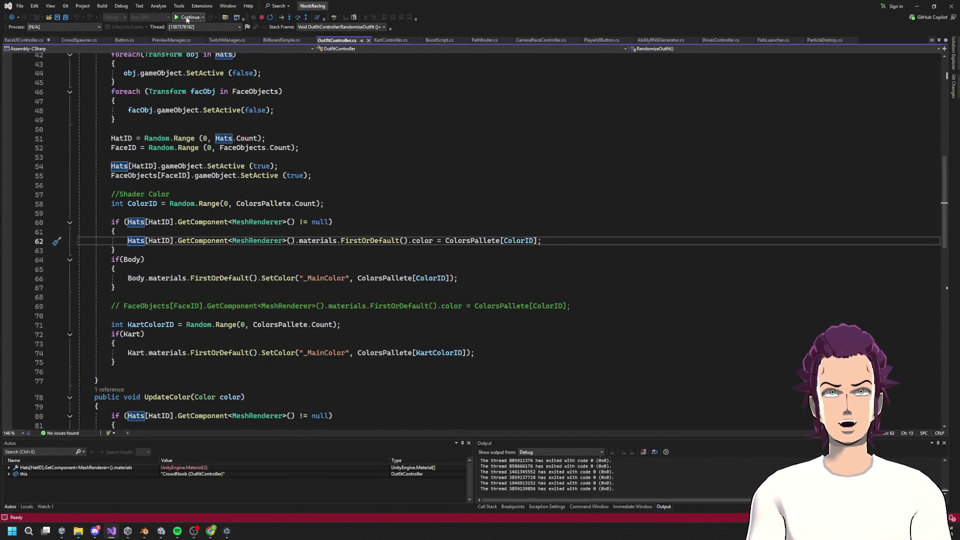
pyautogui.click(915, 7)
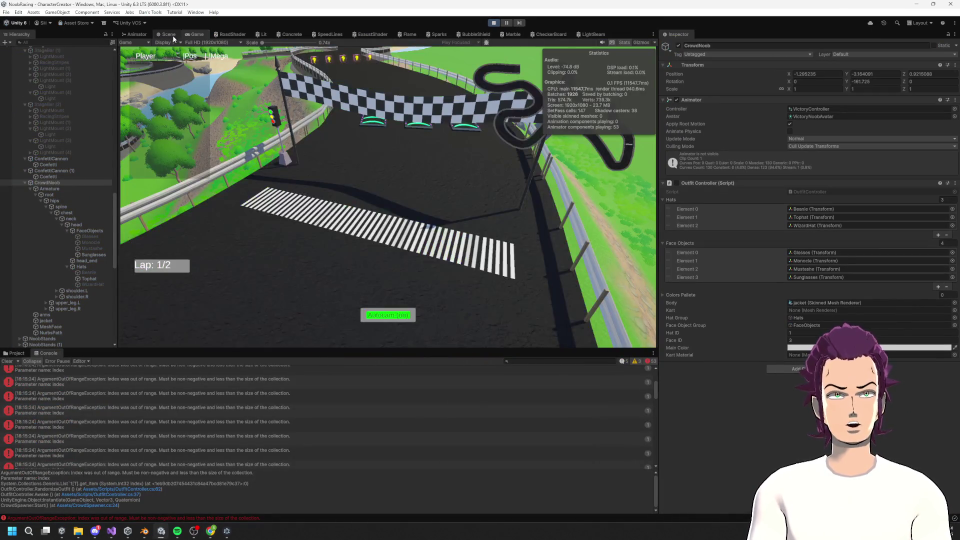
# Step: Fly the Scene view around the crowd in the stands and podium, then stop play mode
pyautogui.click(173, 35)
pyautogui.moveTo(321, 219)
pyautogui.mouseDown()
pyautogui.moveTo(295, 165)
pyautogui.moveTo(295, 225)
pyautogui.mouseUp()
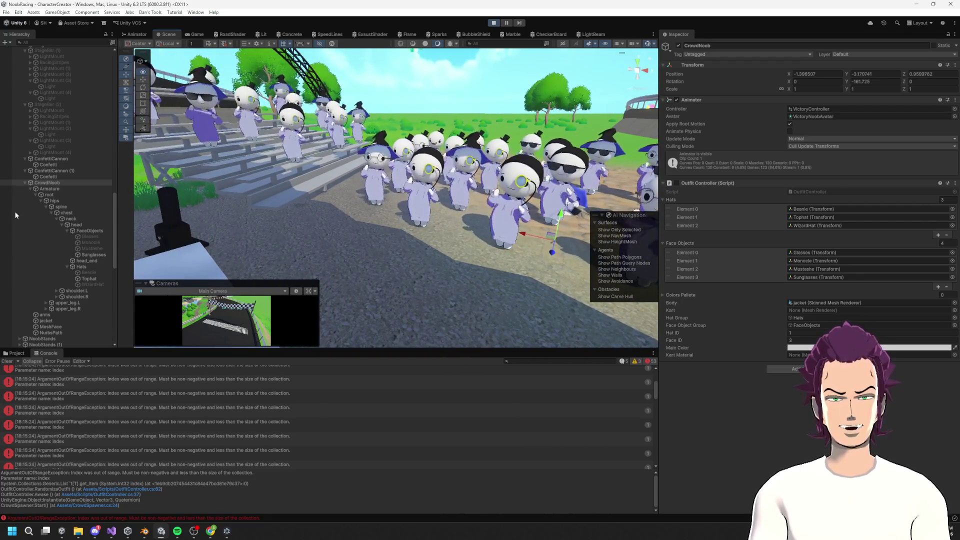
pyautogui.press('f')
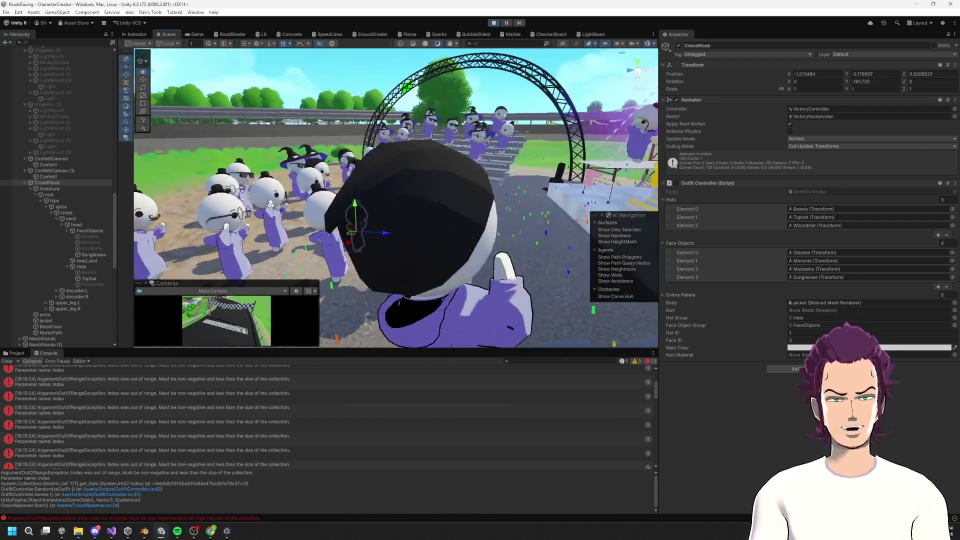
pyautogui.moveTo(271, 204)
pyautogui.mouseDown()
pyautogui.moveTo(490, 174)
pyautogui.moveTo(496, 200)
pyautogui.moveTo(118, 210)
pyautogui.moveTo(172, 186)
pyautogui.mouseUp()
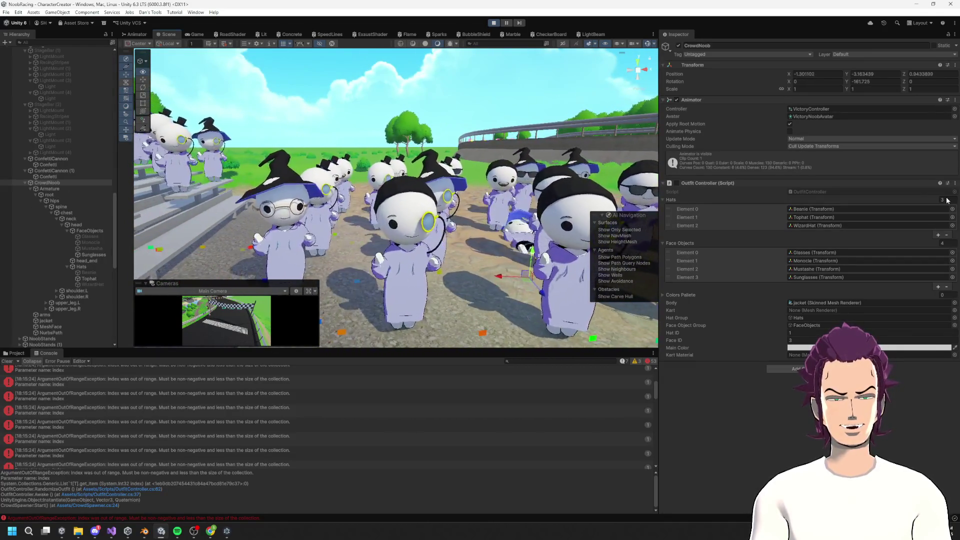
pyautogui.click(491, 23)
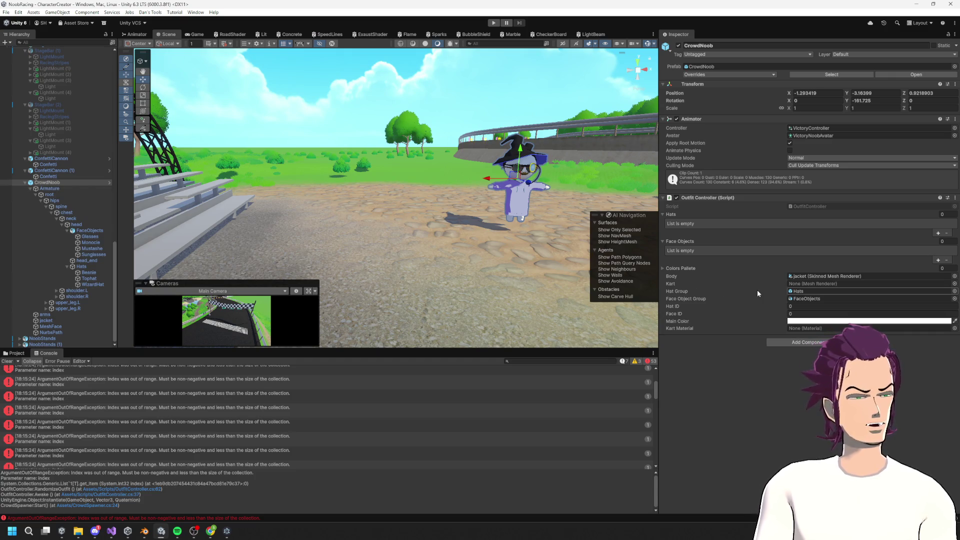
# Step: Expand the Colors Pallete and add seven elements
pyautogui.click(663, 269)
pyautogui.click(934, 288)
pyautogui.click(936, 287)
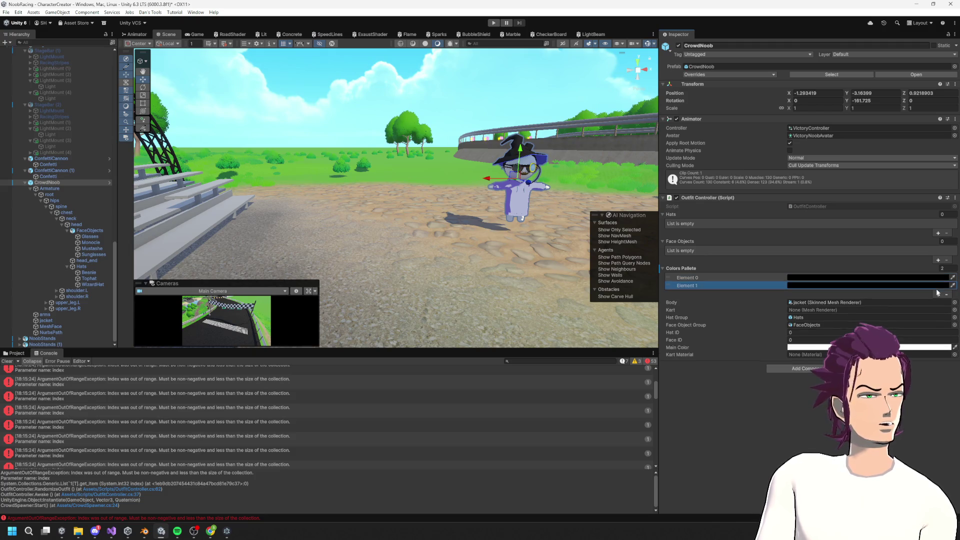
pyautogui.click(936, 295)
pyautogui.click(936, 303)
pyautogui.click(936, 310)
pyautogui.click(936, 318)
pyautogui.click(936, 326)
pyautogui.click(897, 278)
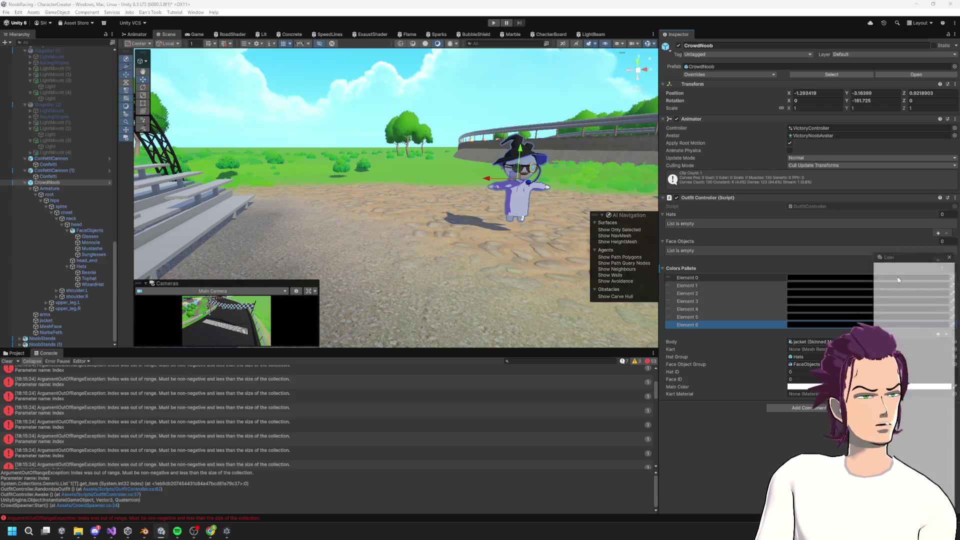
# Step: Set the seven palette colours, from pink and cyan through yellow, green, blue and purple
pyautogui.click(912, 296)
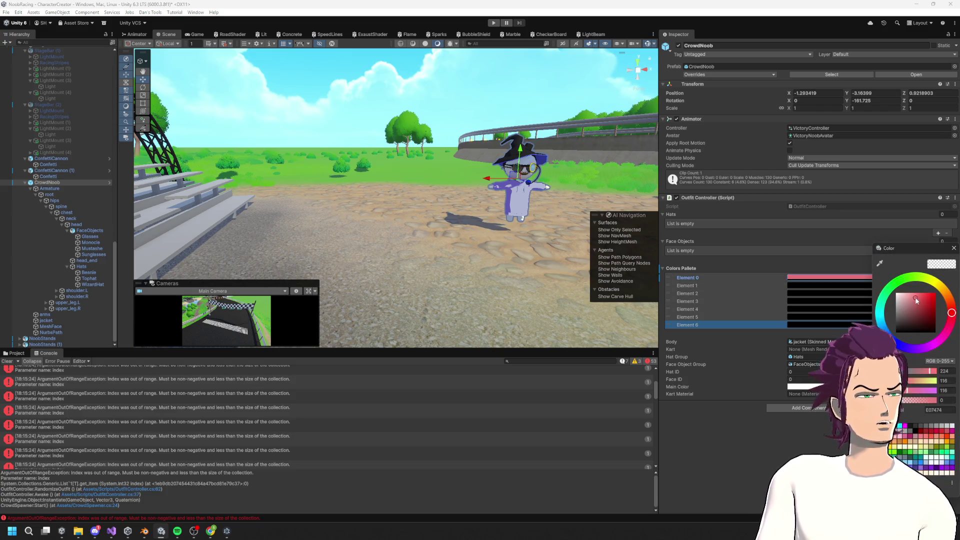
pyautogui.click(806, 286)
pyautogui.click(798, 292)
pyautogui.click(798, 292)
pyautogui.click(807, 339)
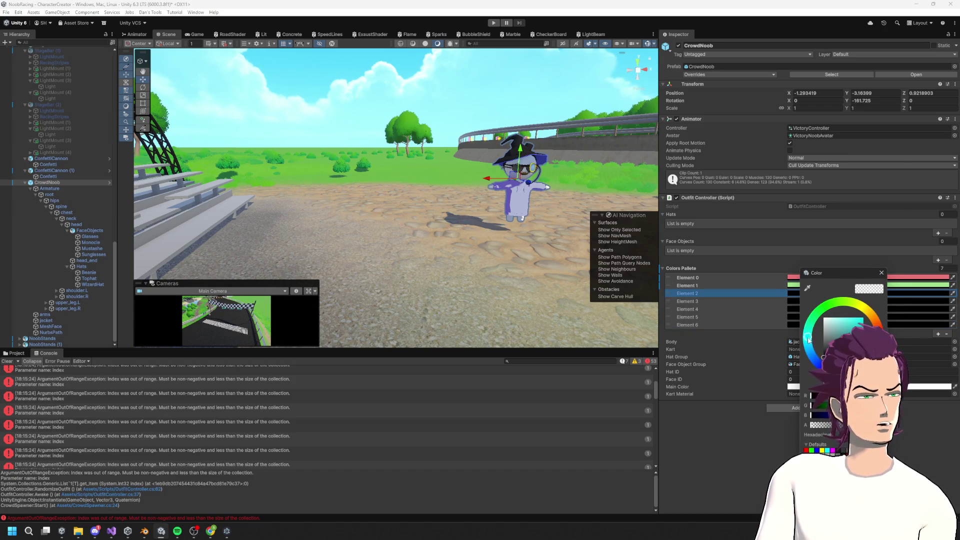
pyautogui.click(791, 302)
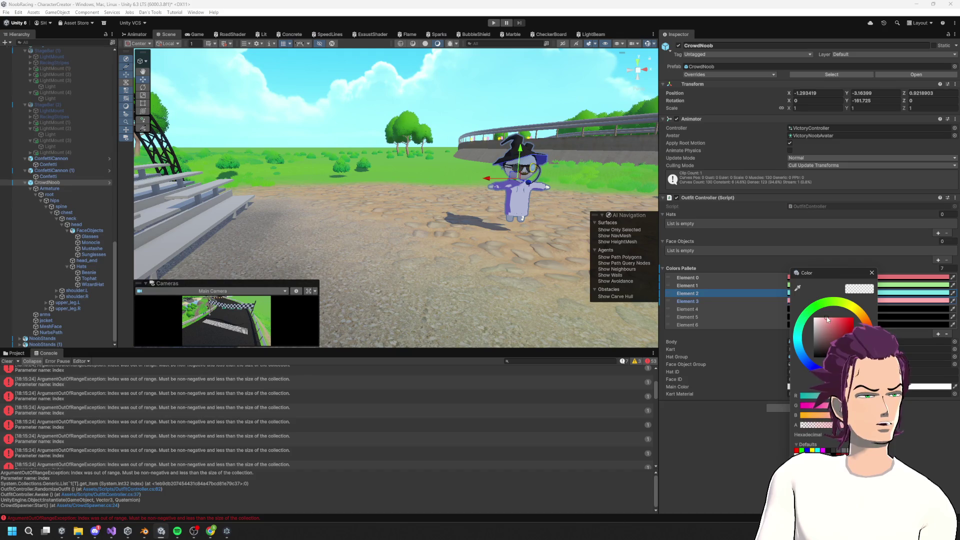
pyautogui.click(902, 311)
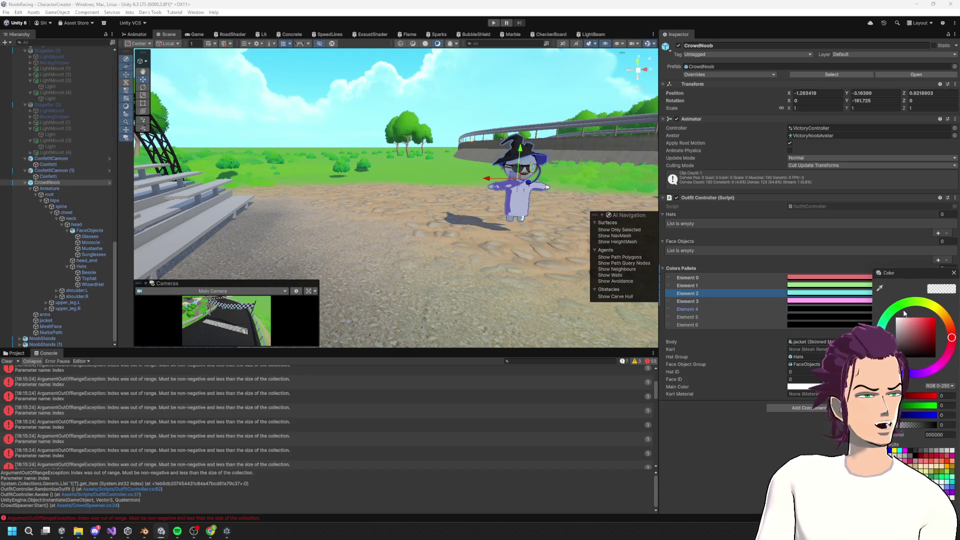
pyautogui.click(811, 305)
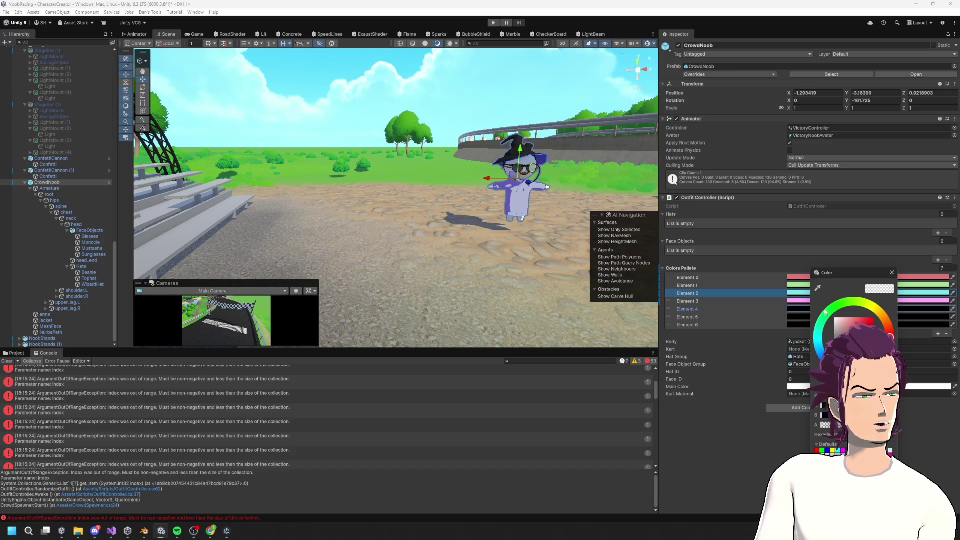
pyautogui.click(799, 317)
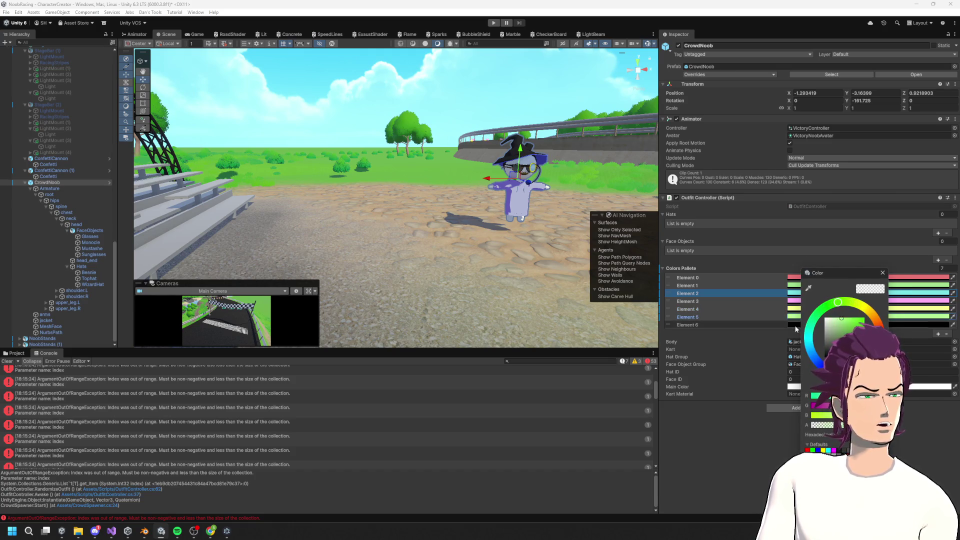
pyautogui.click(795, 325)
pyautogui.click(860, 316)
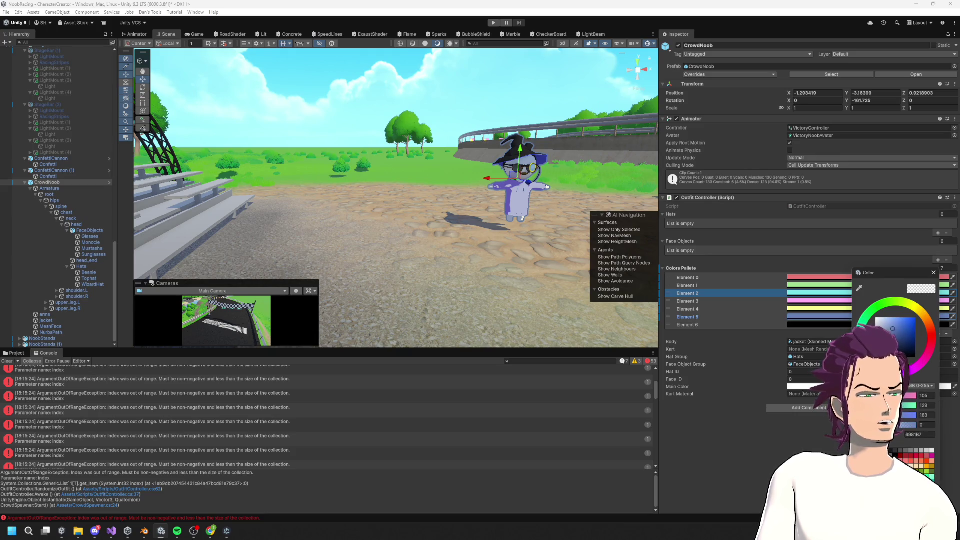
pyautogui.click(823, 325)
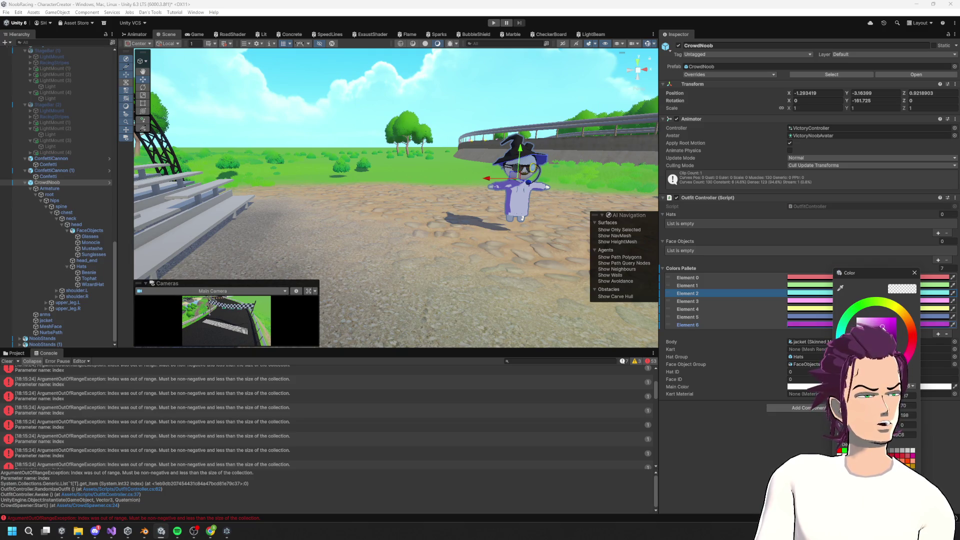
pyautogui.click(783, 262)
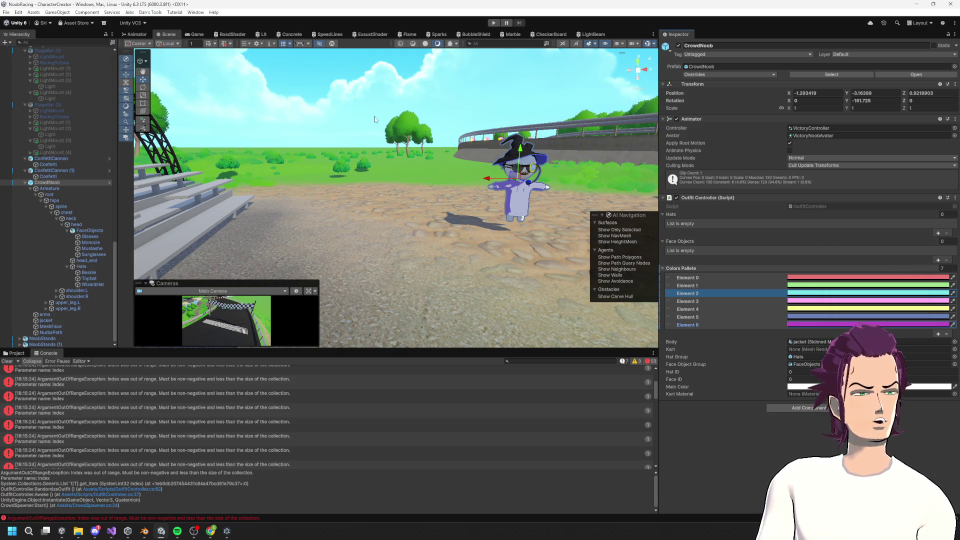
# Step: Test-run the scene, apply all overrides to the CrowdNoob prefab, and run the game again
pyautogui.click(492, 24)
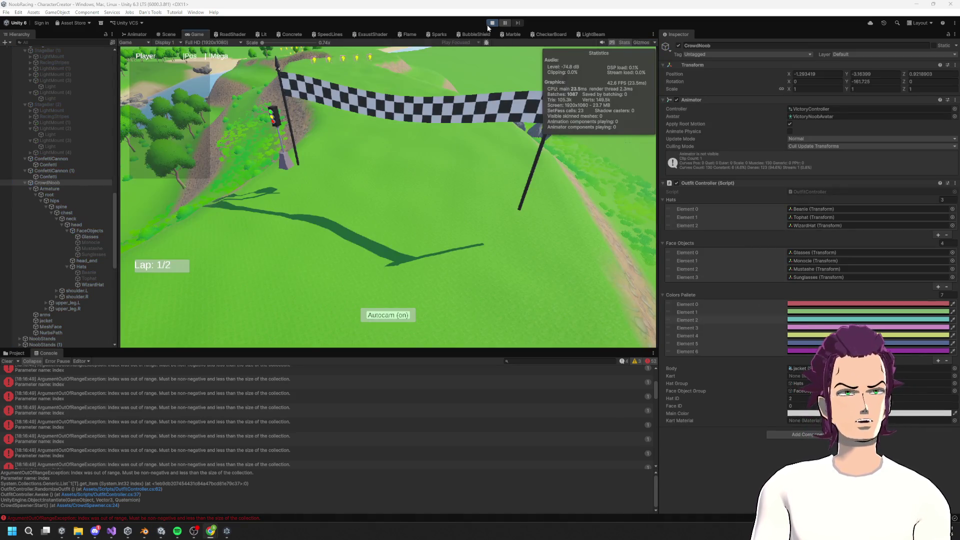
pyautogui.click(489, 23)
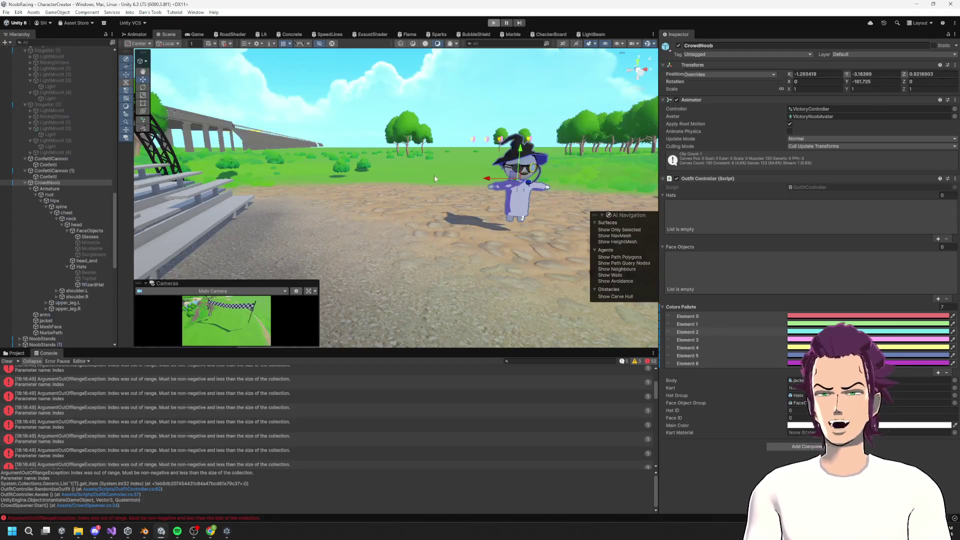
pyautogui.click(700, 74)
pyautogui.click(763, 121)
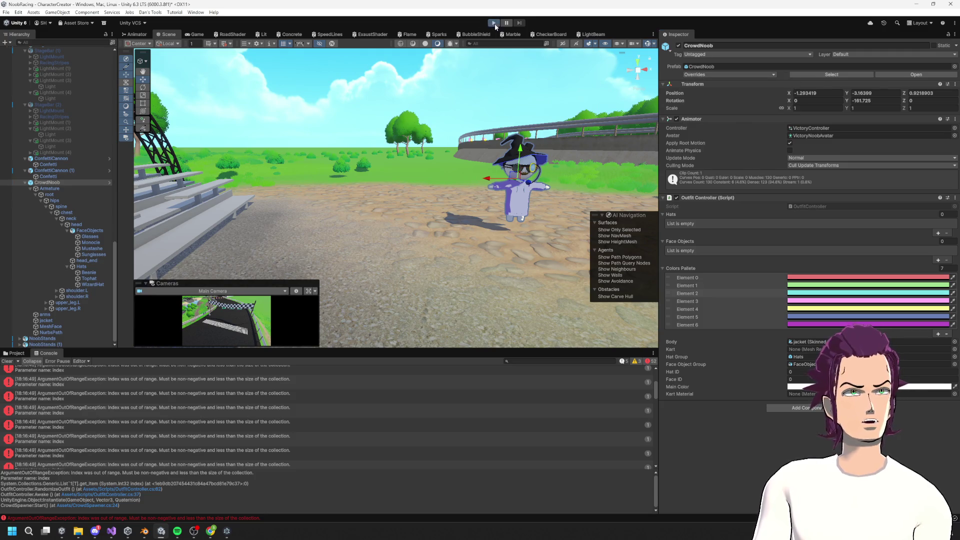
pyautogui.click(494, 23)
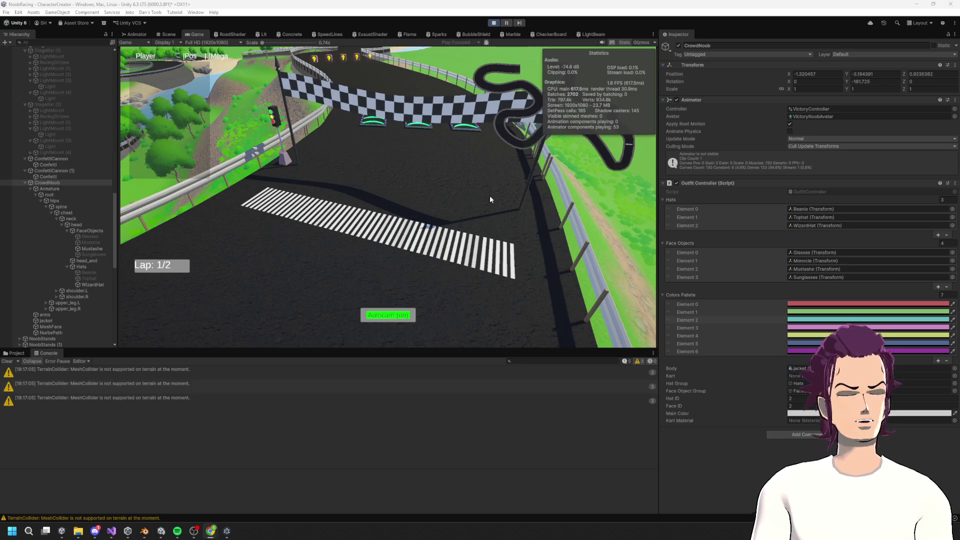
# Step: Fly the Scene view down into the stands to inspect the dancing noobs, then stop play mode
pyautogui.click(165, 36)
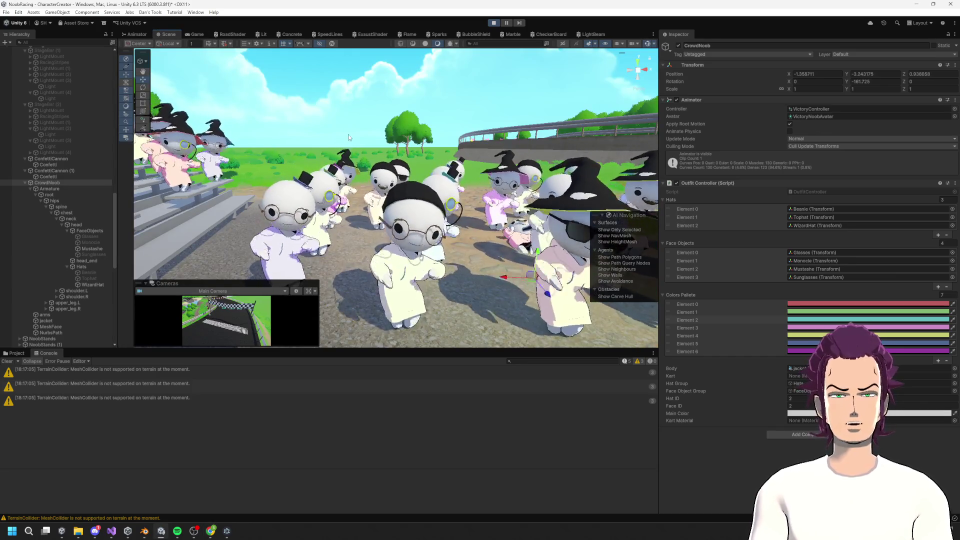
pyautogui.moveTo(511, 186)
pyautogui.mouseDown()
pyautogui.moveTo(580, 158)
pyautogui.moveTo(567, 148)
pyautogui.moveTo(294, 161)
pyautogui.moveTo(408, 176)
pyautogui.moveTo(428, 115)
pyautogui.moveTo(283, 131)
pyautogui.mouseUp()
pyautogui.moveTo(282, 131)
pyautogui.mouseDown()
pyautogui.moveTo(472, 200)
pyautogui.moveTo(382, 181)
pyautogui.mouseUp()
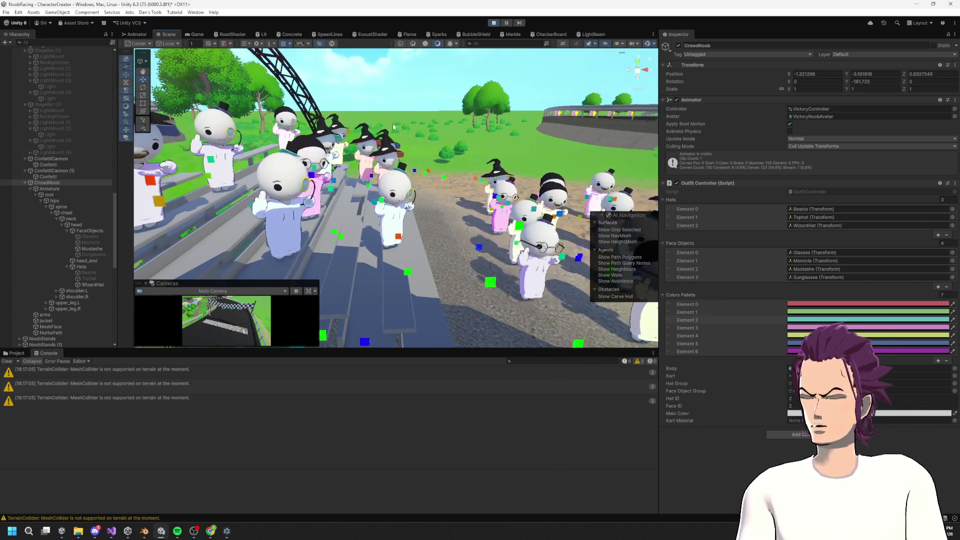
pyautogui.moveTo(500, 200)
pyautogui.mouseDown()
pyautogui.moveTo(515, 214)
pyautogui.moveTo(470, 210)
pyautogui.mouseUp()
pyautogui.click(494, 23)
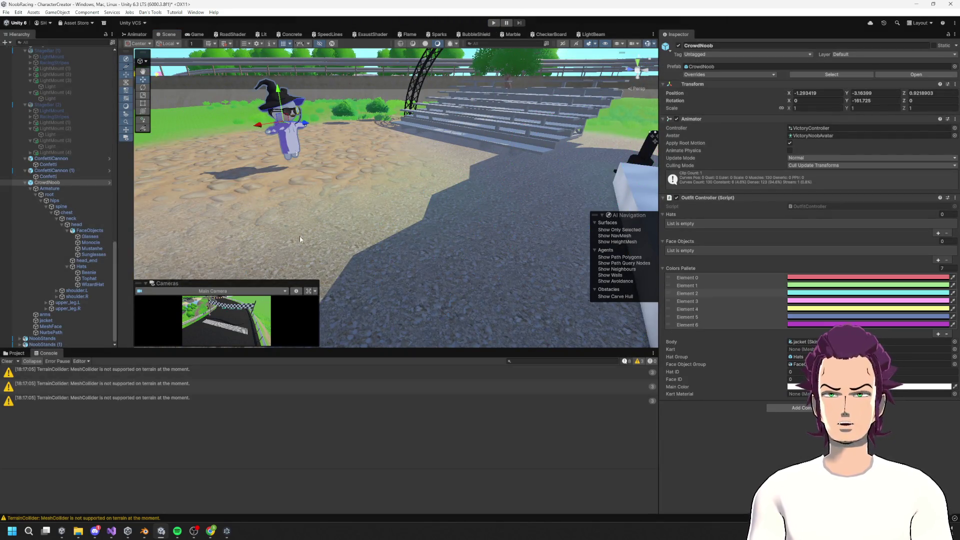
# Step: Frame the CrowdNoob in view and select its prefab root
pyautogui.press('f')
pyautogui.click(409, 150)
pyautogui.click(417, 140)
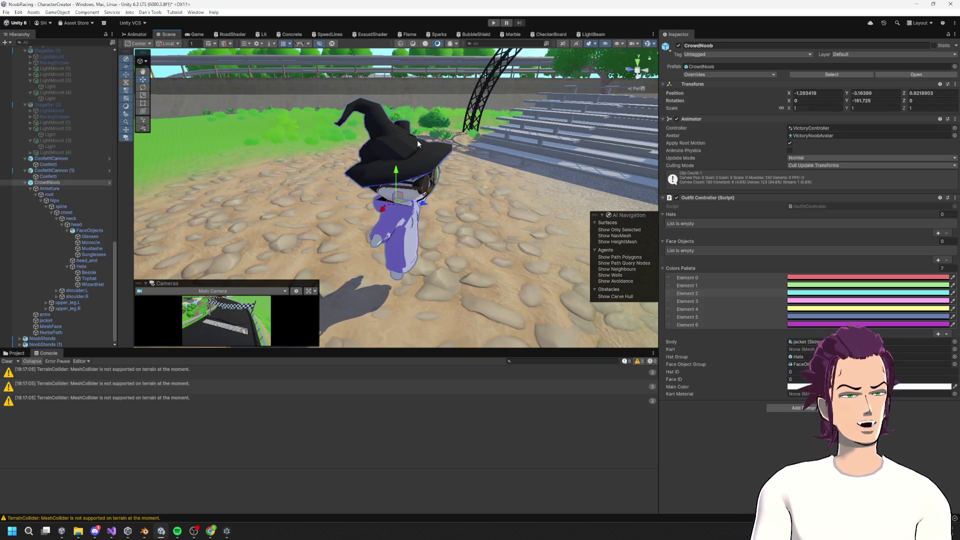
# Step: Browse the Plugins/FBXImports material folders: HatsMaterials, FaceMats and NoobMats
pyautogui.click(15, 353)
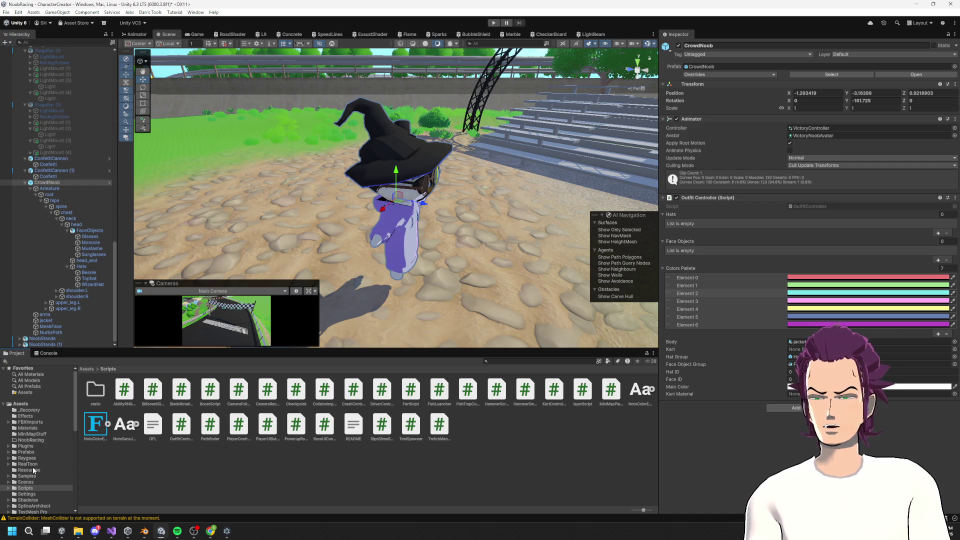
pyautogui.click(32, 452)
pyautogui.click(32, 445)
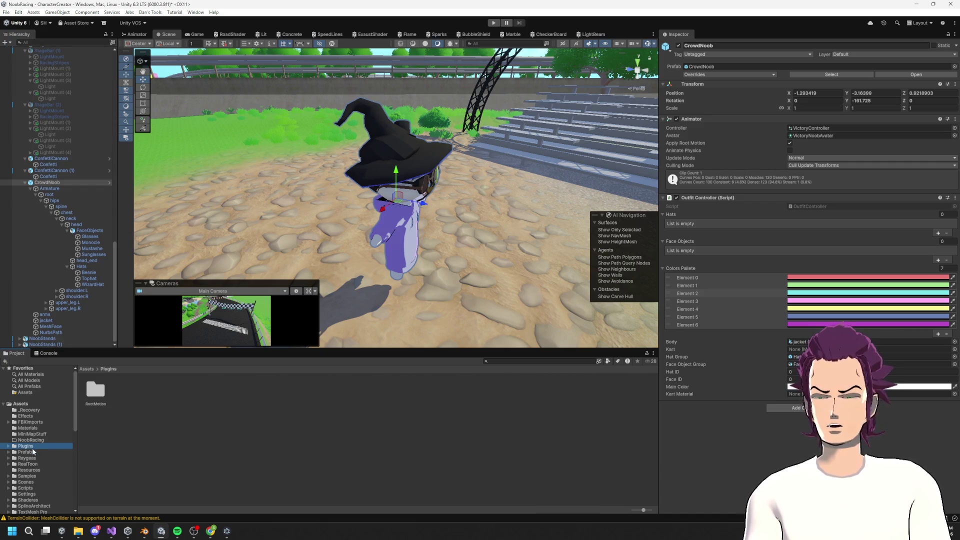
pyautogui.click(41, 422)
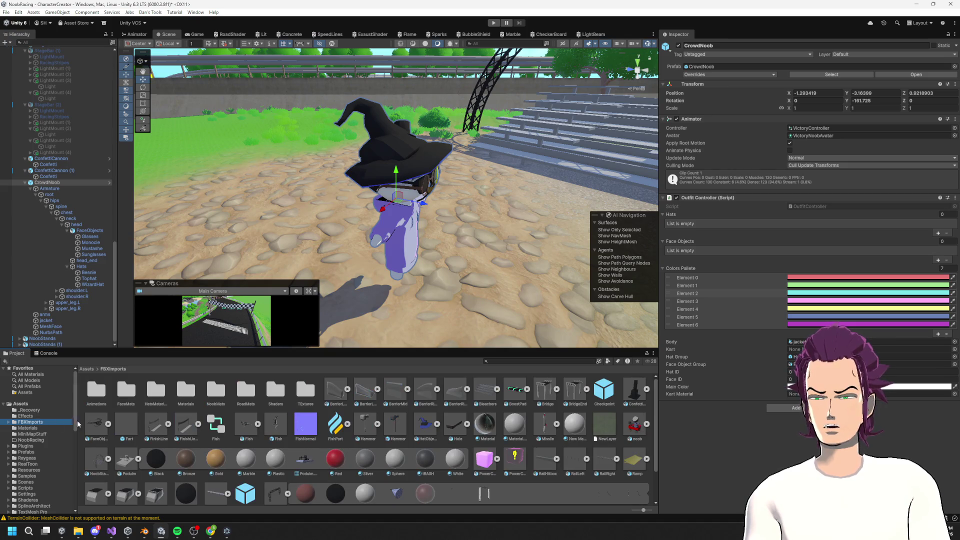
pyautogui.doubleClick(151, 395)
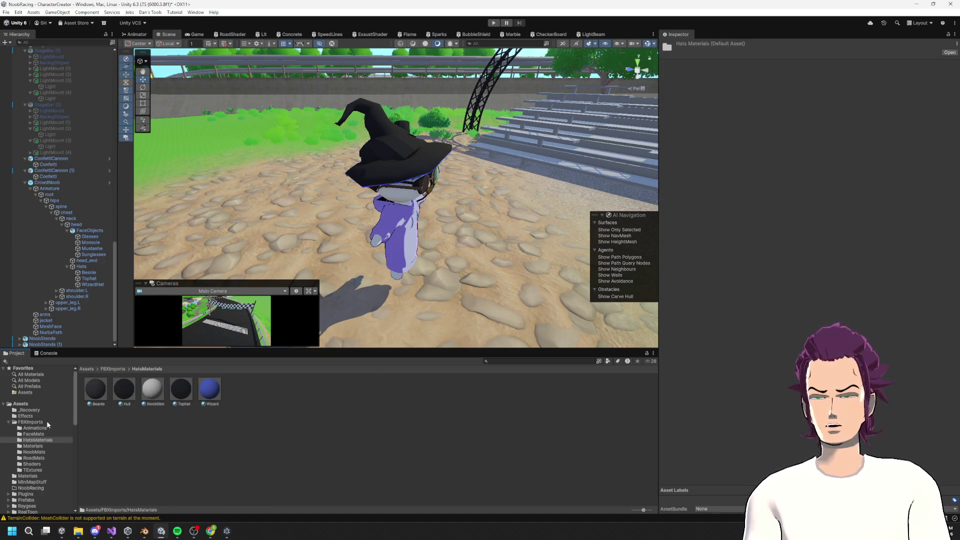
pyautogui.click(40, 434)
pyautogui.click(41, 437)
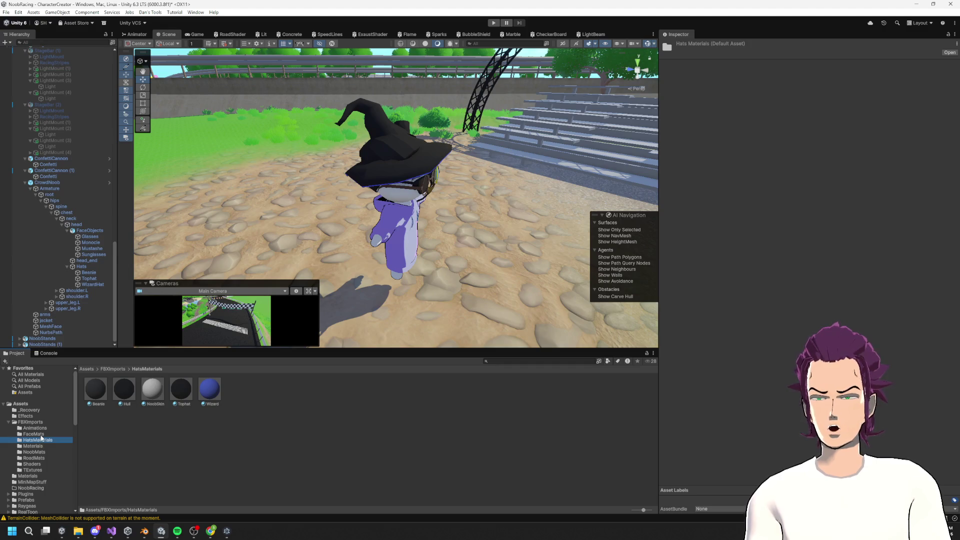
pyautogui.click(41, 434)
pyautogui.click(45, 452)
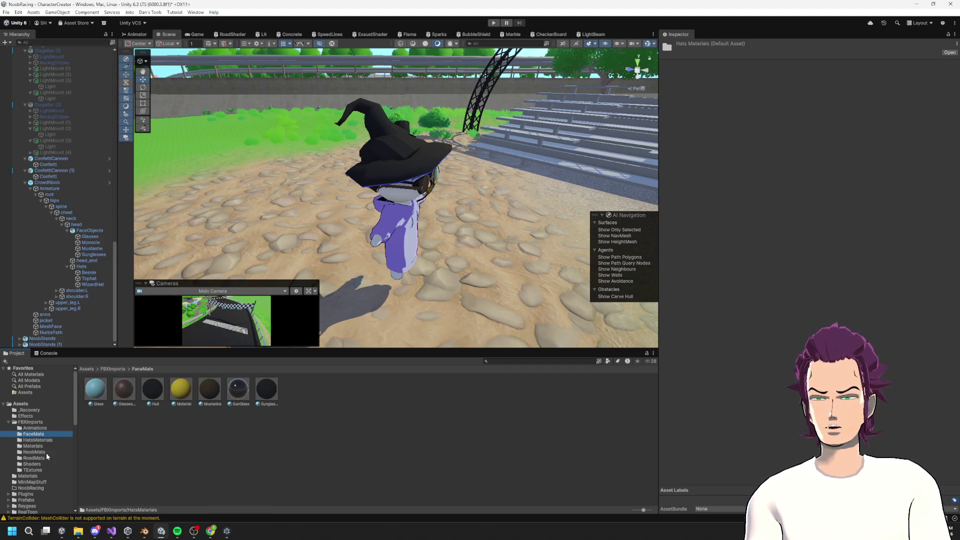
# Step: Drag the lilac Wagon 3 material onto the witch hat and show CrowdNoob's pending overrides
pyautogui.moveTo(381, 291)
pyautogui.mouseDown()
pyautogui.moveTo(375, 278)
pyautogui.moveTo(350, 290)
pyautogui.moveTo(273, 290)
pyautogui.moveTo(286, 265)
pyautogui.mouseUp()
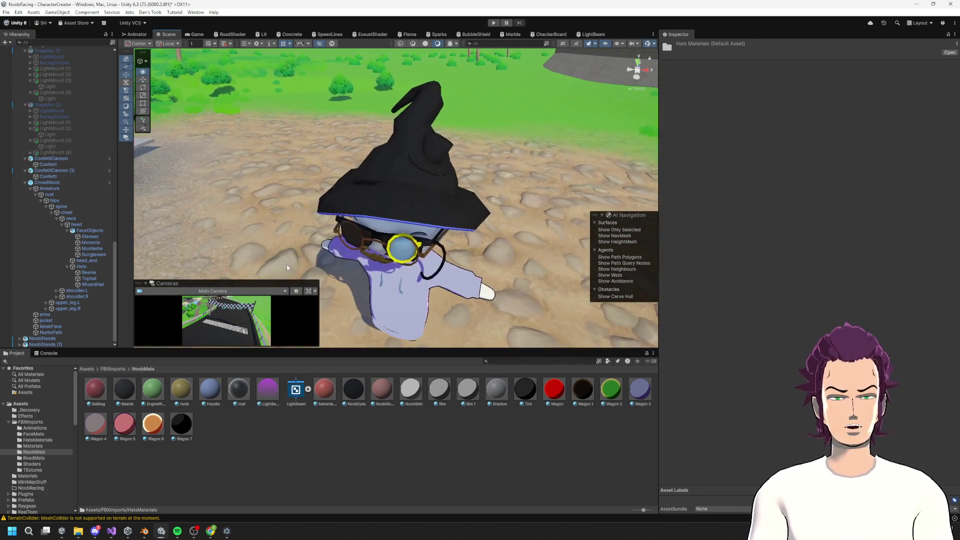
pyautogui.moveTo(411, 207); pyautogui.dragTo(439, 222)
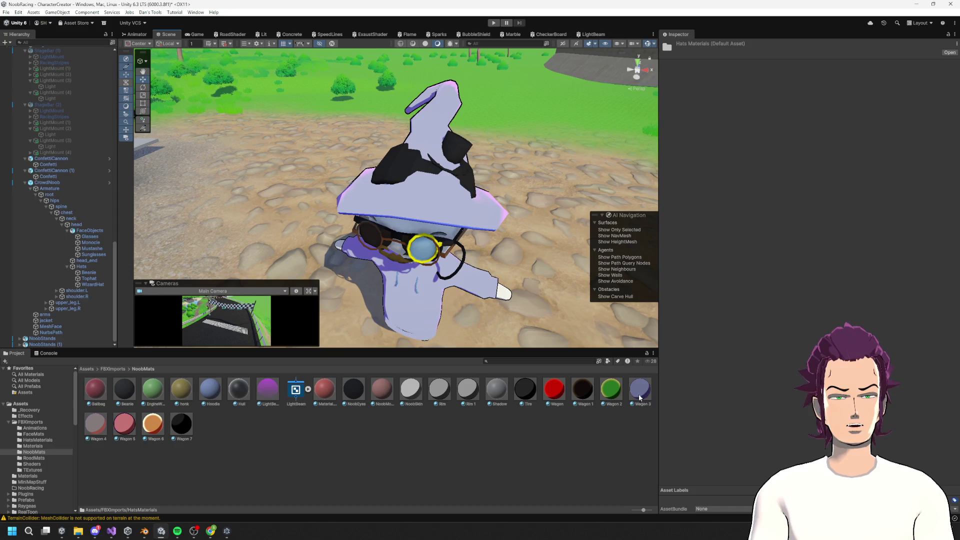
pyautogui.moveTo(456, 146)
pyautogui.mouseDown()
pyautogui.moveTo(413, 268)
pyautogui.moveTo(162, 61)
pyautogui.mouseUp()
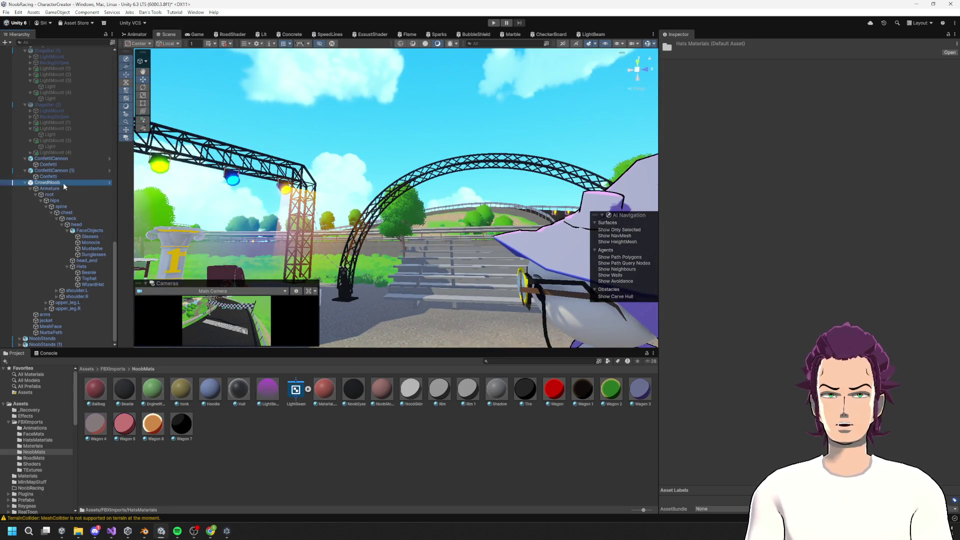
pyautogui.click(63, 182)
pyautogui.click(714, 74)
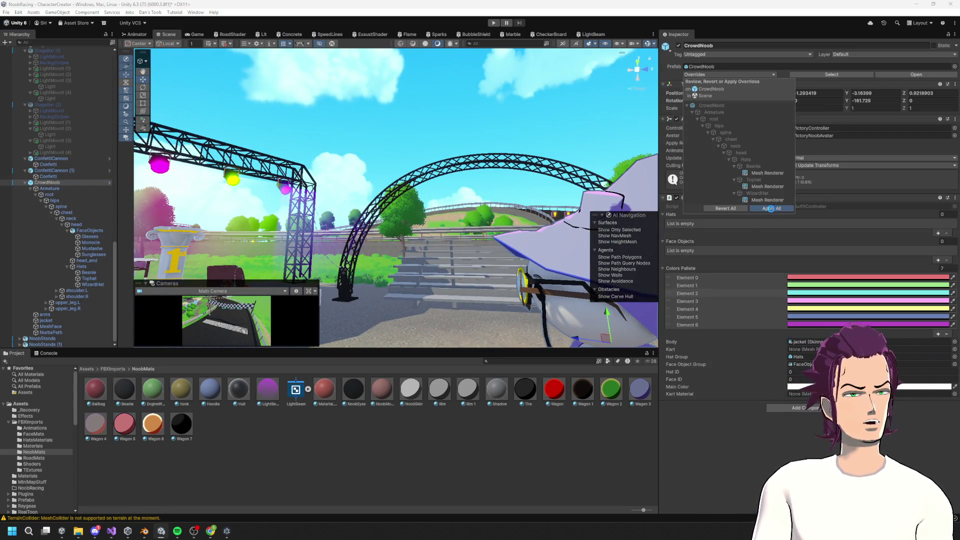
# Step: Apply all CrowdNoob overrides, play the scene, and check the Chicken Dance state in the Animator
pyautogui.click(770, 209)
pyautogui.hotkey('ctrl', 'p')
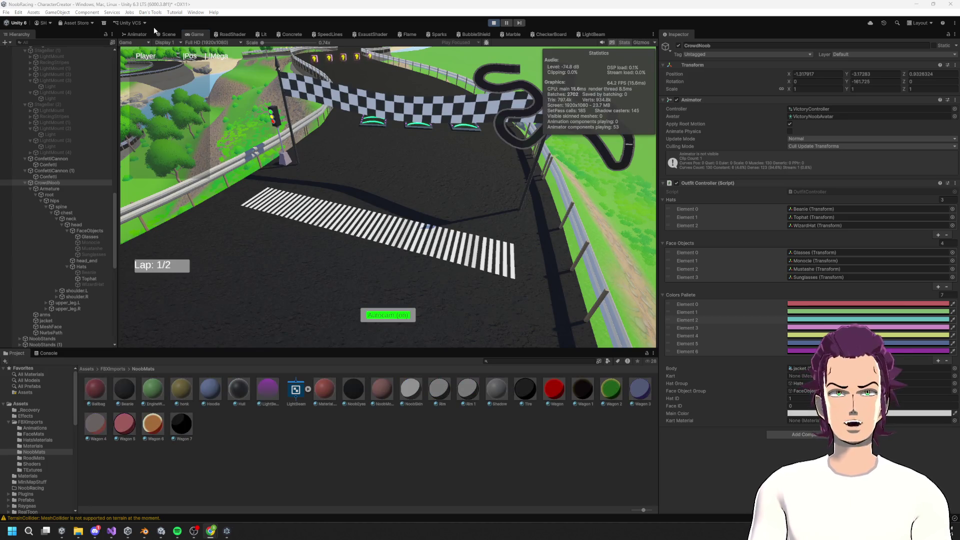
pyautogui.click(137, 33)
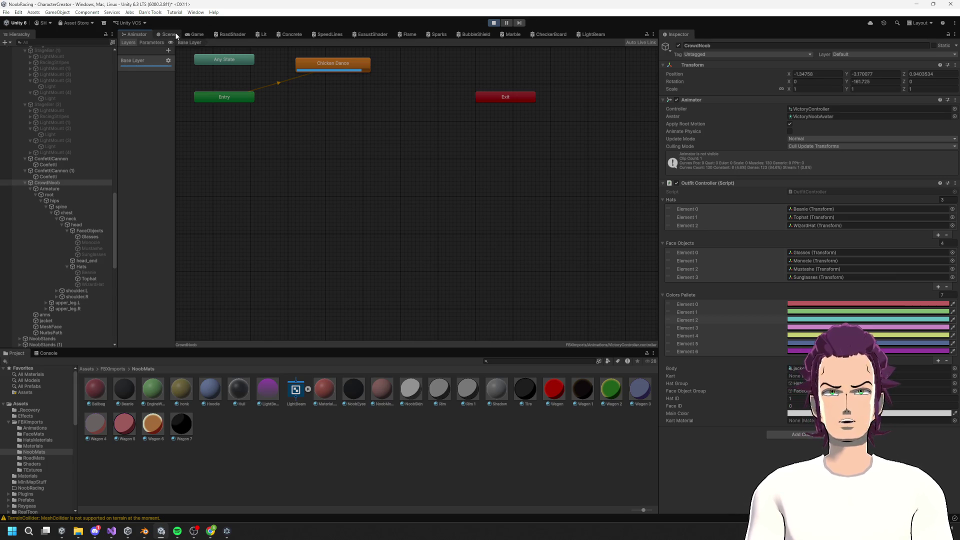
# Step: Return to the Scene view of the dancing crowd and select the Wagon 3 material
pyautogui.click(169, 34)
pyautogui.moveTo(531, 259); pyautogui.dragTo(664, 230)
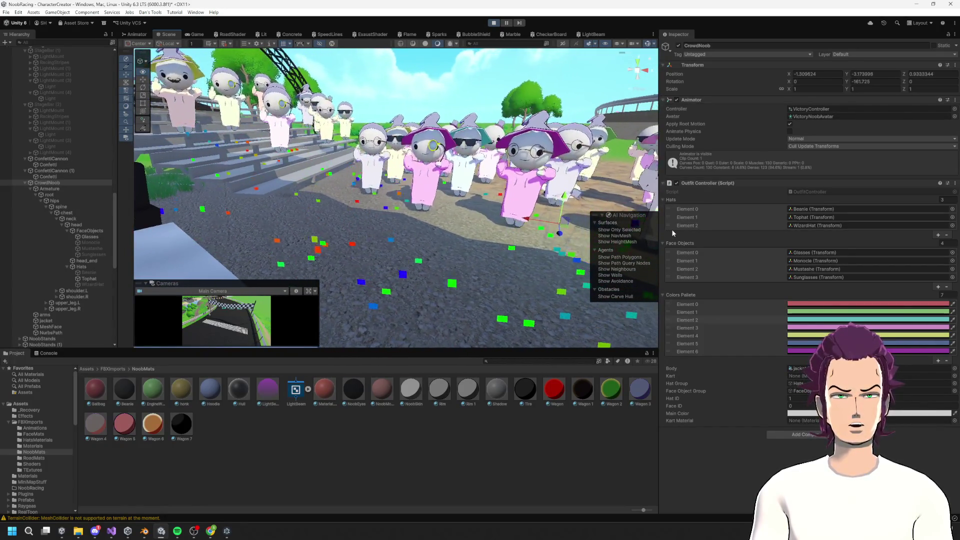
pyautogui.click(647, 399)
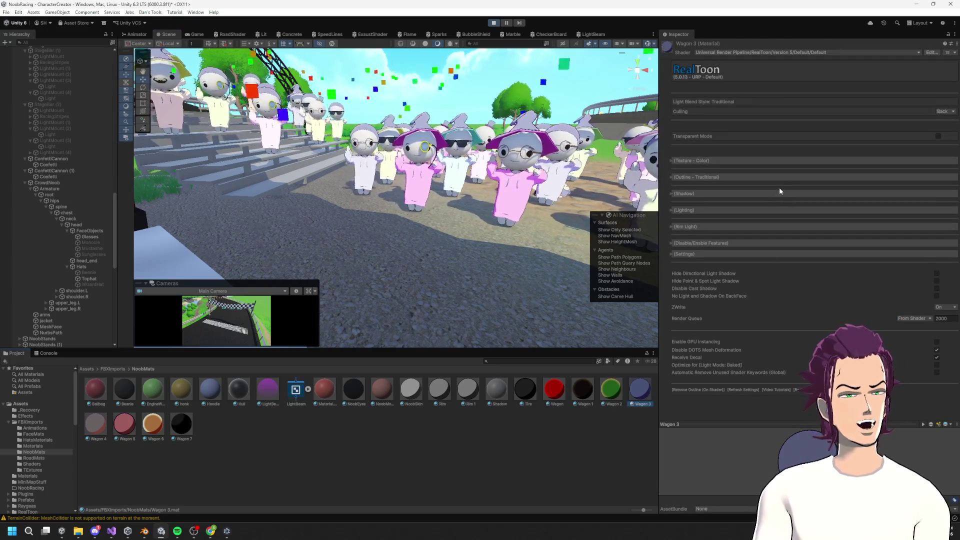
# Step: Give Wagon 3 a pink Highlight Color at intensity 10 under Texture - Color
pyautogui.click(700, 162)
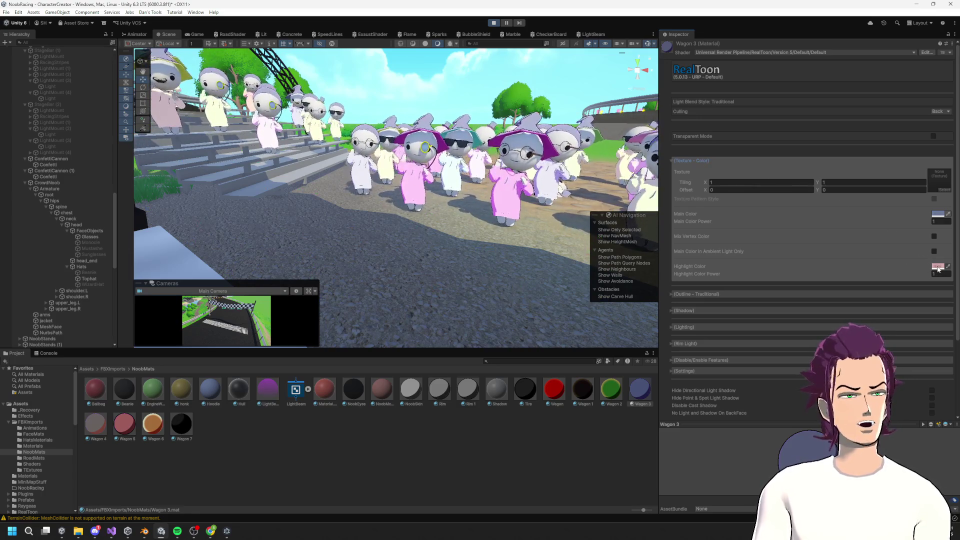
pyautogui.click(937, 268)
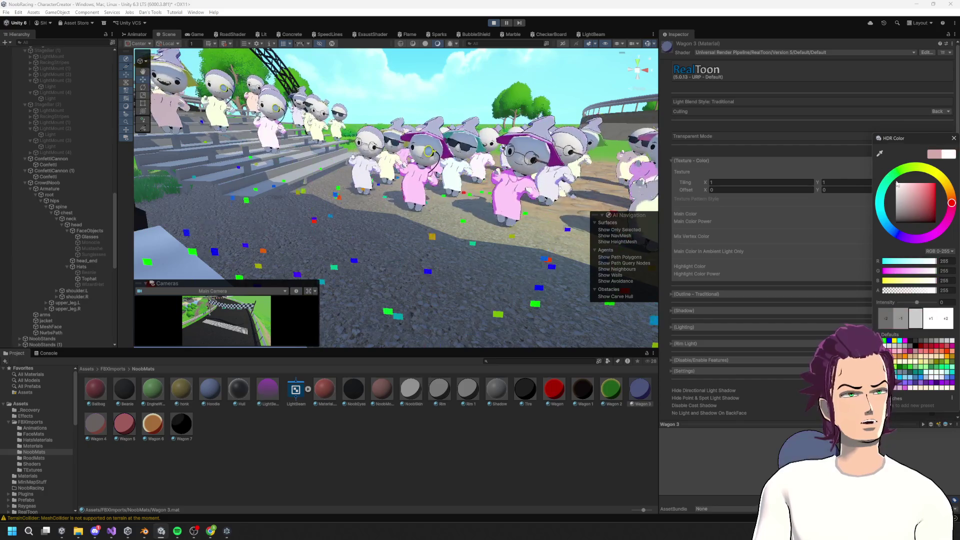
pyautogui.click(911, 197)
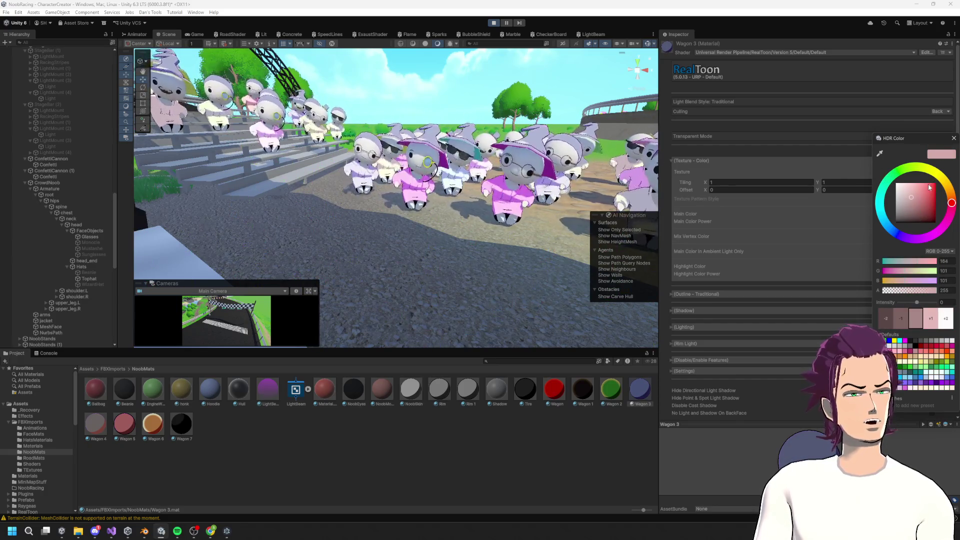
pyautogui.moveTo(546, 170); pyautogui.dragTo(478, 152)
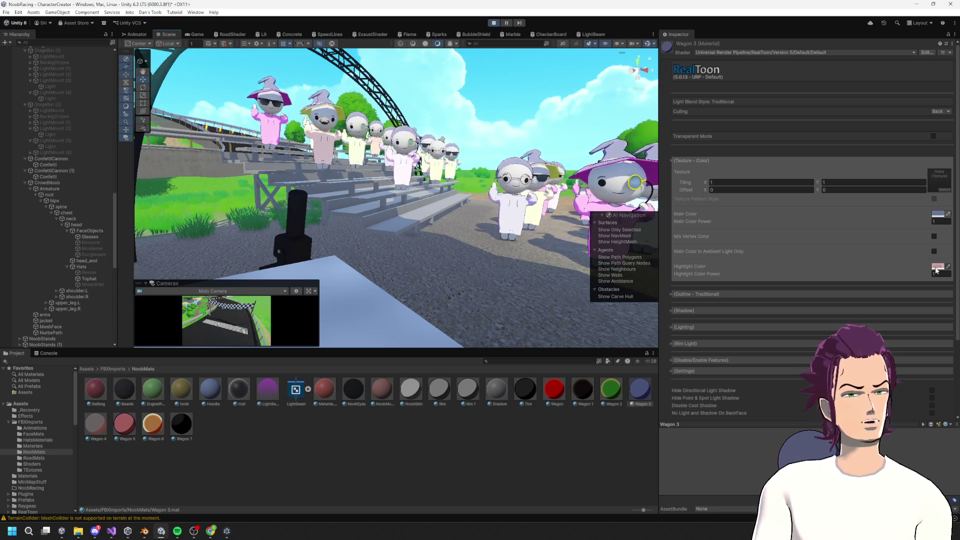
pyautogui.click(936, 268)
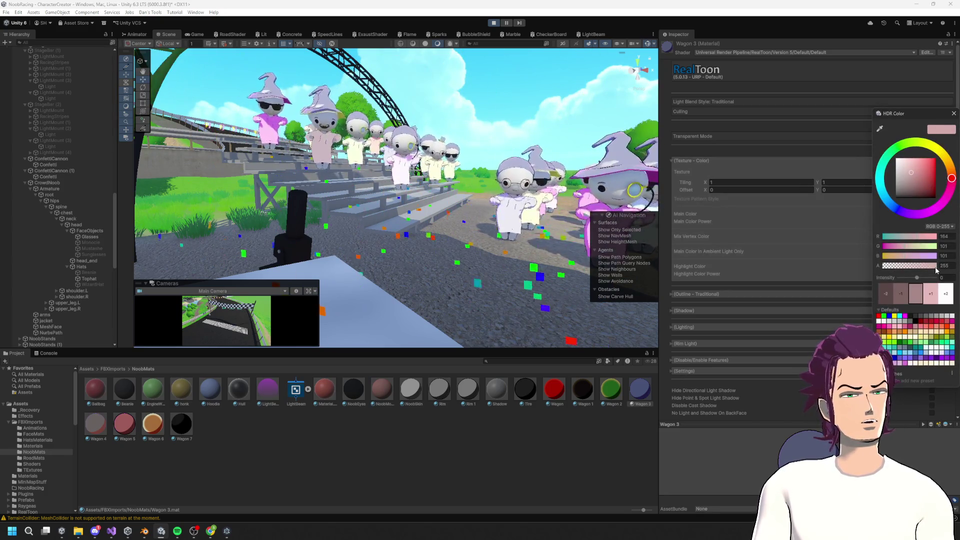
pyautogui.moveTo(910, 279); pyautogui.dragTo(946, 277)
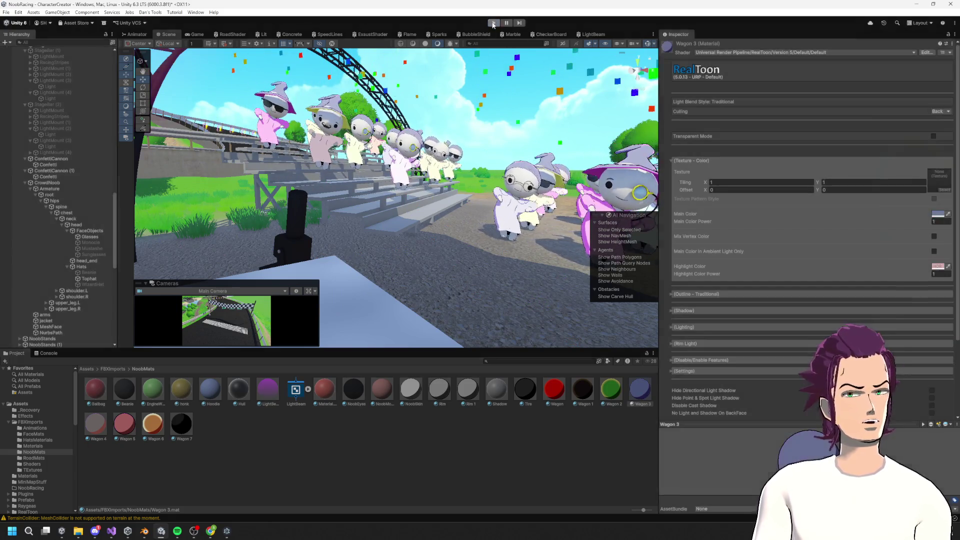
pyautogui.click(937, 266)
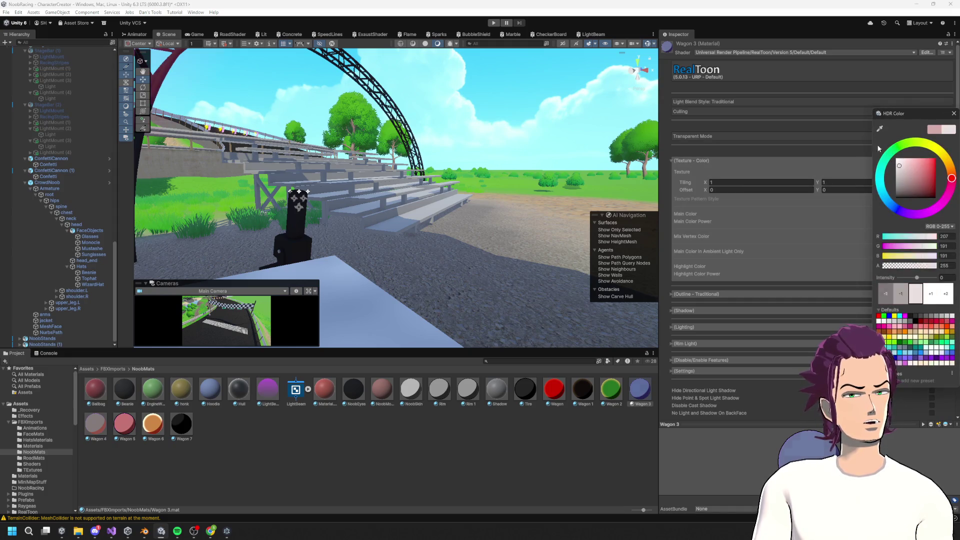
# Step: Make Wagon 3's highlight pure white, then set Rim Light Color Power to 1 and adjust the rim colour
pyautogui.moveTo(878, 149); pyautogui.dragTo(893, 152)
pyautogui.click(953, 115)
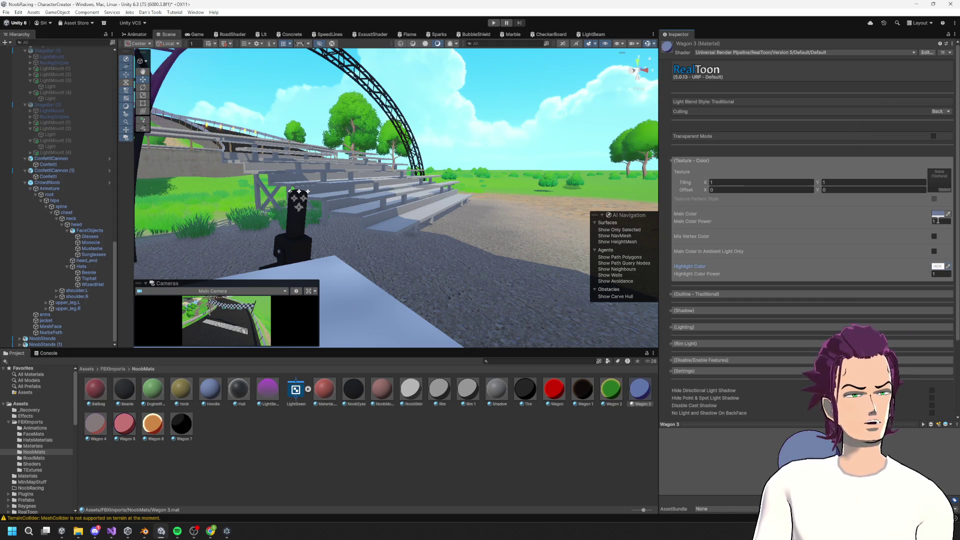
pyautogui.click(690, 344)
pyautogui.scroll(-3, 800, 310)
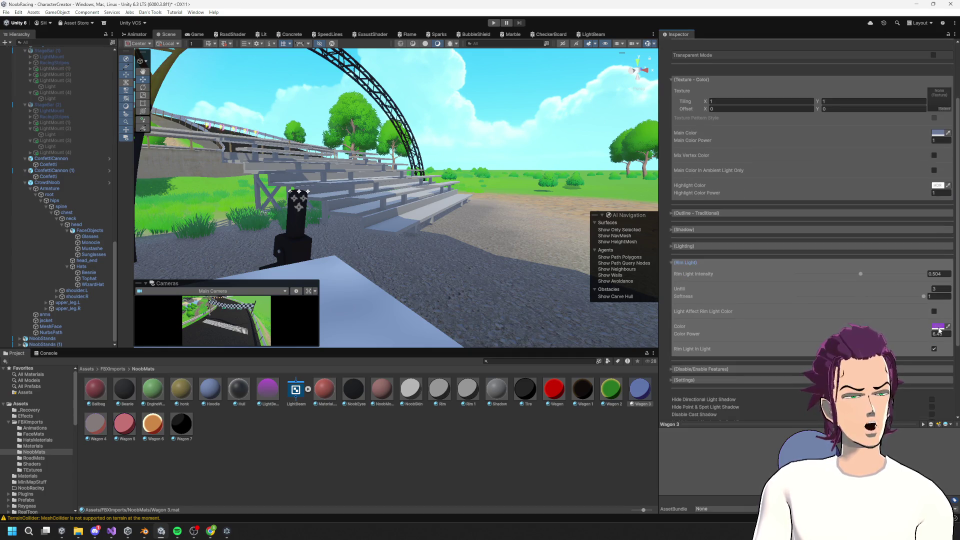
pyautogui.moveTo(930, 334); pyautogui.dragTo(811, 334)
pyautogui.click(940, 334)
pyautogui.write('1')
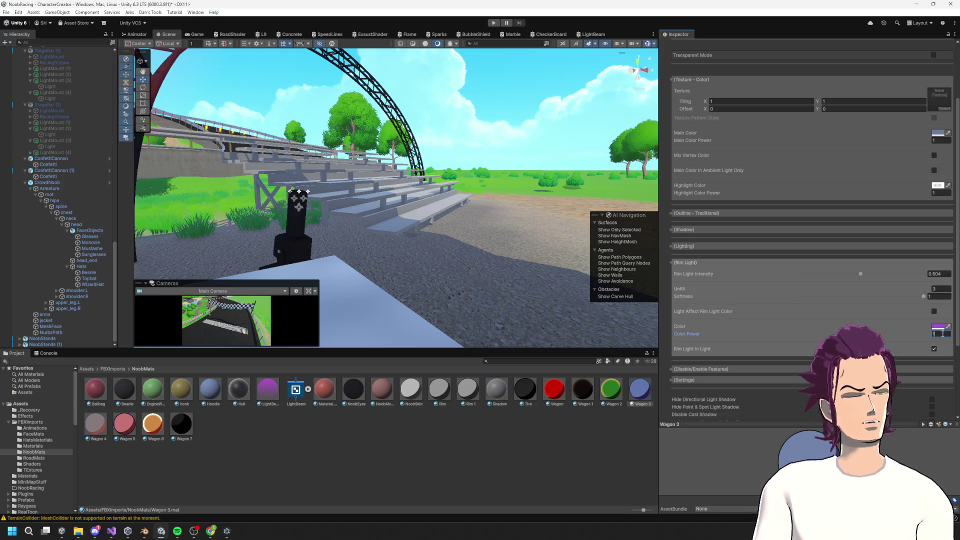
pyautogui.click(935, 328)
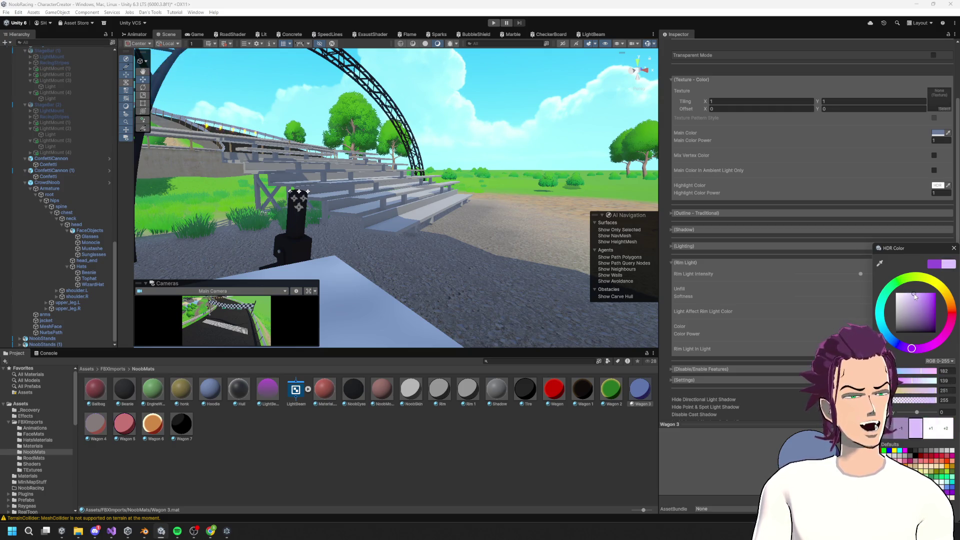
pyautogui.click(952, 248)
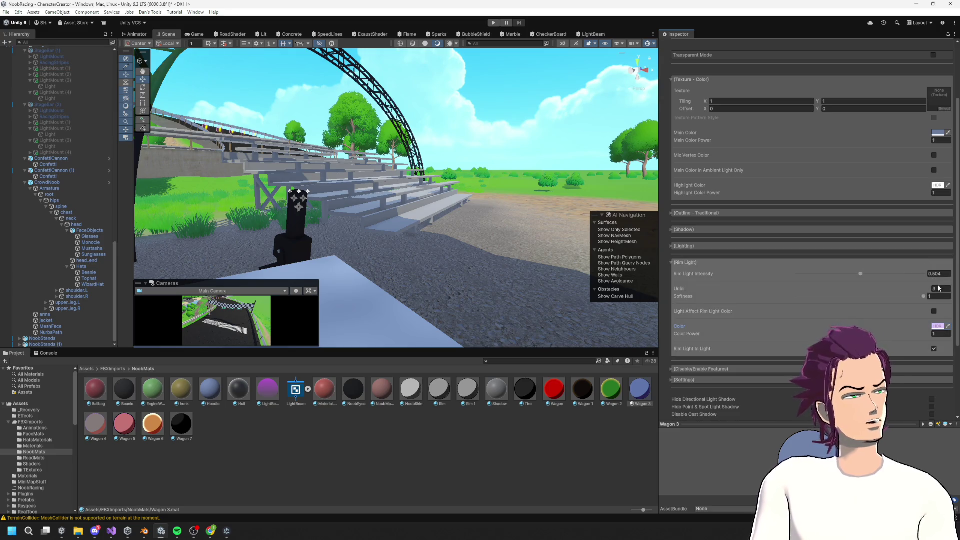
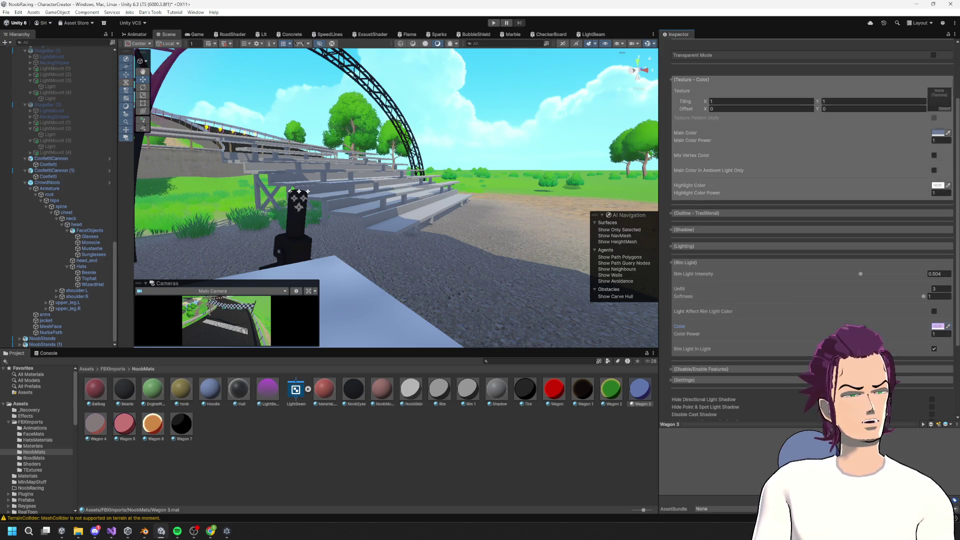
# Step: Play the NoobRacing scene, fly the Scene camera through the hatted crowd, then stop
pyautogui.hotkey('ctrl', 'p')
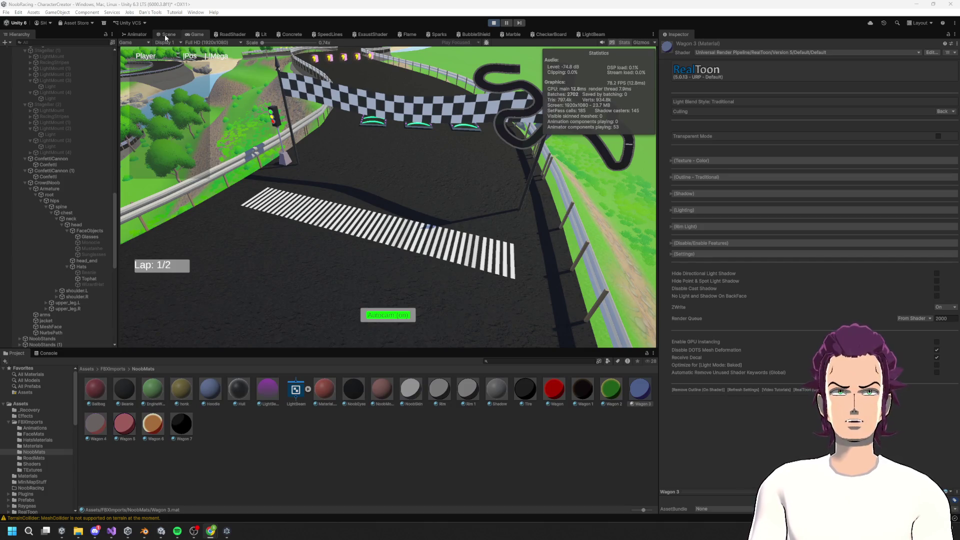
pyautogui.click(166, 37)
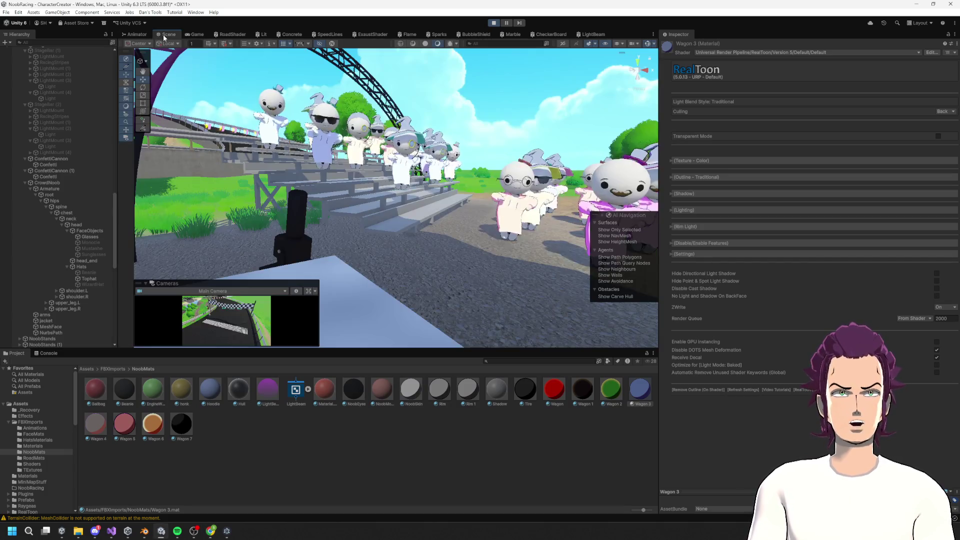
pyautogui.moveTo(608, 220)
pyautogui.mouseDown()
pyautogui.moveTo(392, 175)
pyautogui.moveTo(463, 162)
pyautogui.moveTo(454, 179)
pyautogui.moveTo(294, 207)
pyautogui.moveTo(532, 198)
pyautogui.mouseUp()
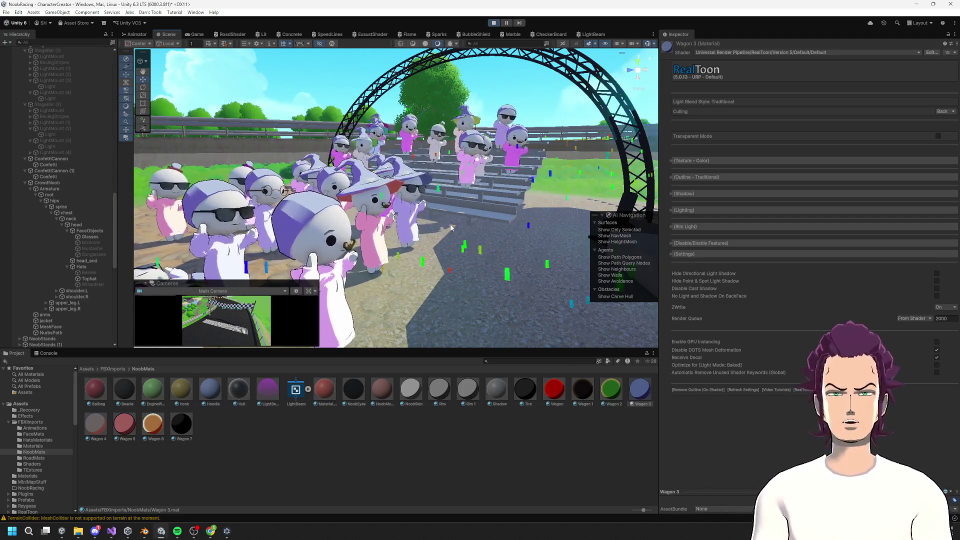
pyautogui.moveTo(381, 290)
pyautogui.mouseDown()
pyautogui.moveTo(321, 262)
pyautogui.moveTo(373, 265)
pyautogui.moveTo(599, 161)
pyautogui.moveTo(584, 243)
pyautogui.moveTo(524, 153)
pyautogui.moveTo(248, 152)
pyautogui.moveTo(47, 77)
pyautogui.moveTo(102, 82)
pyautogui.moveTo(164, 274)
pyautogui.moveTo(281, 232)
pyautogui.moveTo(640, 164)
pyautogui.moveTo(615, 133)
pyautogui.mouseUp()
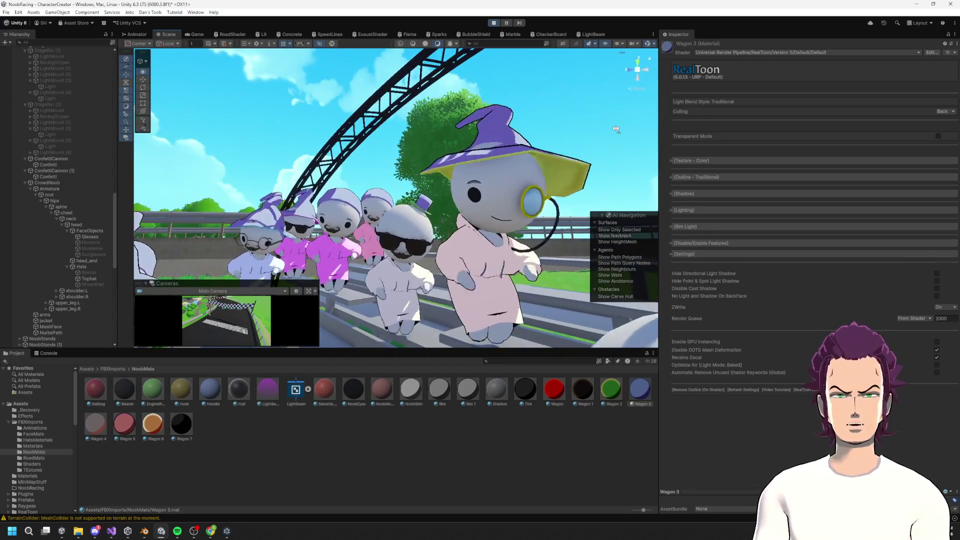
pyautogui.click(494, 23)
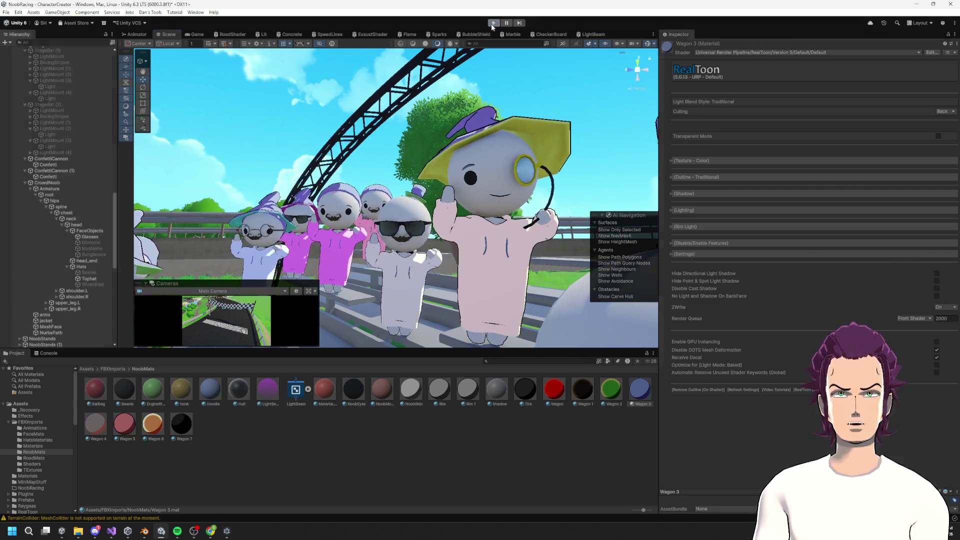
# Step: Select the CrowdNoob's wizard hat and switch its material from Wizard to Wagon 3
pyautogui.press('f')
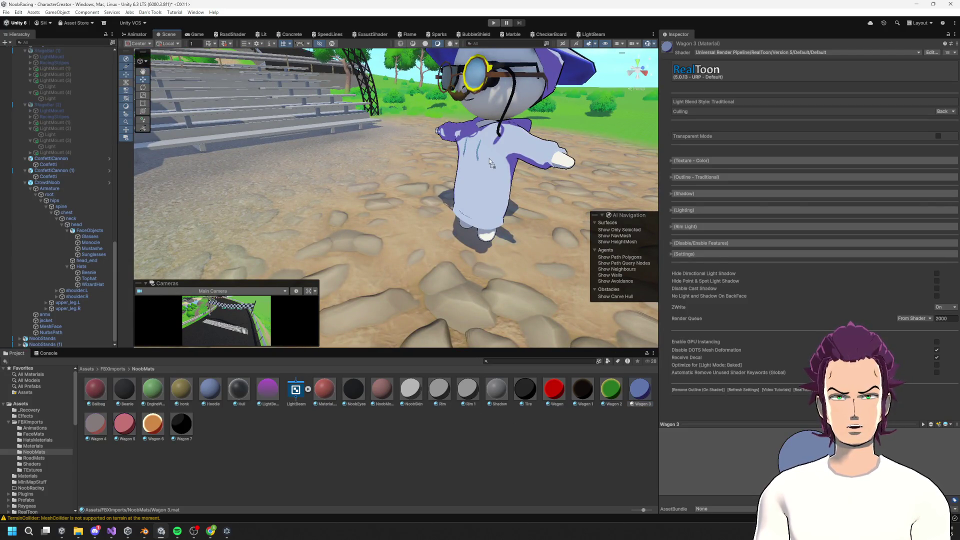
pyautogui.scroll(10, 481, 173)
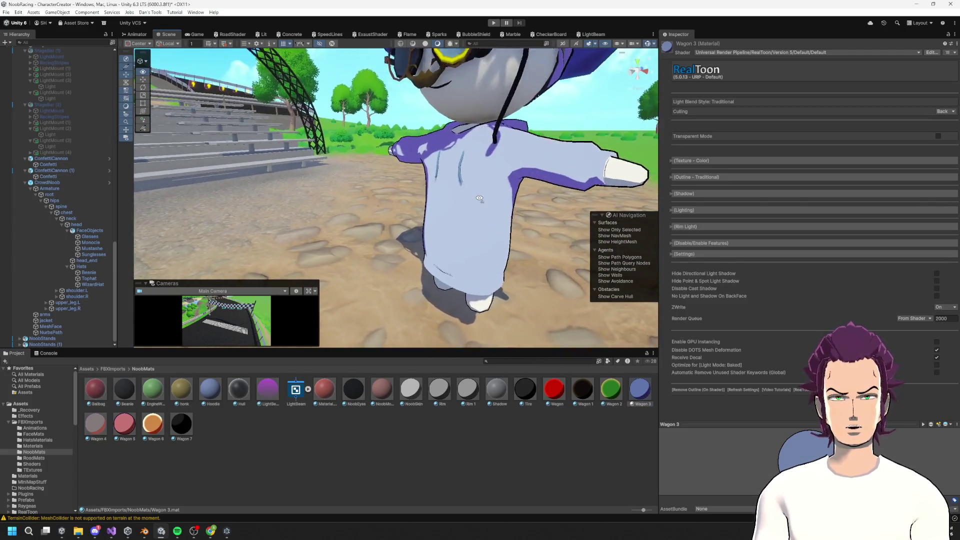
pyautogui.click(55, 183)
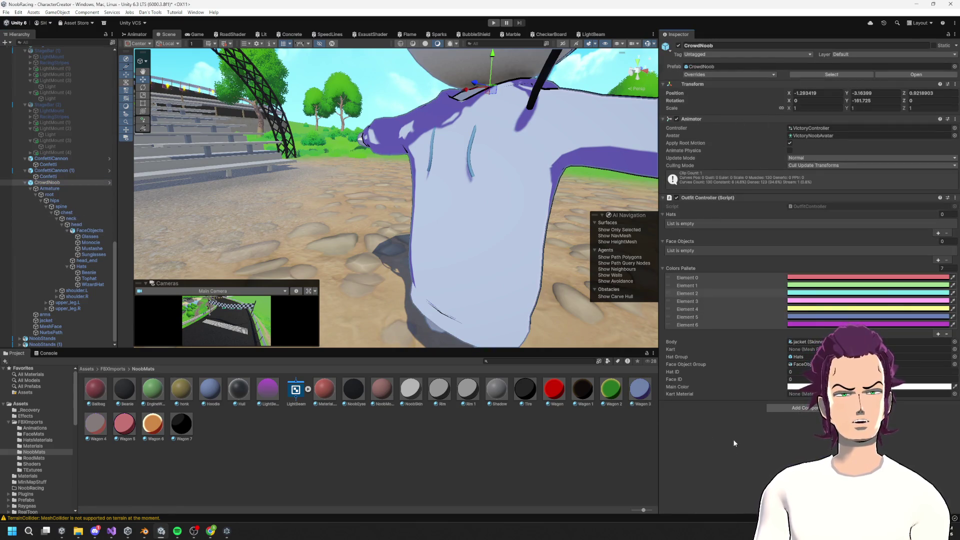
pyautogui.scroll(-3, 550, 190)
pyautogui.moveTo(550, 190)
pyautogui.mouseDown()
pyautogui.moveTo(575, 187)
pyautogui.moveTo(450, 159)
pyautogui.mouseUp()
pyautogui.click(416, 148)
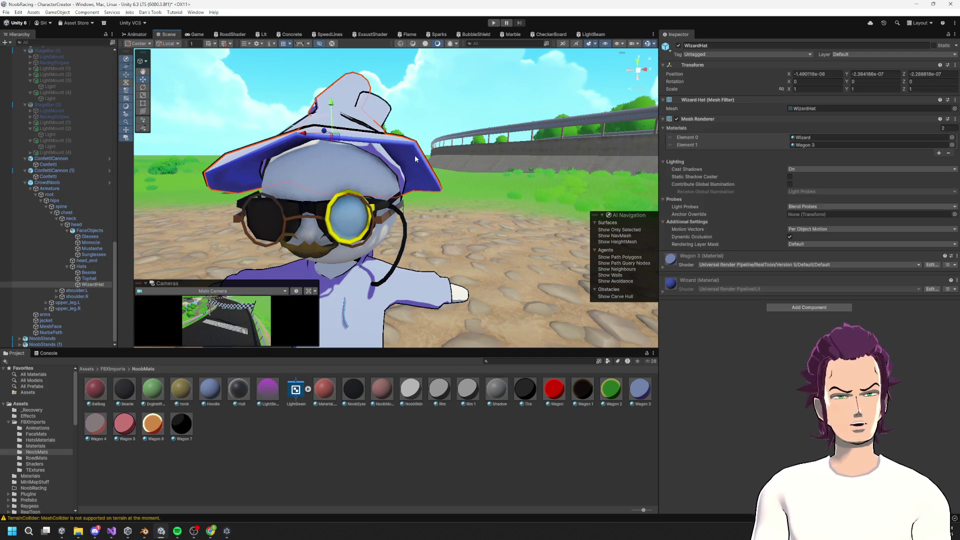
pyautogui.moveTo(499, 225)
pyautogui.mouseDown()
pyautogui.moveTo(451, 211)
pyautogui.moveTo(574, 223)
pyautogui.moveTo(488, 177)
pyautogui.moveTo(541, 163)
pyautogui.moveTo(497, 155)
pyautogui.moveTo(510, 156)
pyautogui.mouseUp()
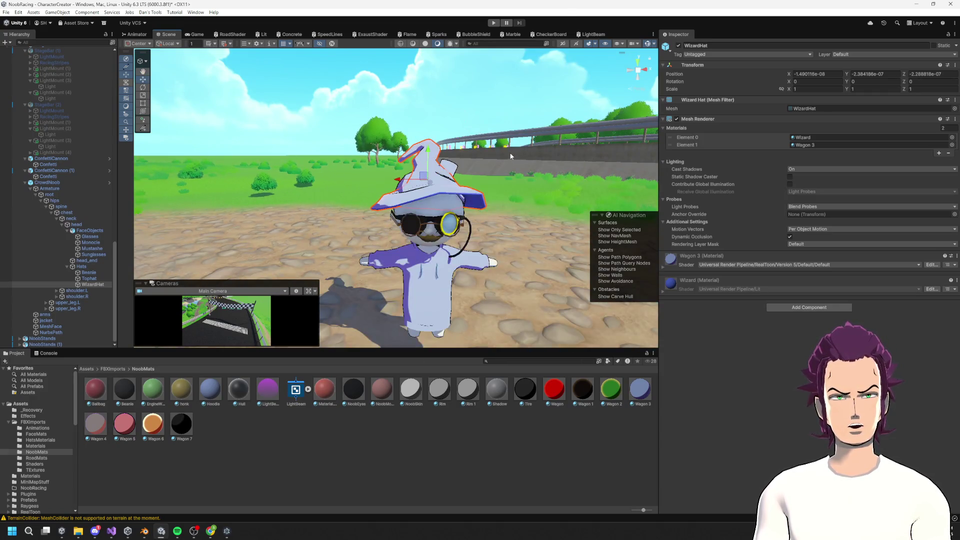
pyautogui.scroll(10, 510, 156)
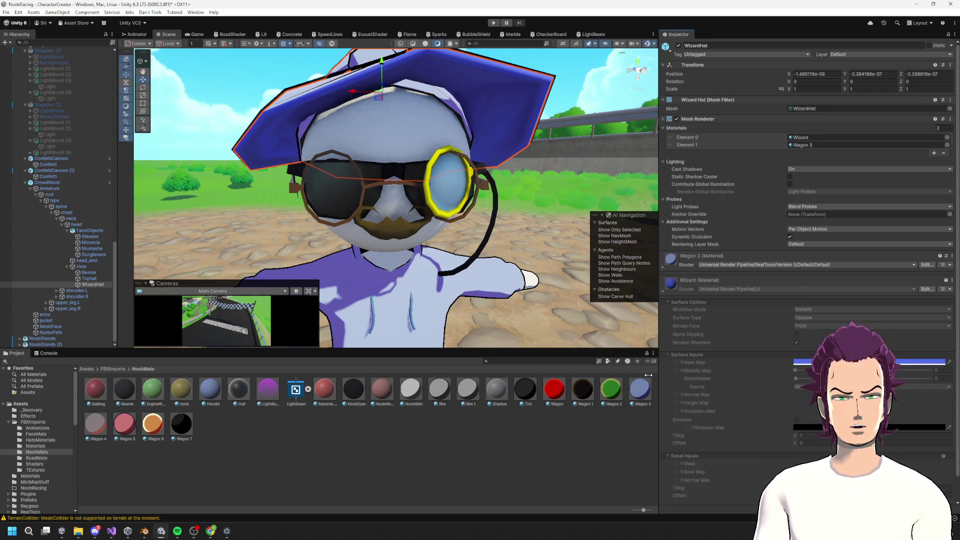
pyautogui.hotkey('ctrl', 'z')
# Step: Raise the wizard hat to Y 0.049 and open the CrowdNoob prefab's Overrides
pyautogui.scroll(-5, 433, 104)
pyautogui.scroll(10, 432, 104)
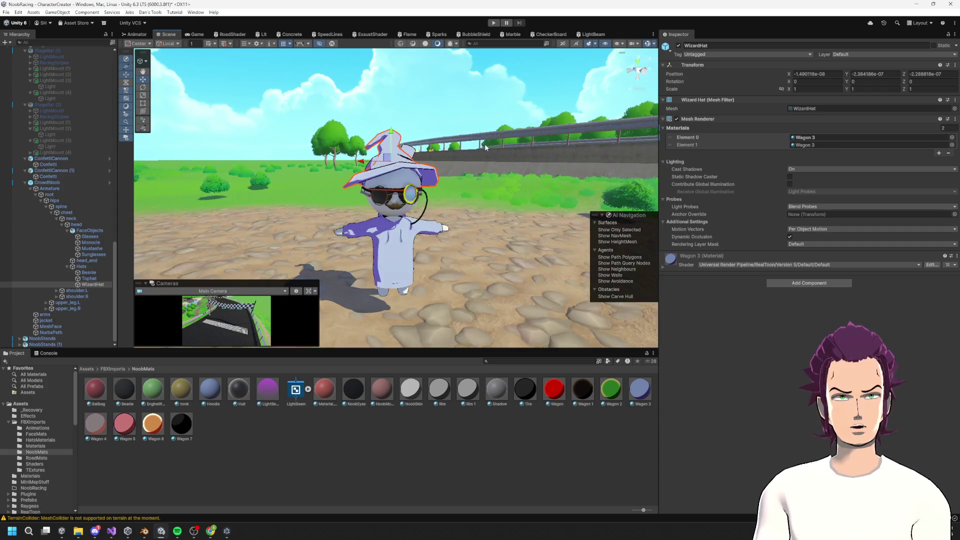
pyautogui.scroll(-5, 433, 104)
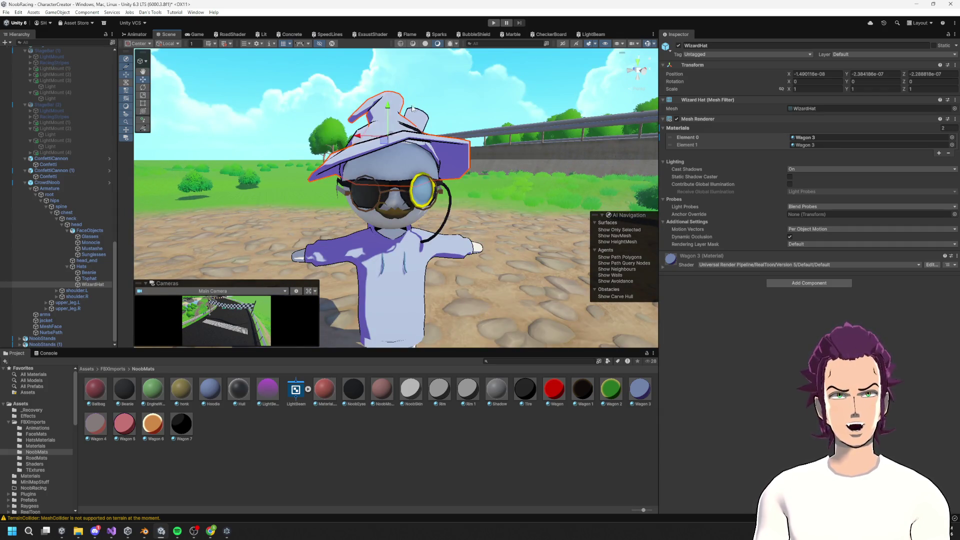
pyautogui.click(415, 121)
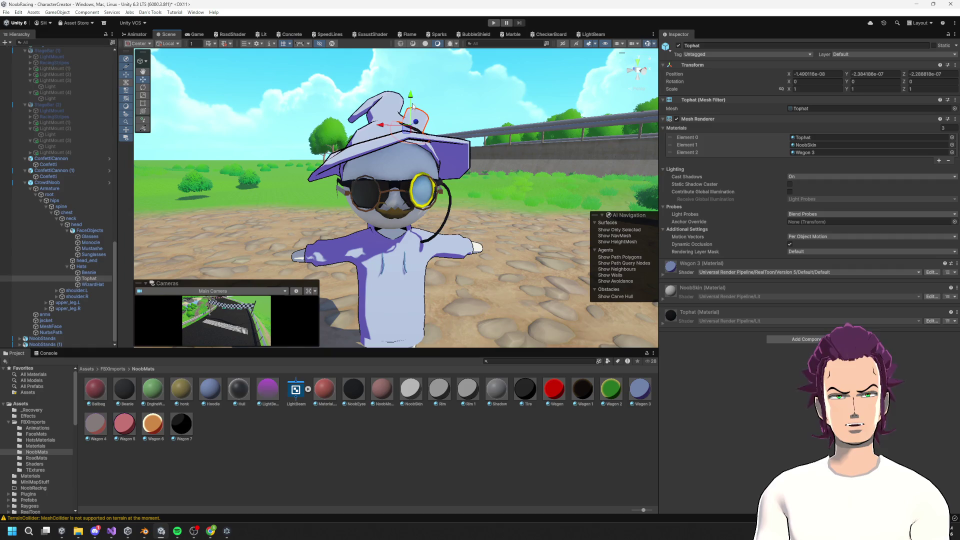
pyautogui.click(414, 71)
pyautogui.click(384, 125)
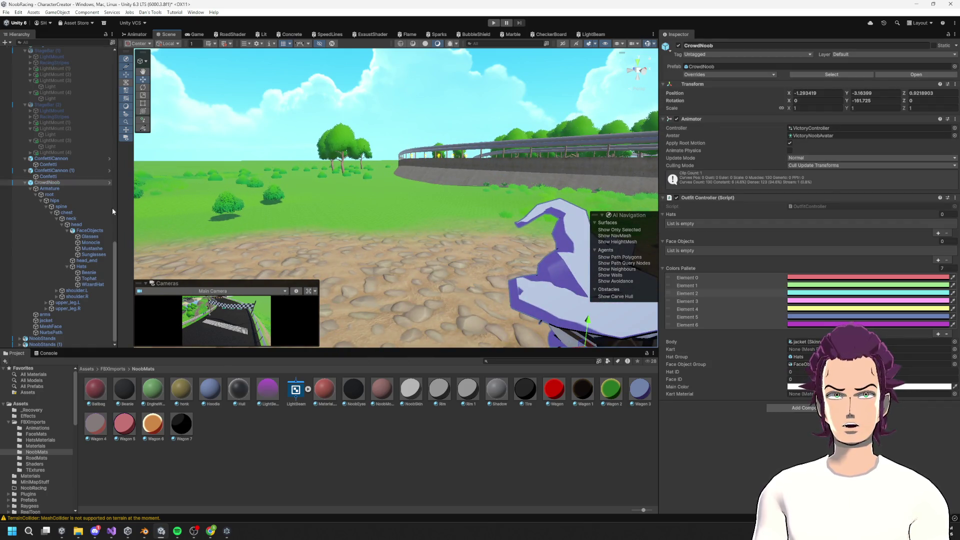
pyautogui.click(81, 267)
pyautogui.press('f')
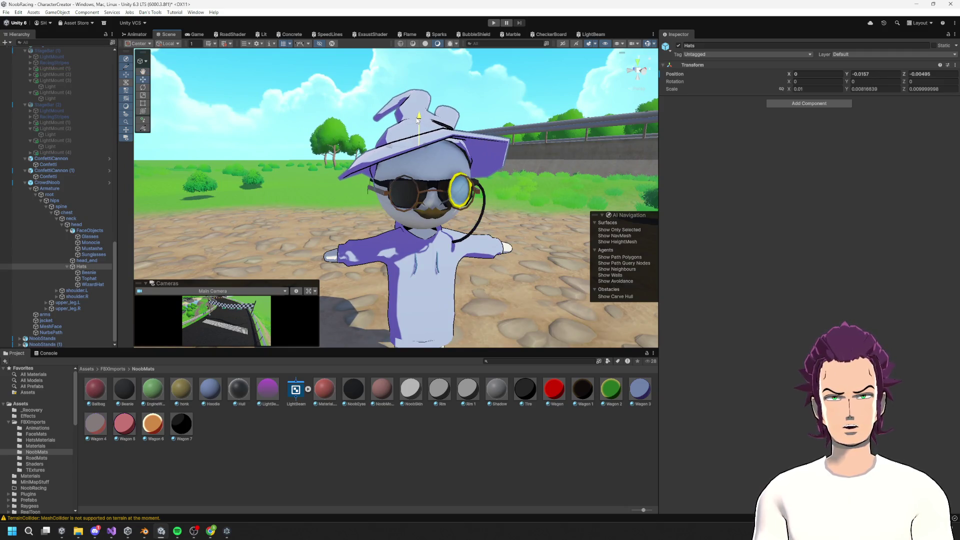
pyautogui.click(454, 138)
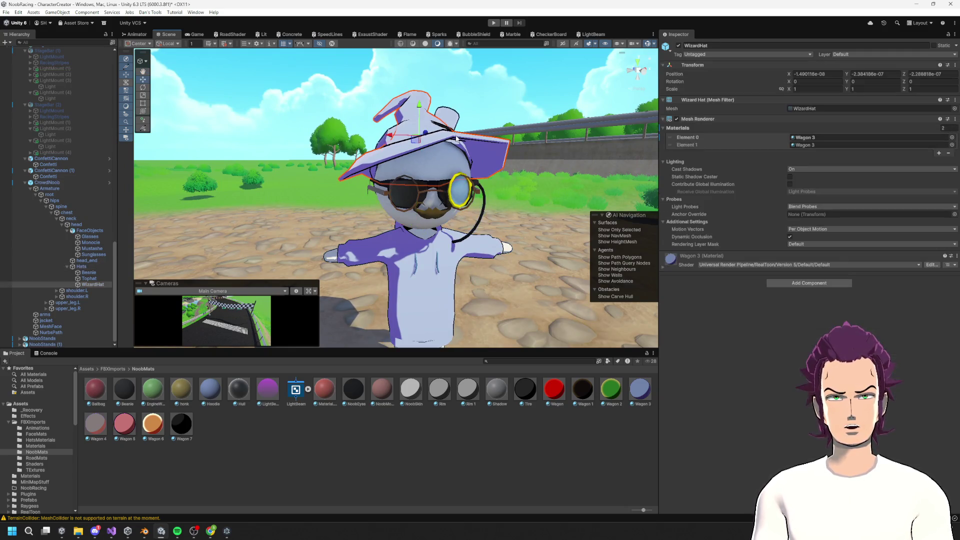
pyautogui.moveTo(420, 103); pyautogui.dragTo(417, 125)
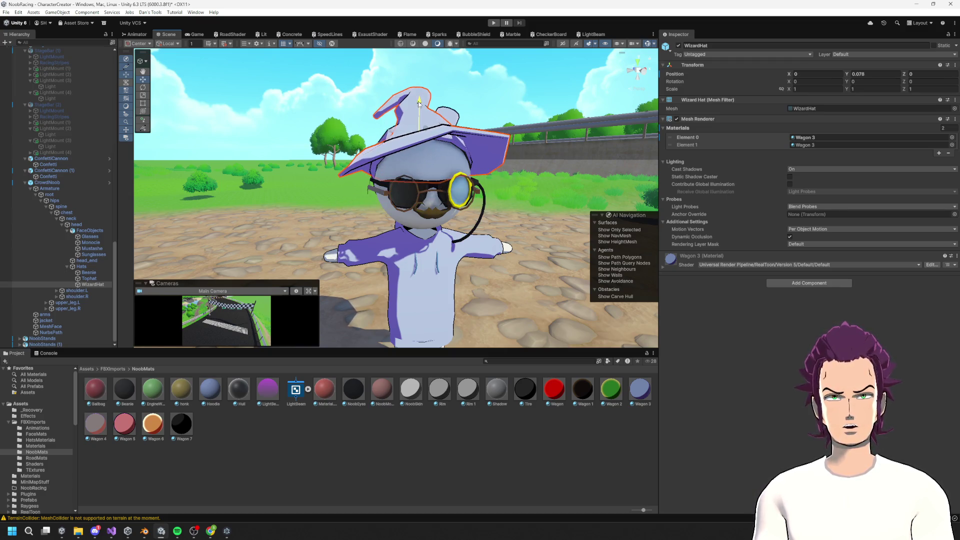
pyautogui.click(48, 183)
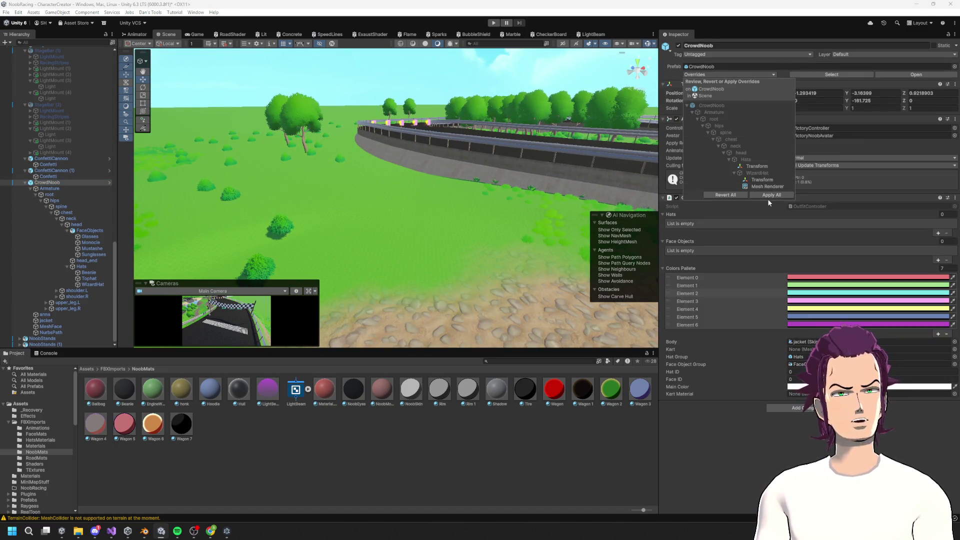
pyautogui.click(768, 197)
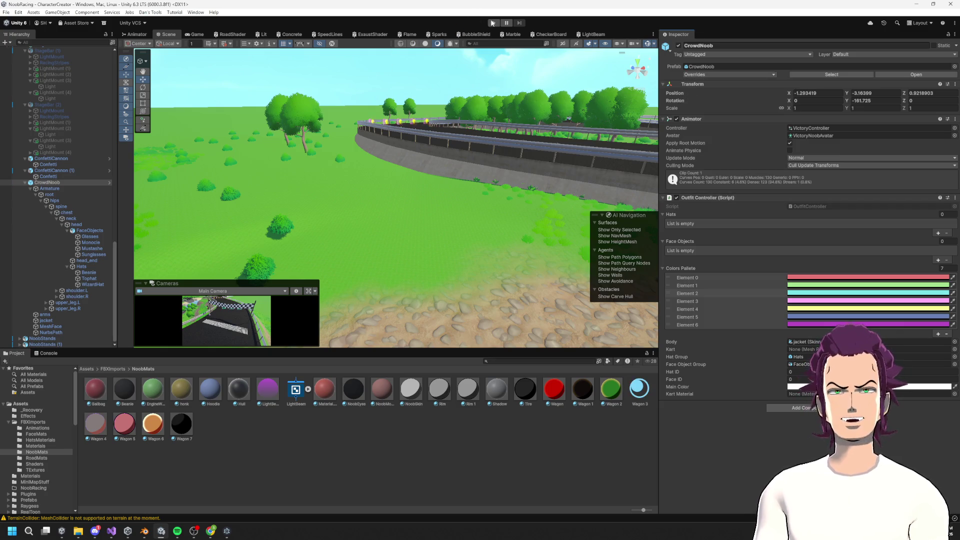
# Step: Enter Play mode and check the crowd across the Animator, Scene and Game views
pyautogui.click(492, 23)
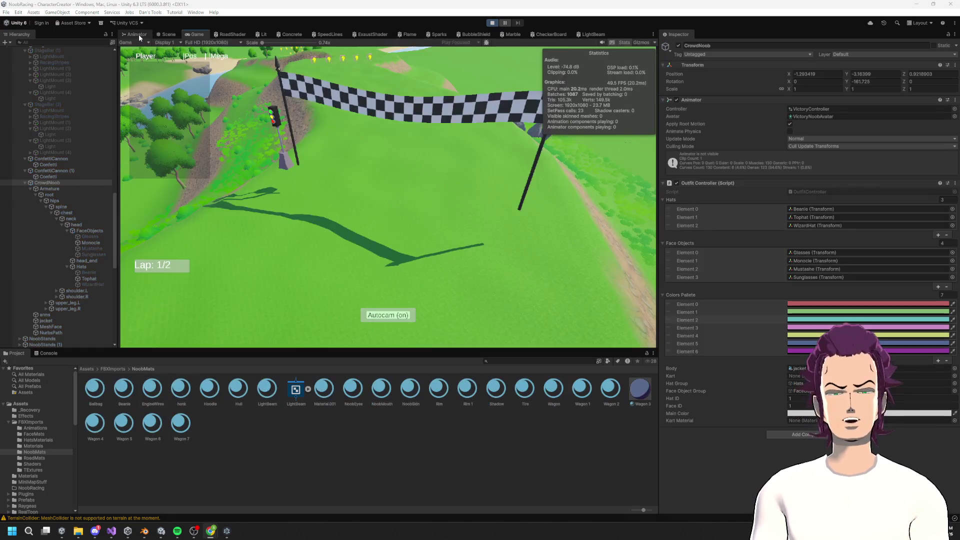
pyautogui.click(137, 35)
pyautogui.click(162, 34)
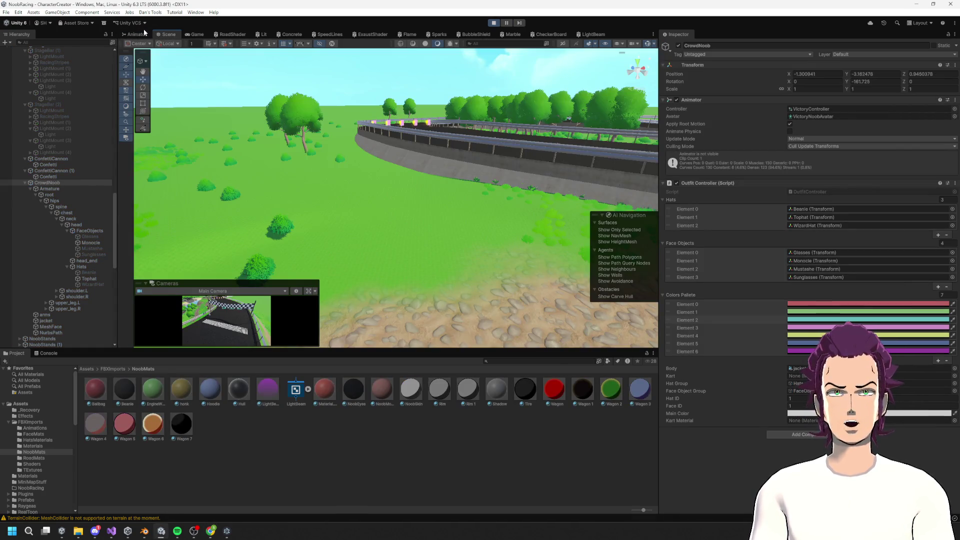
pyautogui.click(192, 34)
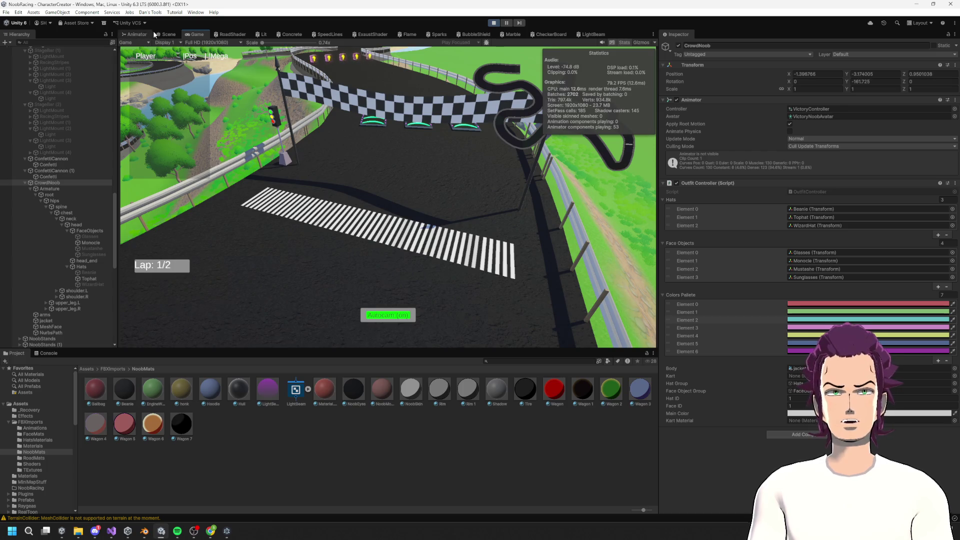
pyautogui.click(161, 34)
pyautogui.click(145, 35)
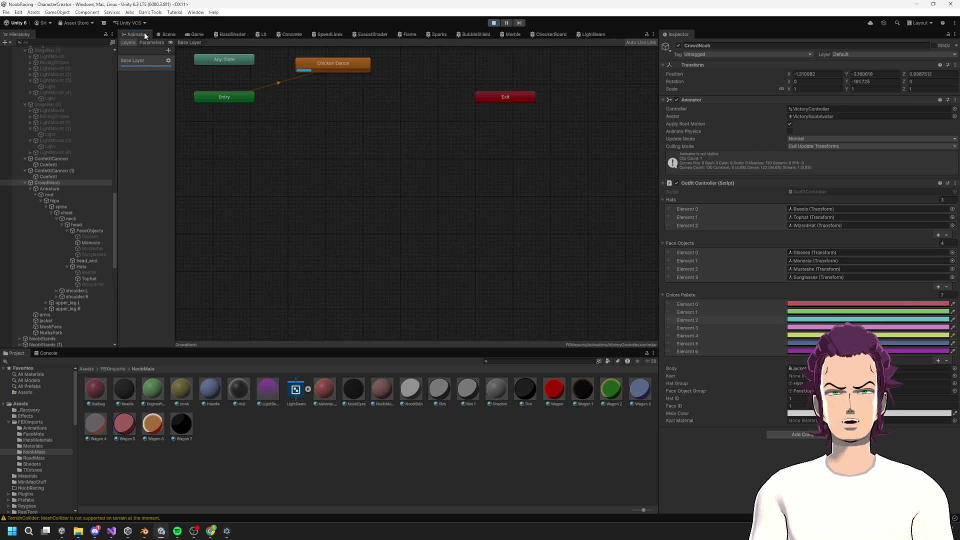
pyautogui.click(174, 34)
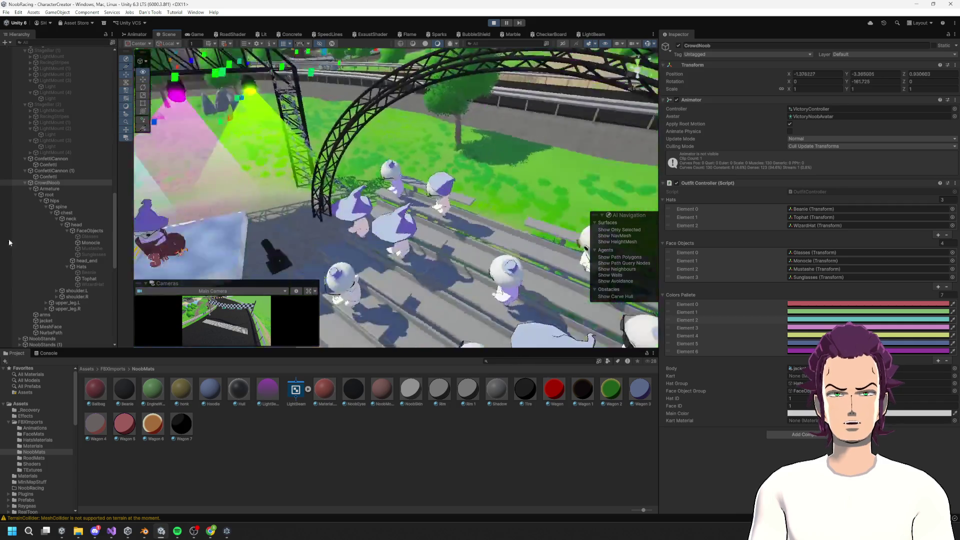
# Step: Frame CrowdNoob, turn the view toward the dancing crowd in wizard hats, then stop Play mode
pyautogui.press('f')
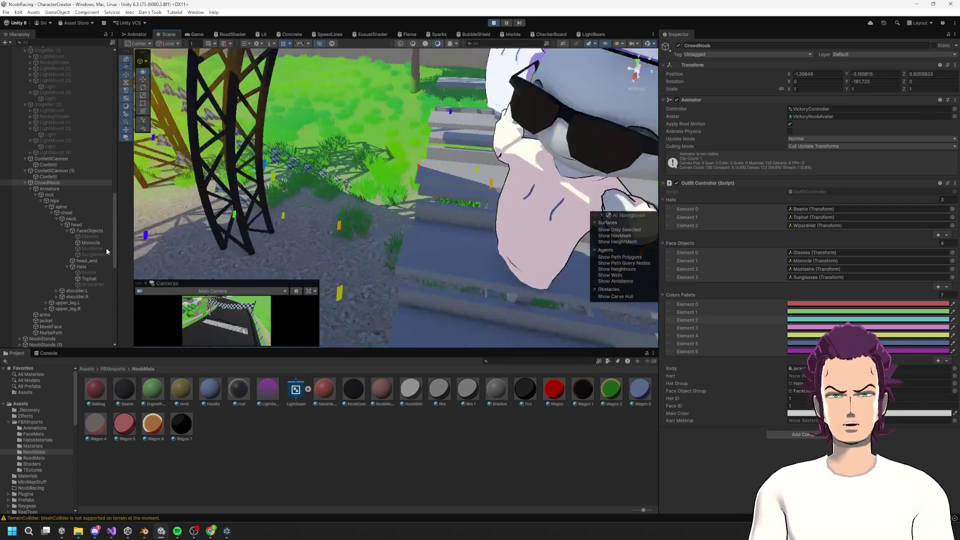
pyautogui.moveTo(468, 212)
pyautogui.mouseDown()
pyautogui.moveTo(519, 182)
pyautogui.moveTo(363, 173)
pyautogui.mouseUp()
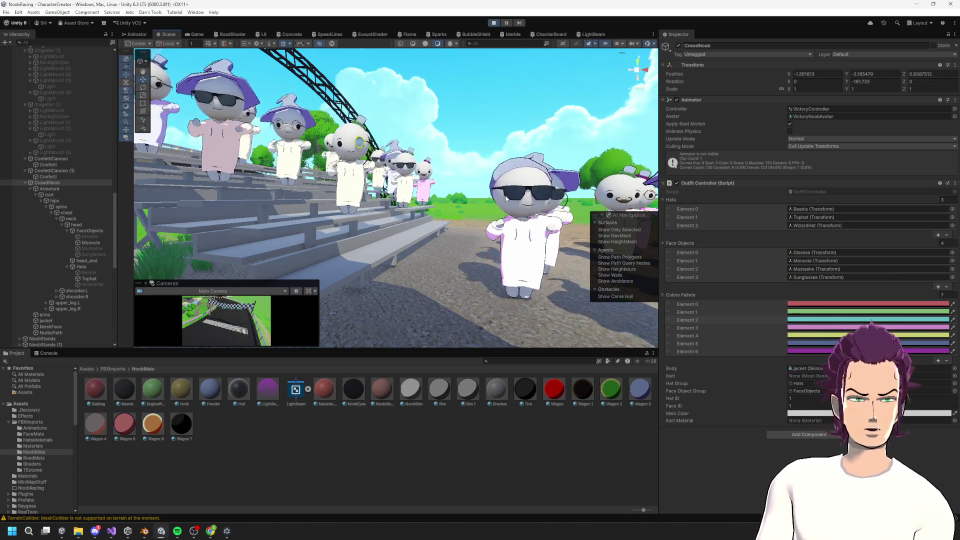
pyautogui.moveTo(473, 203); pyautogui.dragTo(631, 248)
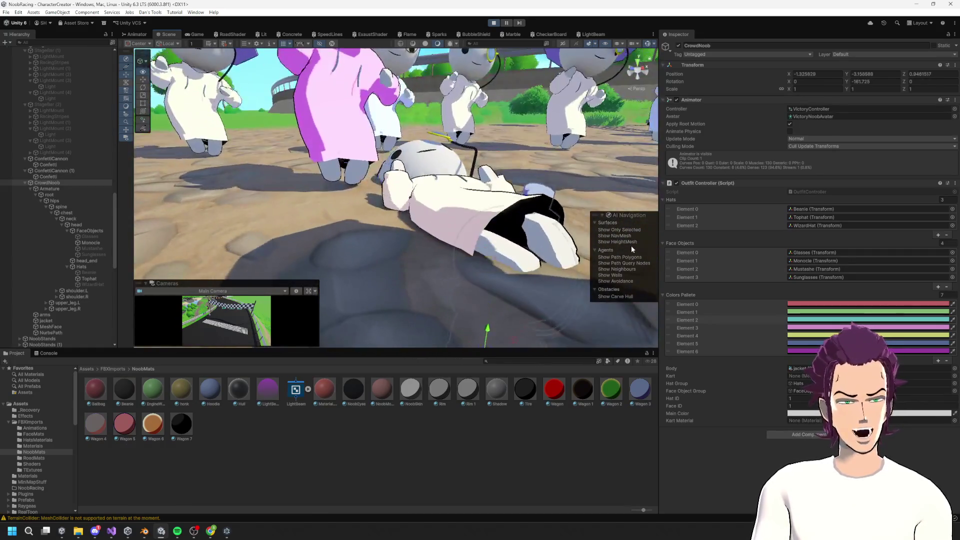
pyautogui.press('f')
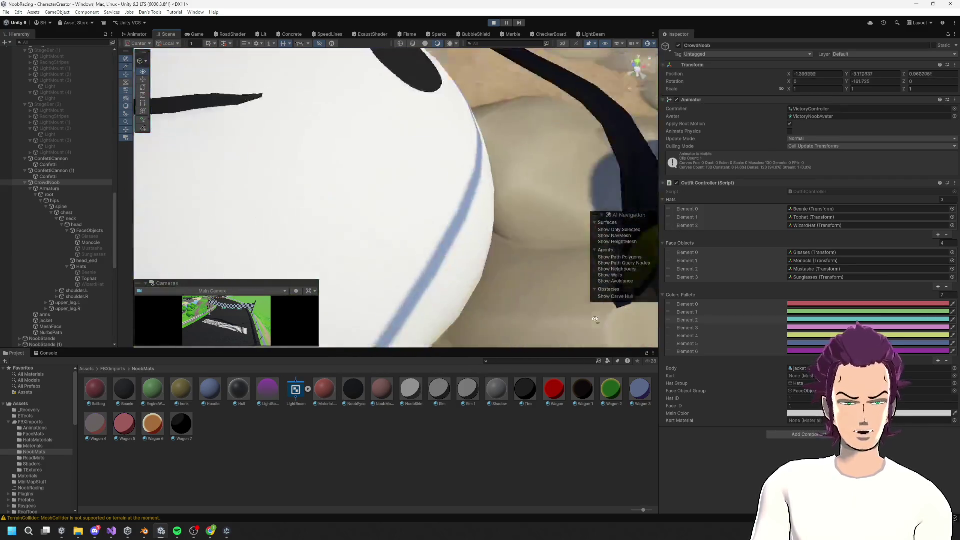
pyautogui.scroll(-6, 595, 320)
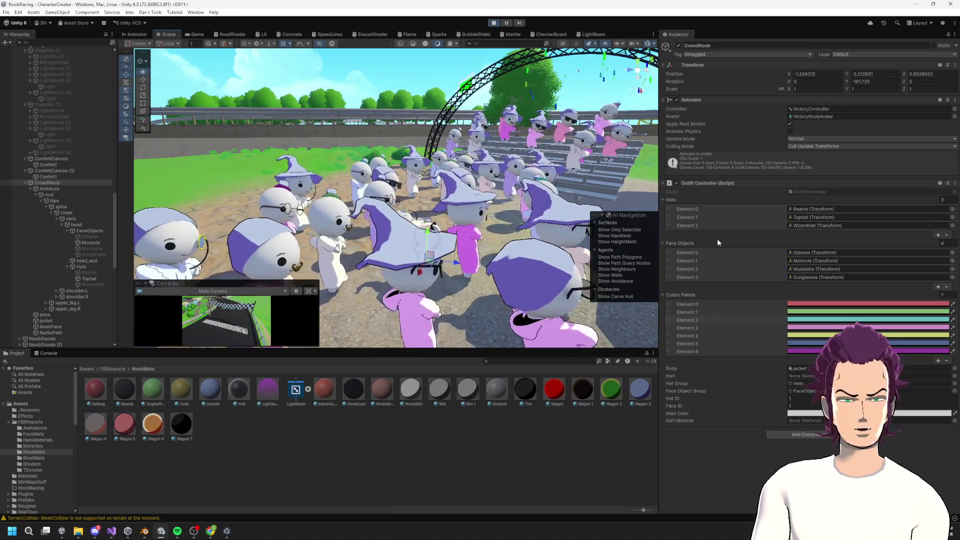
pyautogui.click(494, 23)
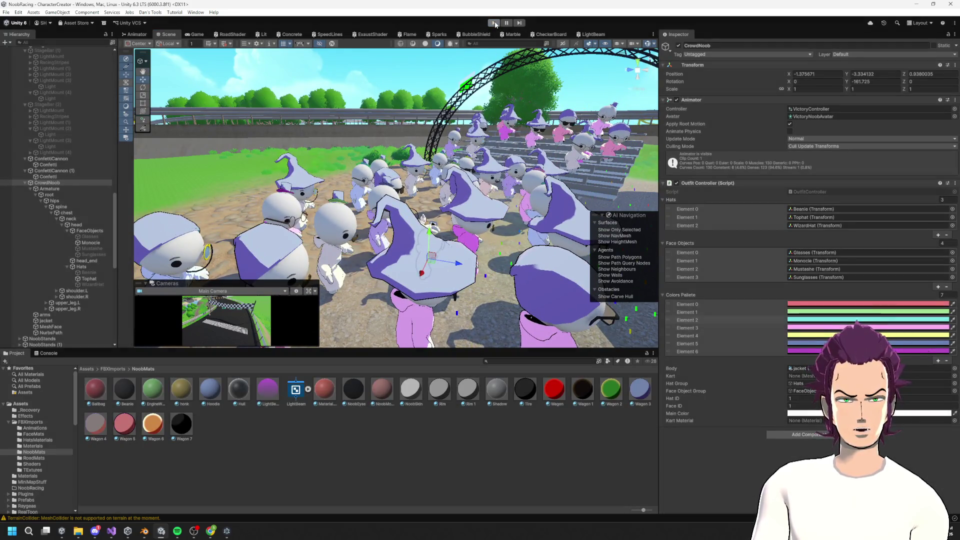
# Step: Set the jacket's Wagon 3 Texture - Color Main Color to white
pyautogui.click(405, 199)
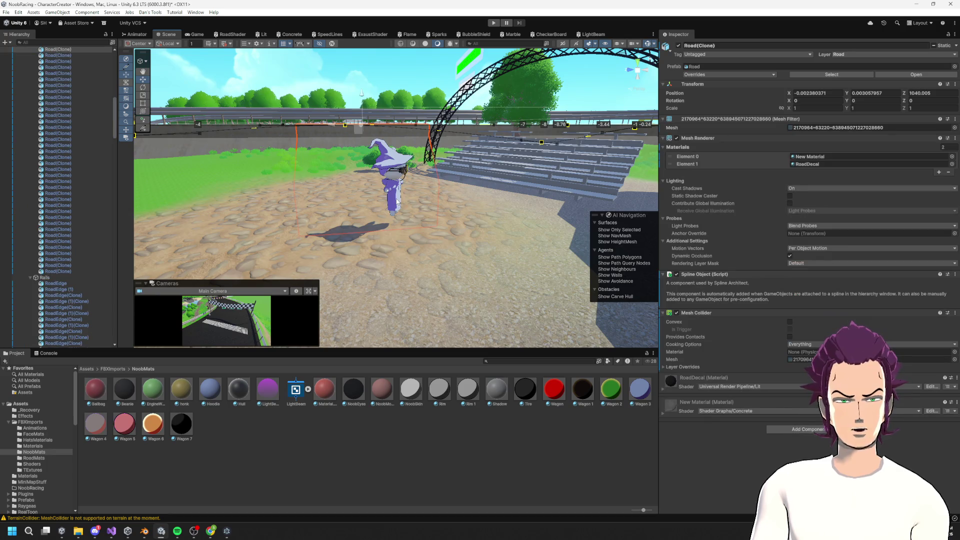
pyautogui.click(398, 201)
pyautogui.press('f')
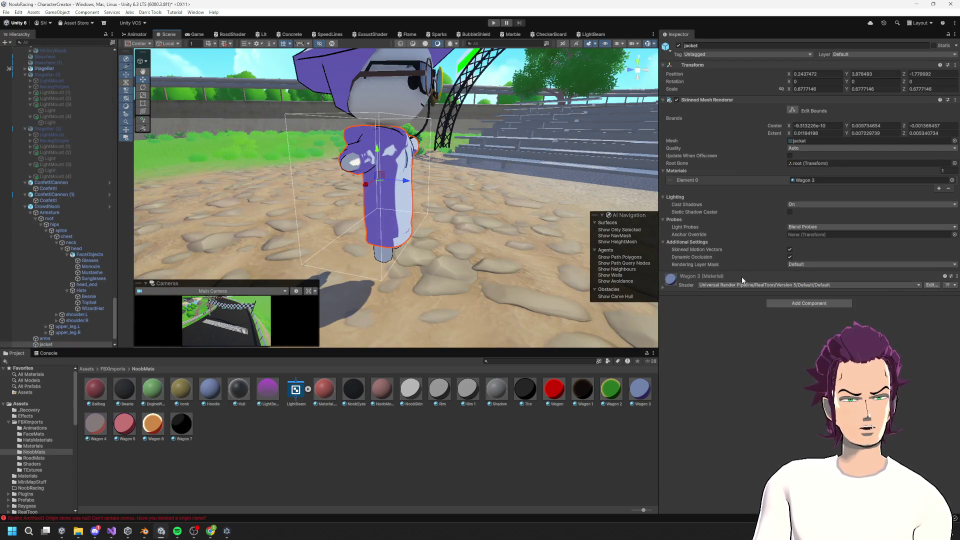
pyautogui.click(742, 277)
pyautogui.scroll(-5, 751, 292)
pyautogui.click(722, 260)
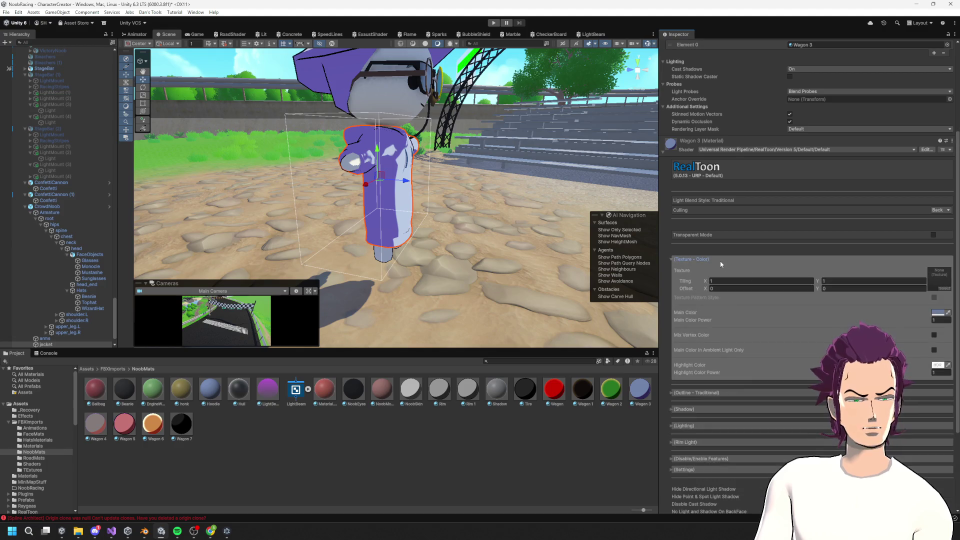
pyautogui.click(937, 314)
pyautogui.moveTo(922, 309)
pyautogui.mouseDown()
pyautogui.moveTo(899, 295)
pyautogui.moveTo(913, 319)
pyautogui.moveTo(914, 280)
pyautogui.moveTo(874, 280)
pyautogui.mouseUp()
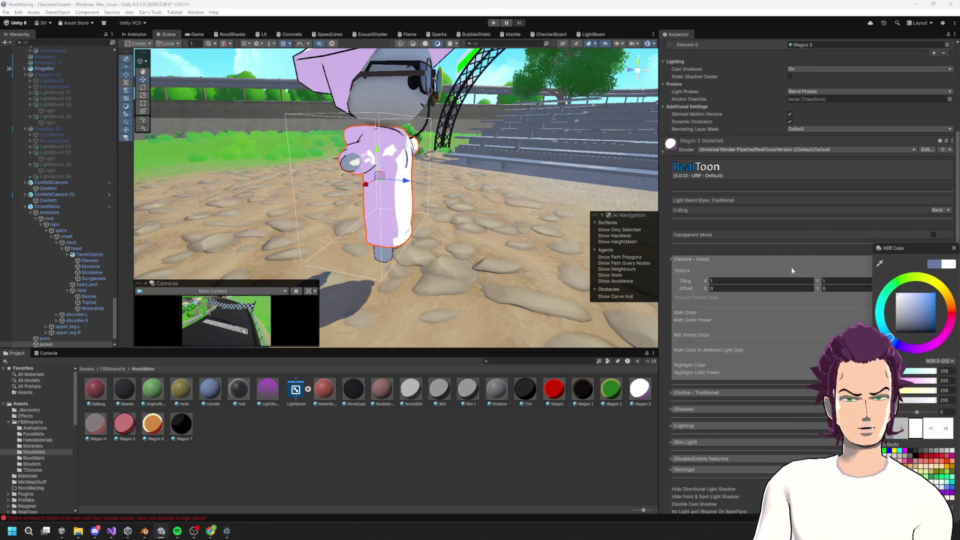
pyautogui.click(832, 286)
# Step: Expand the jacket material's Outline and Rim Light settings and reframe the view on the jacket
pyautogui.scroll(-5, 904, 351)
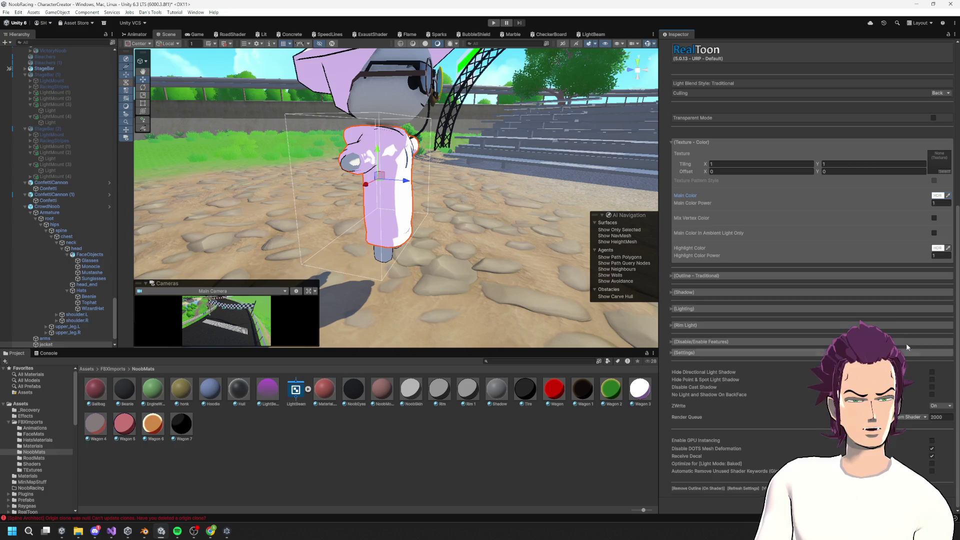
pyautogui.click(705, 277)
pyautogui.scroll(-4, 932, 342)
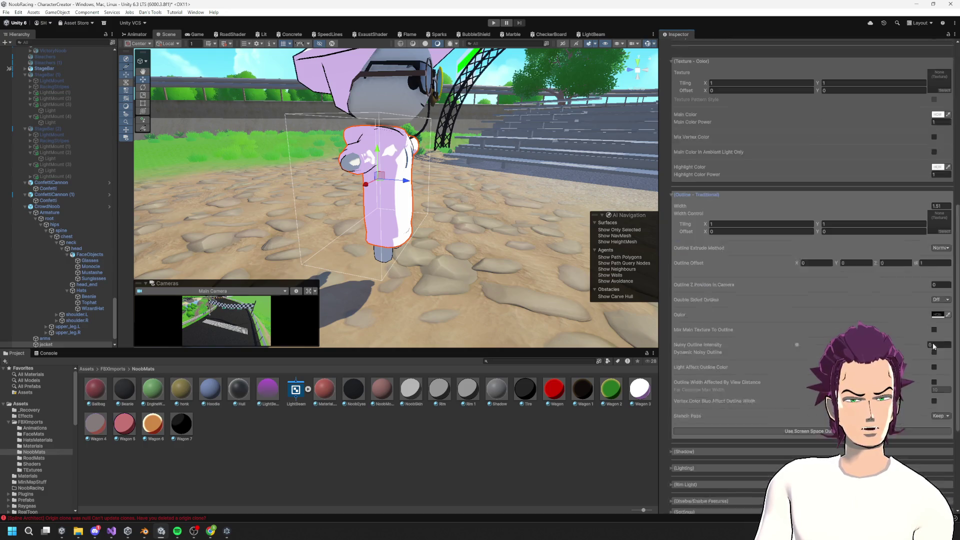
pyautogui.scroll(-4, 811, 353)
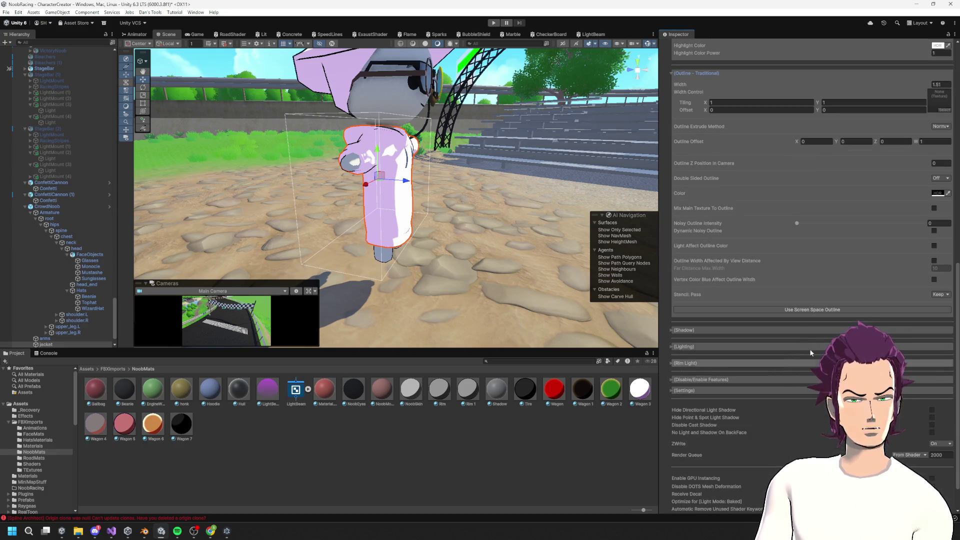
pyautogui.click(710, 364)
pyautogui.click(935, 428)
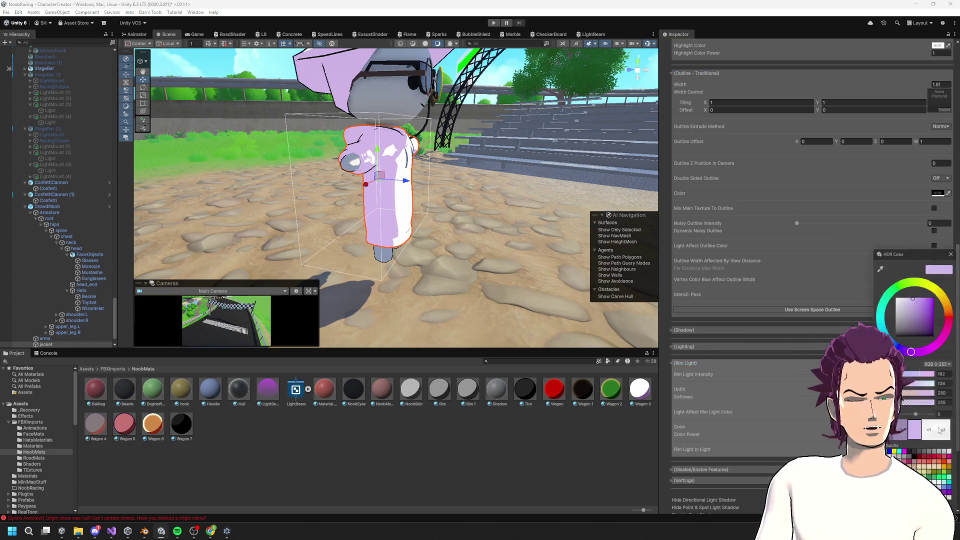
pyautogui.scroll(-3, 371, 212)
pyautogui.moveTo(349, 205); pyautogui.dragTo(371, 212)
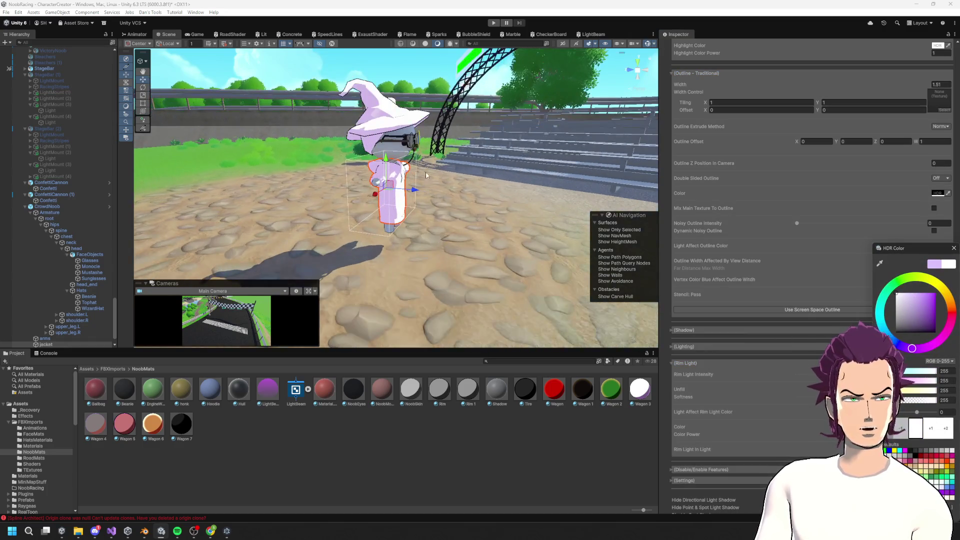
pyautogui.press('f')
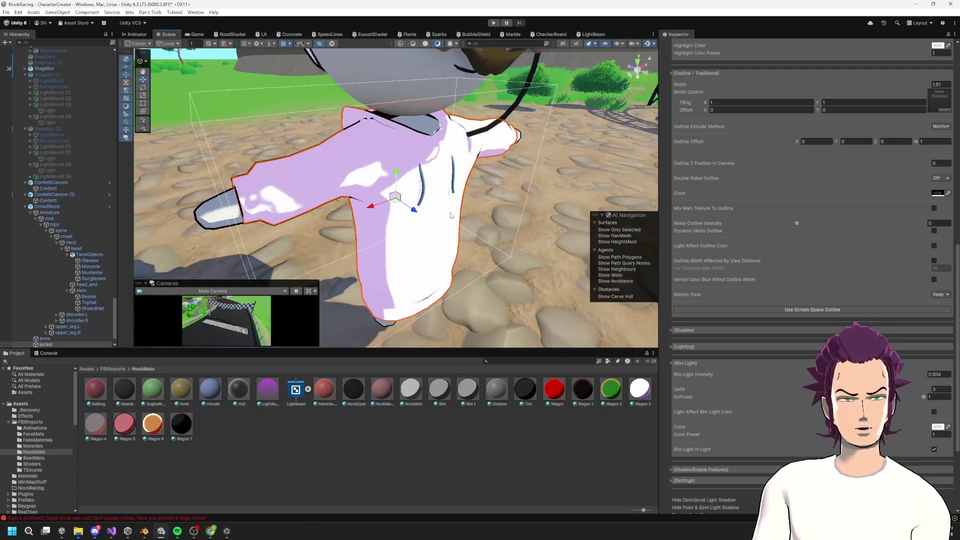
pyautogui.scroll(-3, 903, 418)
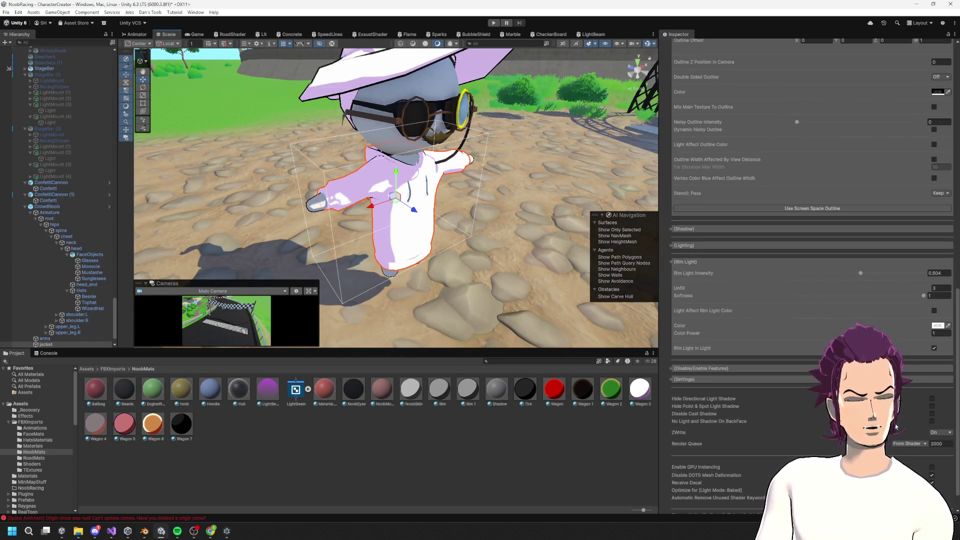
pyautogui.moveTo(485, 244); pyautogui.dragTo(437, 210)
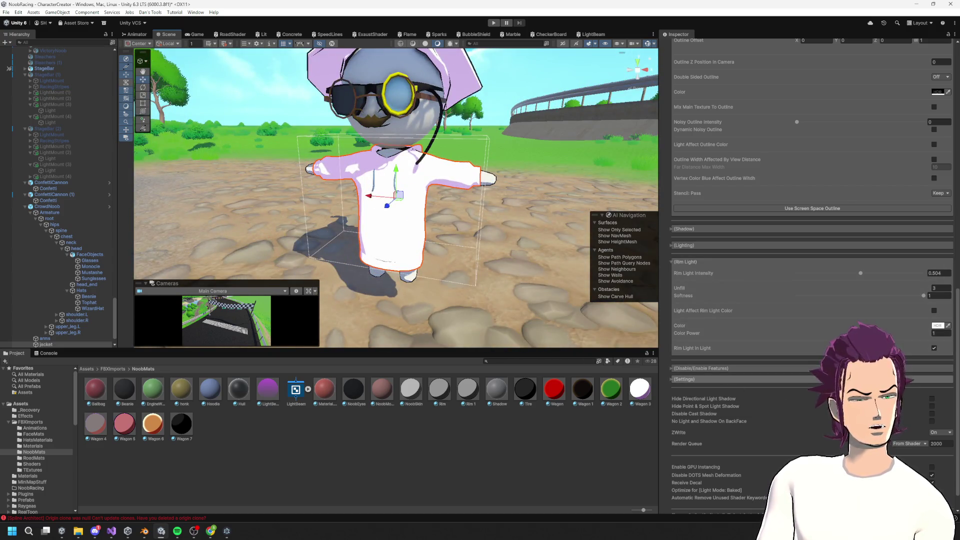
pyautogui.scroll(7, 794, 302)
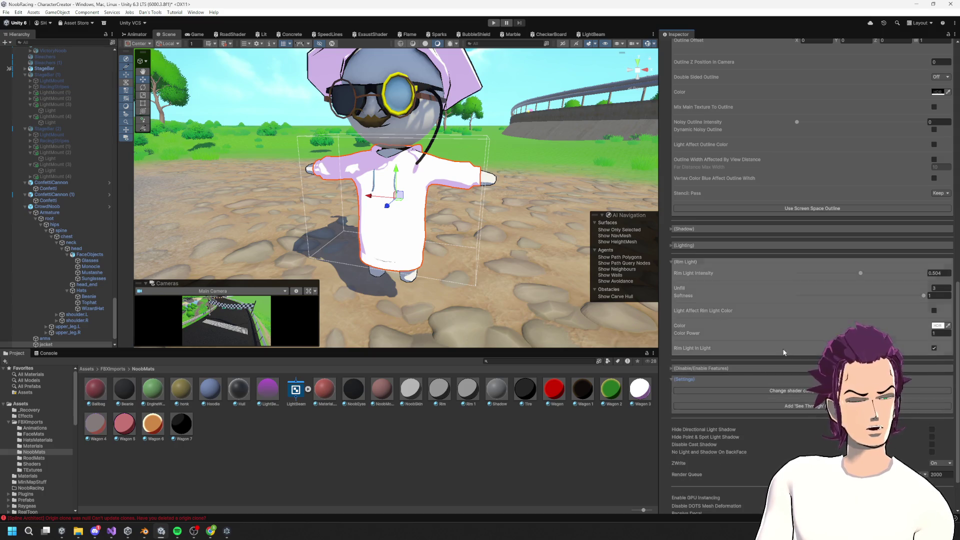
# Step: Try pink, pure red and cyan as the jacket's Main Color
pyautogui.click(937, 135)
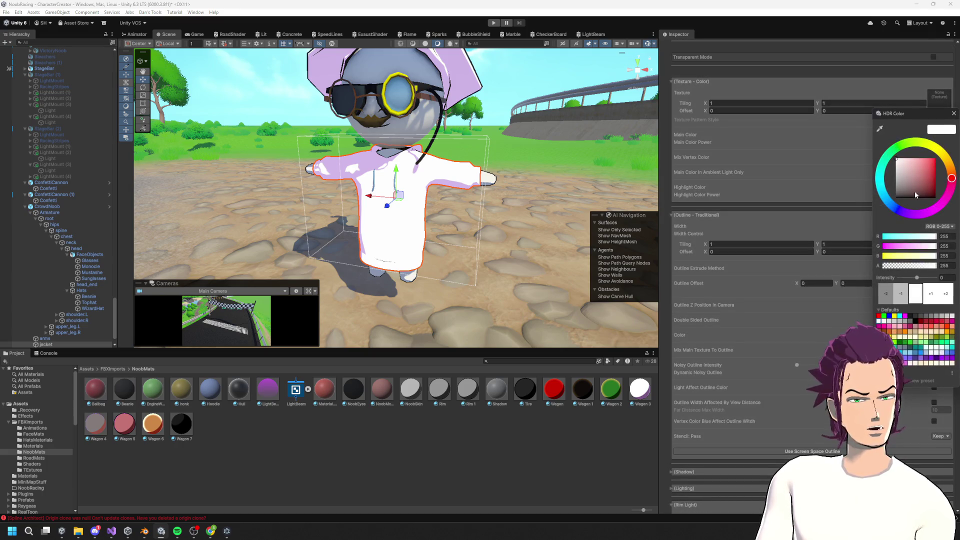
pyautogui.click(954, 113)
pyautogui.click(938, 135)
pyautogui.moveTo(914, 165)
pyautogui.mouseDown()
pyautogui.moveTo(932, 159)
pyautogui.moveTo(798, 106)
pyautogui.moveTo(799, 220)
pyautogui.moveTo(797, 110)
pyautogui.mouseUp()
pyautogui.moveTo(490, 150)
pyautogui.mouseDown()
pyautogui.moveTo(525, 138)
pyautogui.moveTo(518, 156)
pyautogui.moveTo(400, 195)
pyautogui.moveTo(307, 175)
pyautogui.mouseUp()
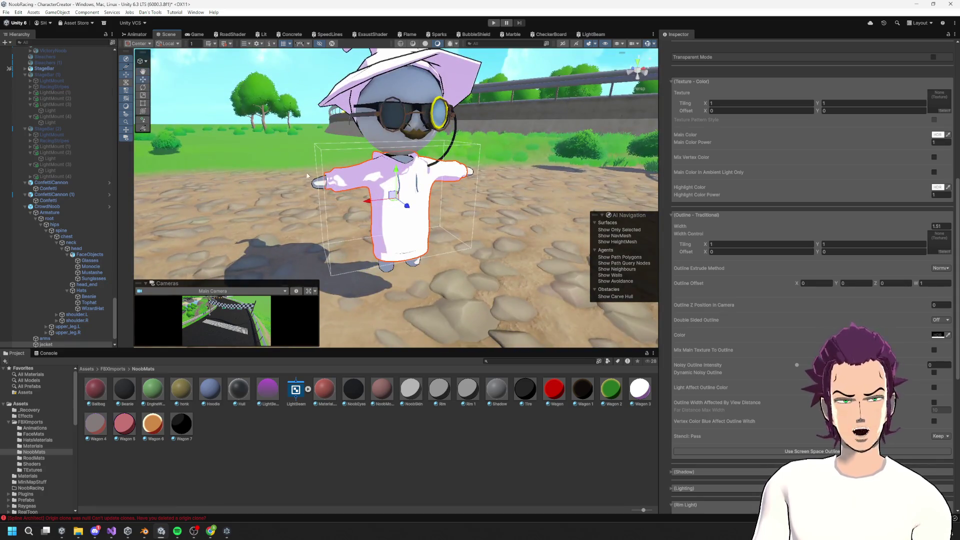
pyautogui.scroll(10, 70, 134)
pyautogui.moveTo(112, 253)
pyautogui.mouseDown()
pyautogui.moveTo(115, 165)
pyautogui.moveTo(136, 134)
pyautogui.moveTo(124, 63)
pyautogui.mouseUp()
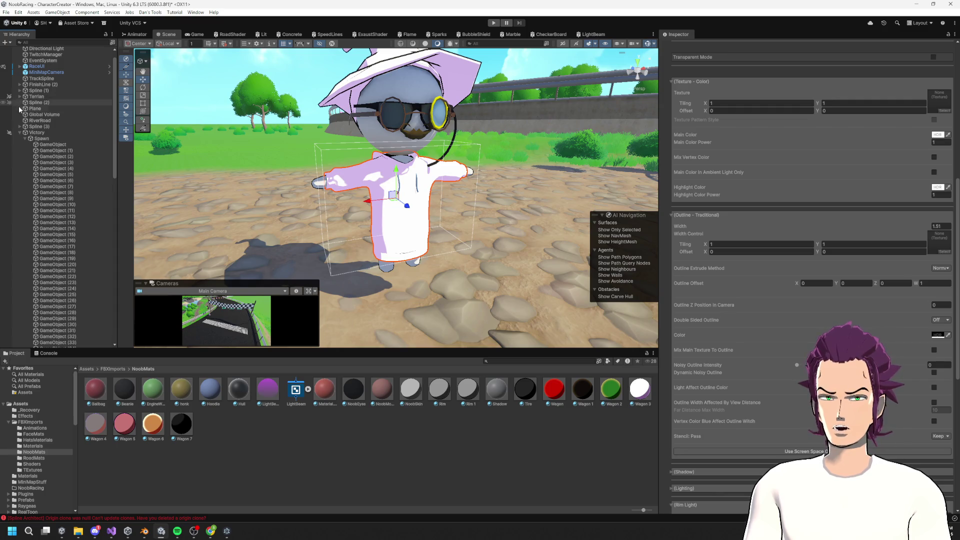
pyautogui.click(20, 133)
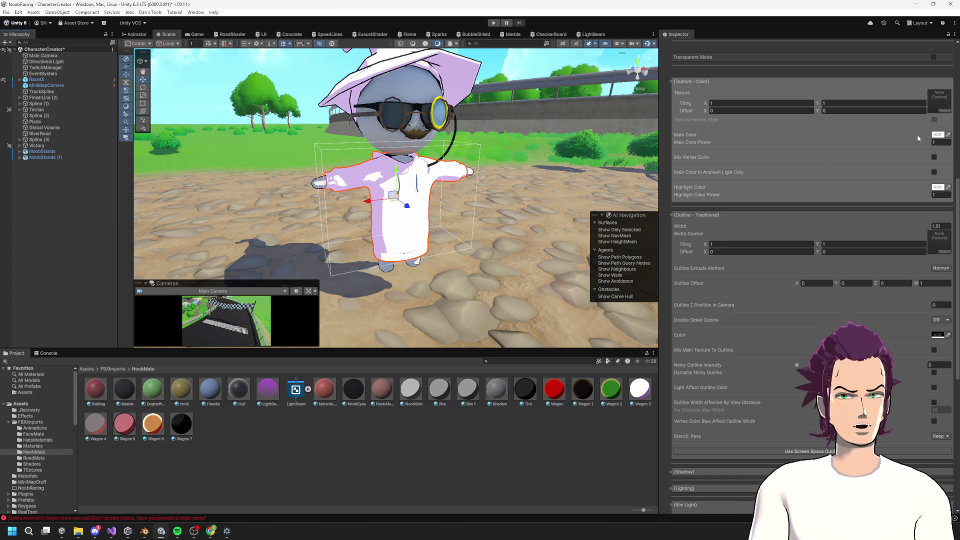
pyautogui.click(938, 135)
pyautogui.moveTo(925, 165)
pyautogui.mouseDown()
pyautogui.moveTo(952, 152)
pyautogui.moveTo(851, 148)
pyautogui.moveTo(951, 146)
pyautogui.moveTo(929, 147)
pyautogui.moveTo(930, 167)
pyautogui.mouseUp()
pyautogui.moveTo(891, 216)
pyautogui.mouseDown()
pyautogui.moveTo(885, 170)
pyautogui.moveTo(930, 213)
pyautogui.moveTo(894, 169)
pyautogui.moveTo(929, 178)
pyautogui.moveTo(895, 159)
pyautogui.mouseUp()
pyautogui.click(953, 115)
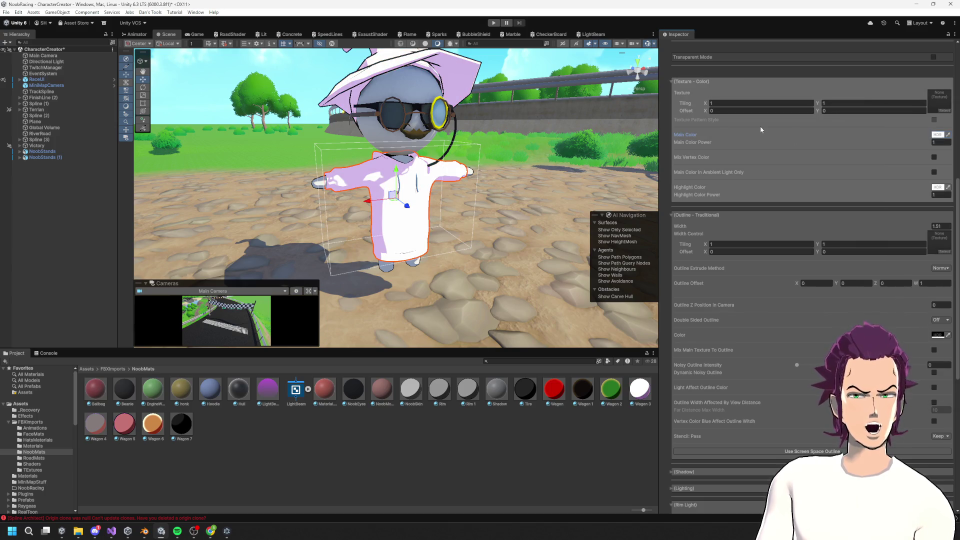
# Step: Check CrowdNoob for unapplied overrides, enter Play mode, and switch to the Visual Studio debugger
pyautogui.click(39, 152)
pyautogui.click(399, 195)
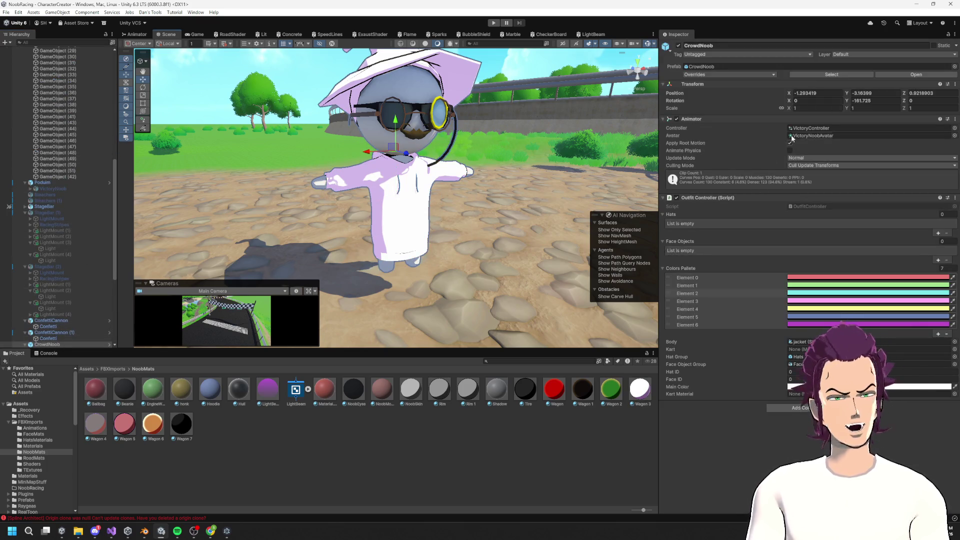
pyautogui.click(713, 74)
pyautogui.click(722, 162)
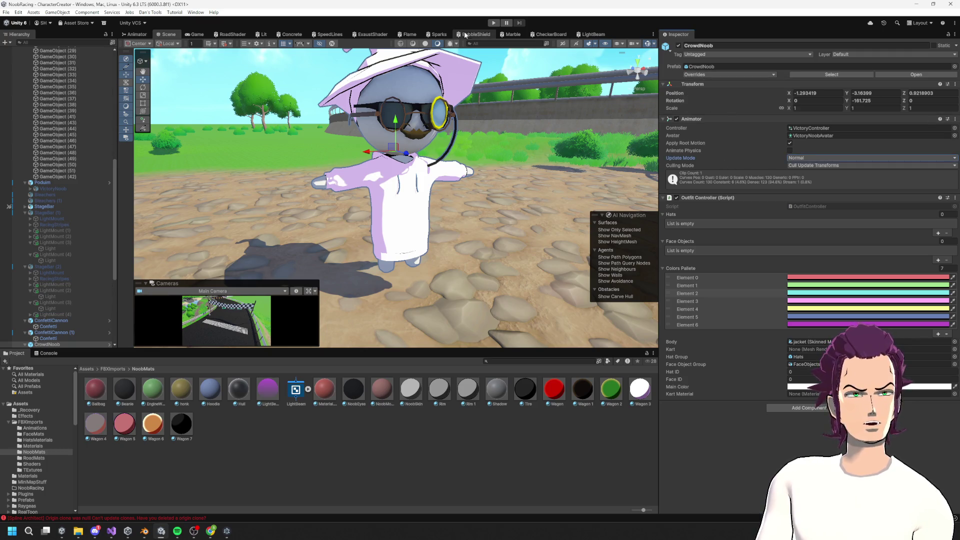
pyautogui.click(495, 23)
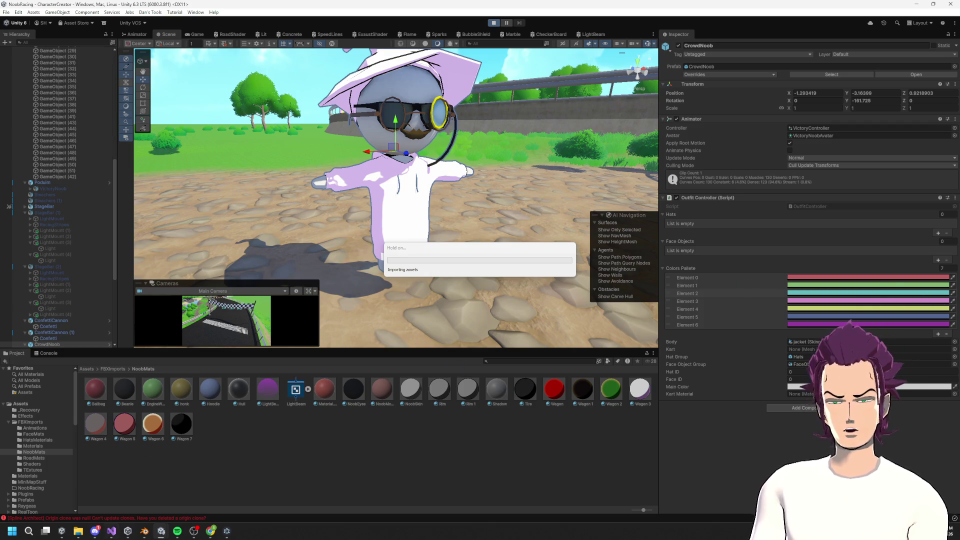
pyautogui.click(109, 536)
# Step: Read through OutfitController.cs's hat, body and kart colour code at the breakpoint, then return to Unity
pyautogui.scroll(-6, 347, 269)
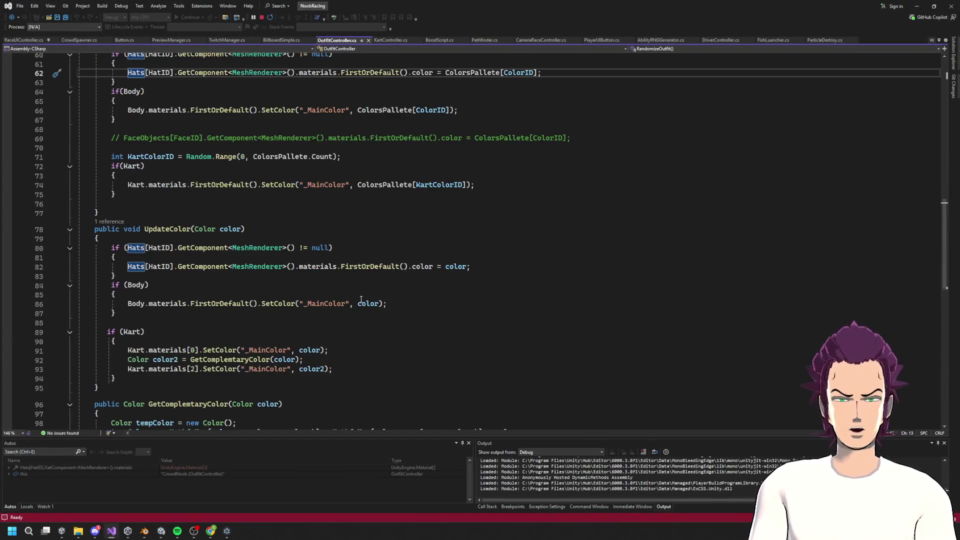
pyautogui.scroll(4, 401, 252)
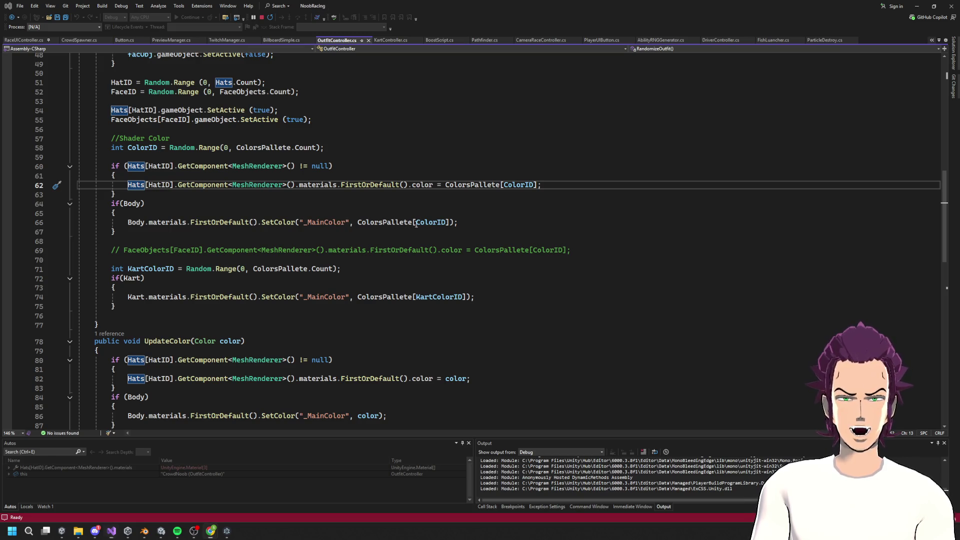
pyautogui.moveTo(426, 222)
pyautogui.moveTo(389, 222)
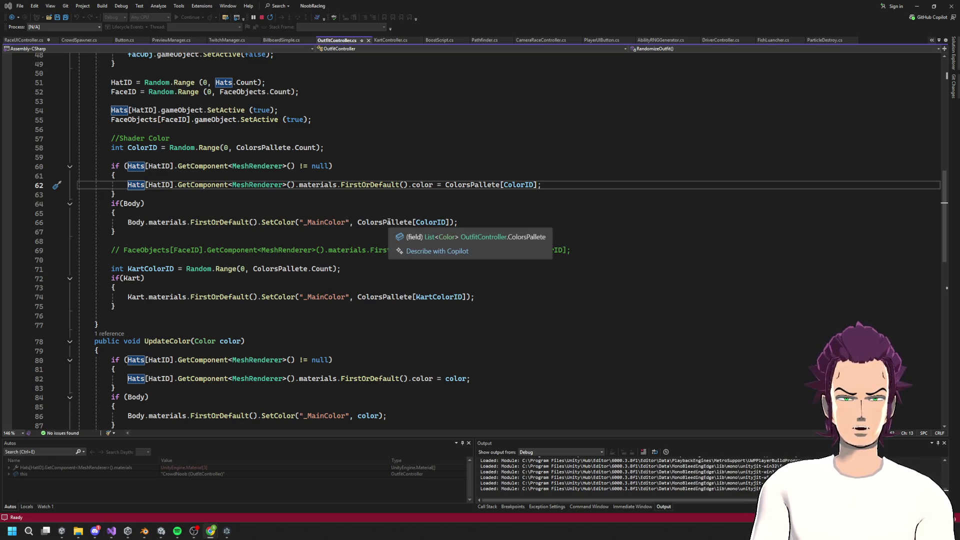
pyautogui.click(916, 6)
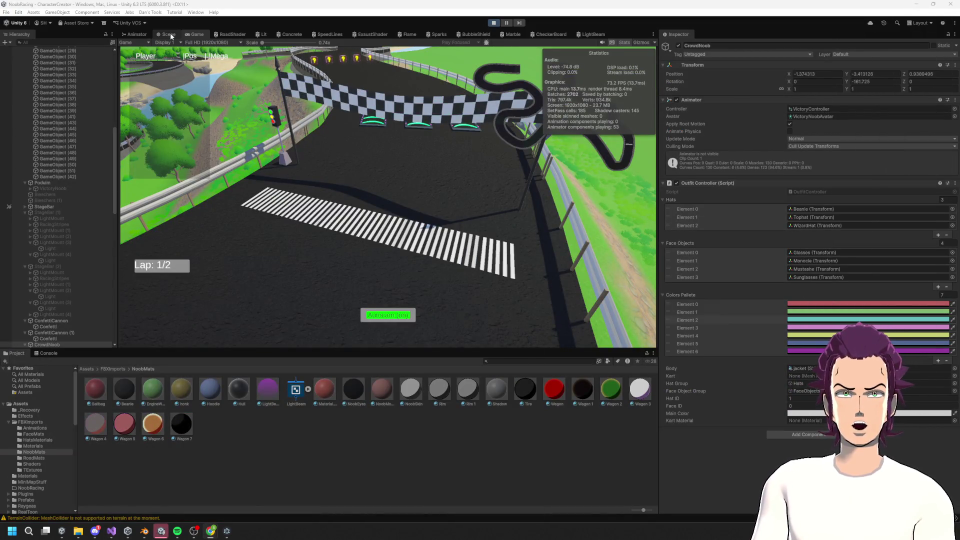
# Step: Set a crowd clone's jacket Main Color to saturated magenta, then stop Play mode
pyautogui.click(166, 34)
pyautogui.moveTo(335, 178)
pyautogui.mouseDown()
pyautogui.moveTo(225, 182)
pyautogui.moveTo(300, 175)
pyautogui.mouseUp()
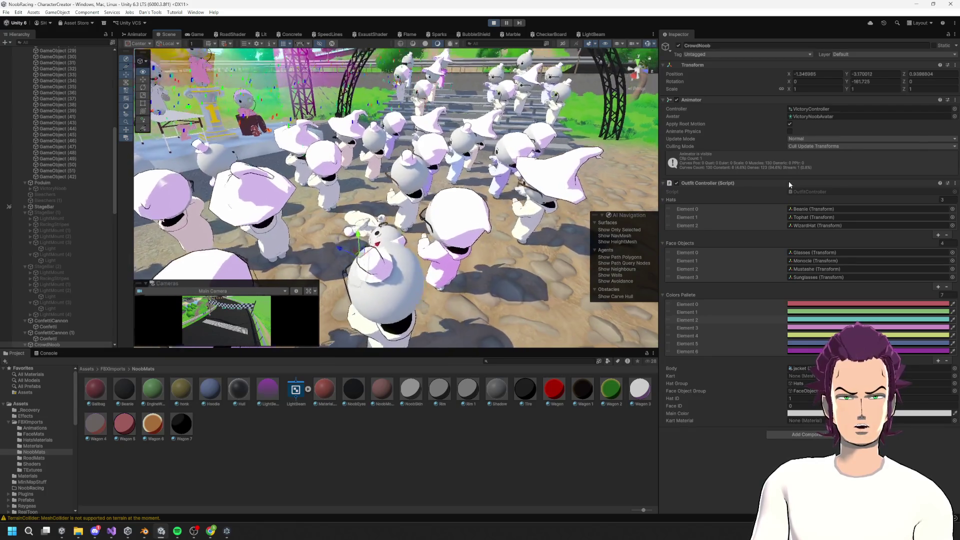
pyautogui.click(434, 268)
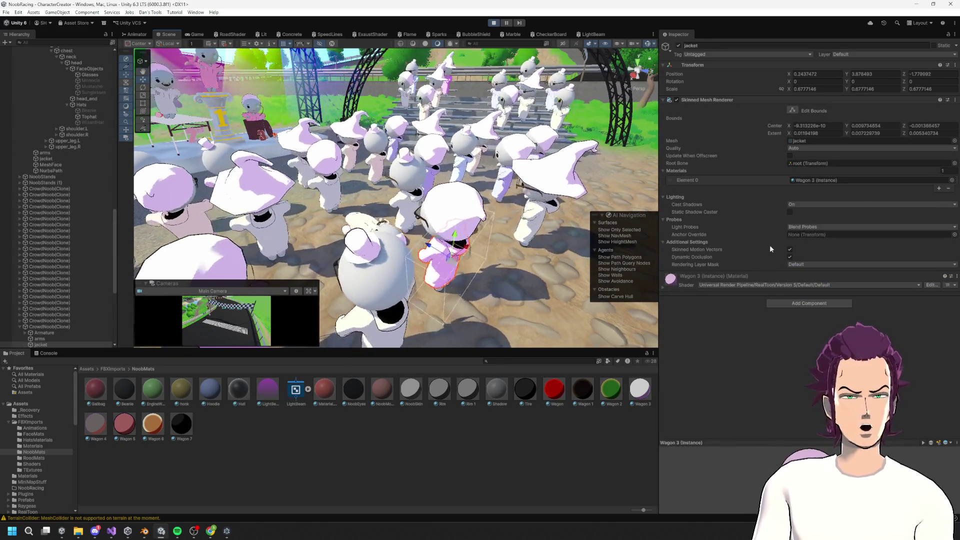
pyautogui.click(714, 277)
pyautogui.scroll(-5, 820, 310)
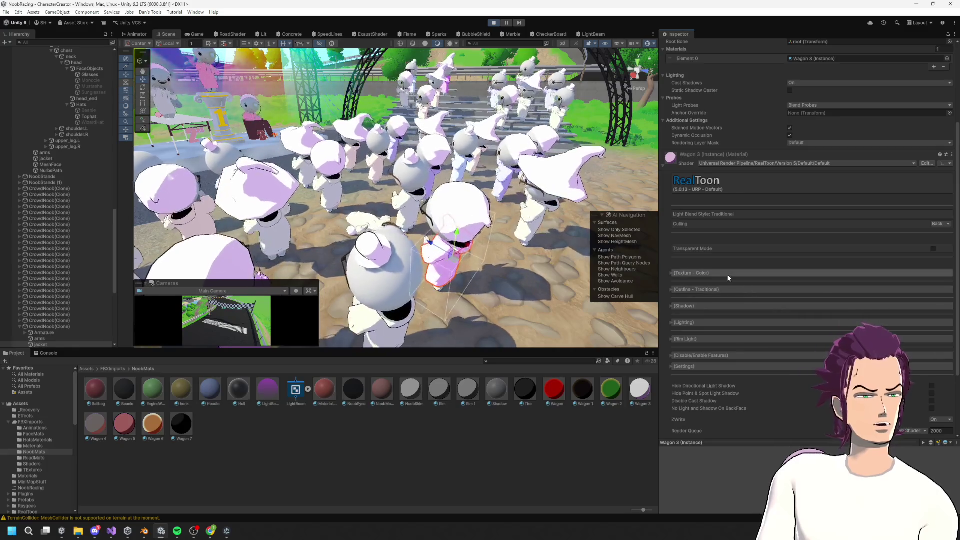
pyautogui.click(730, 273)
pyautogui.scroll(-3, 783, 305)
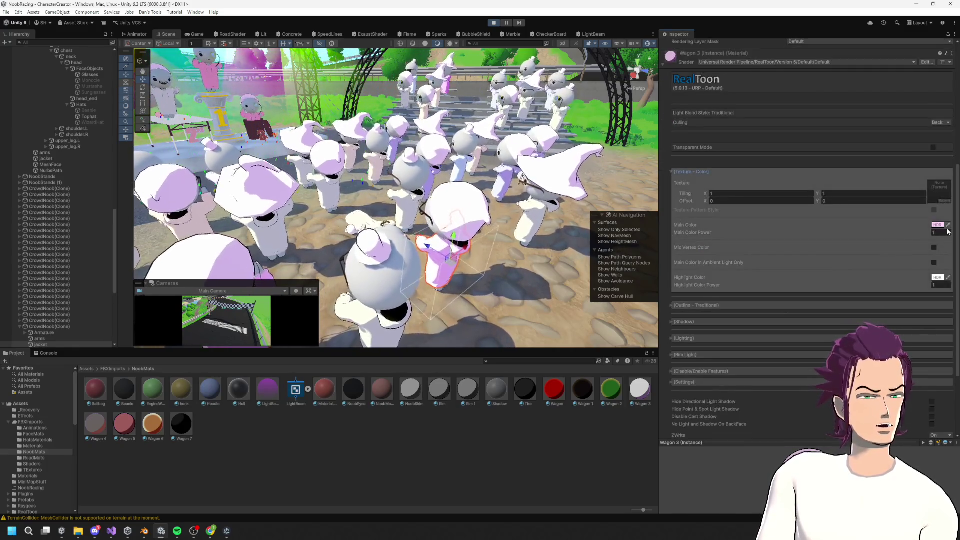
pyautogui.click(936, 224)
pyautogui.moveTo(923, 186)
pyautogui.mouseDown()
pyautogui.moveTo(933, 165)
pyautogui.moveTo(955, 158)
pyautogui.moveTo(931, 148)
pyautogui.mouseUp()
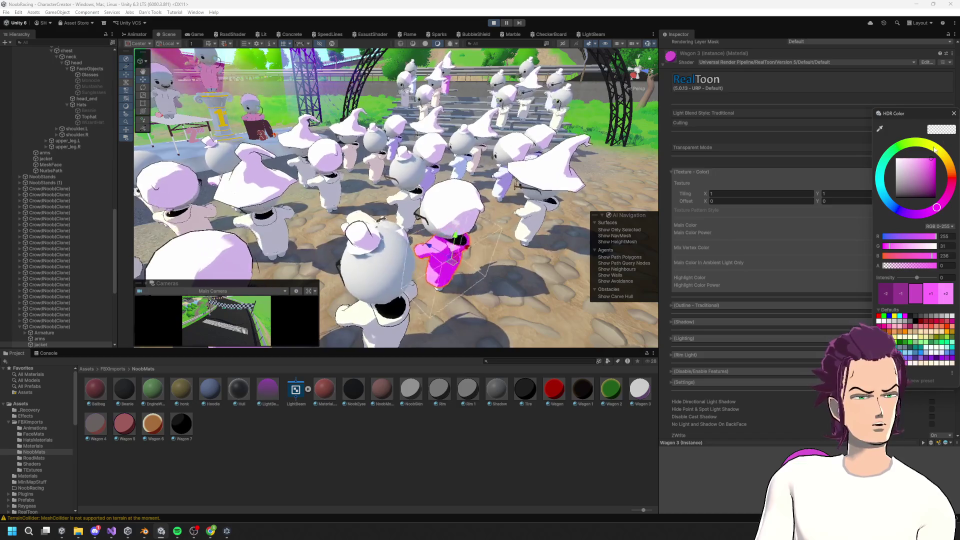
pyautogui.click(507, 10)
pyautogui.click(494, 22)
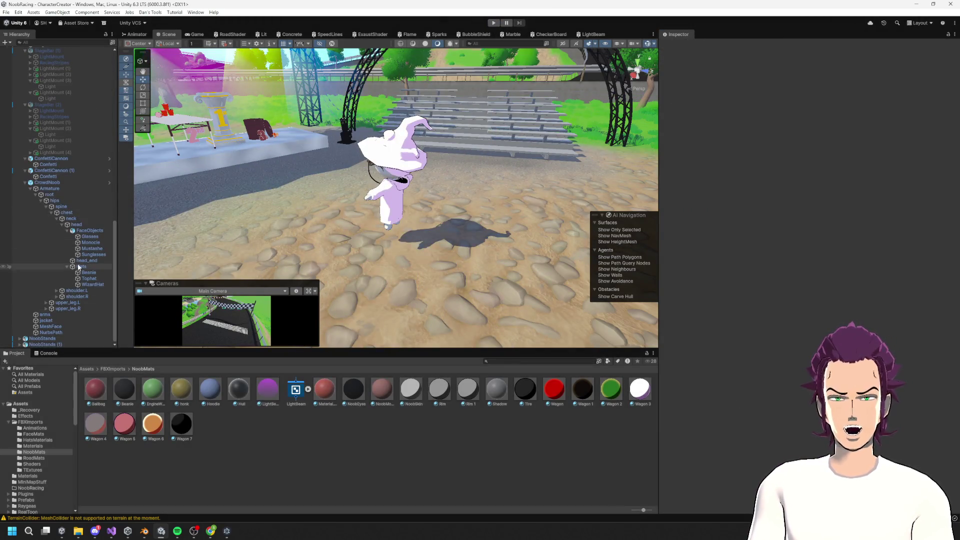
# Step: Inspect CrowdNoob's Colors Pallete swatches: Element 1 light green, Element 2 cyan, Element 5 bright blue
pyautogui.click(50, 182)
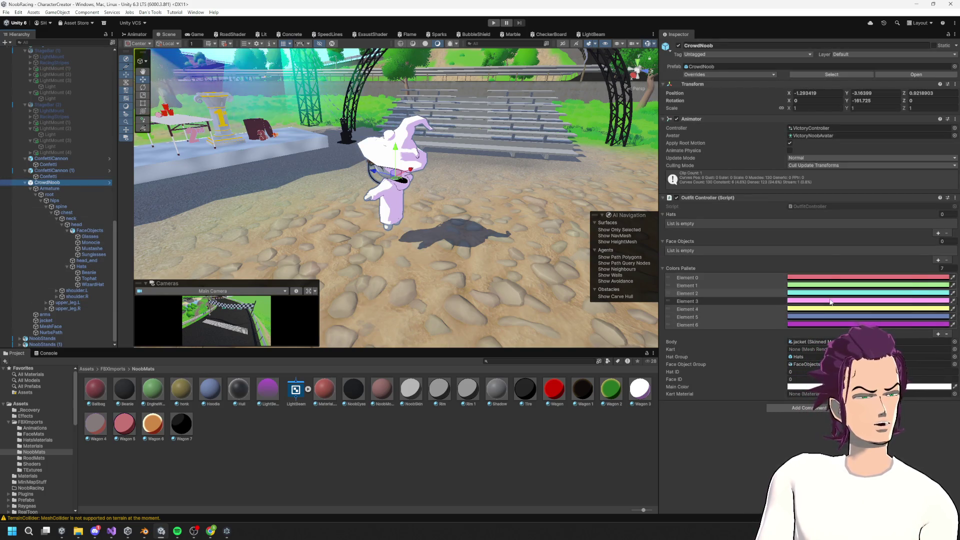
pyautogui.click(865, 293)
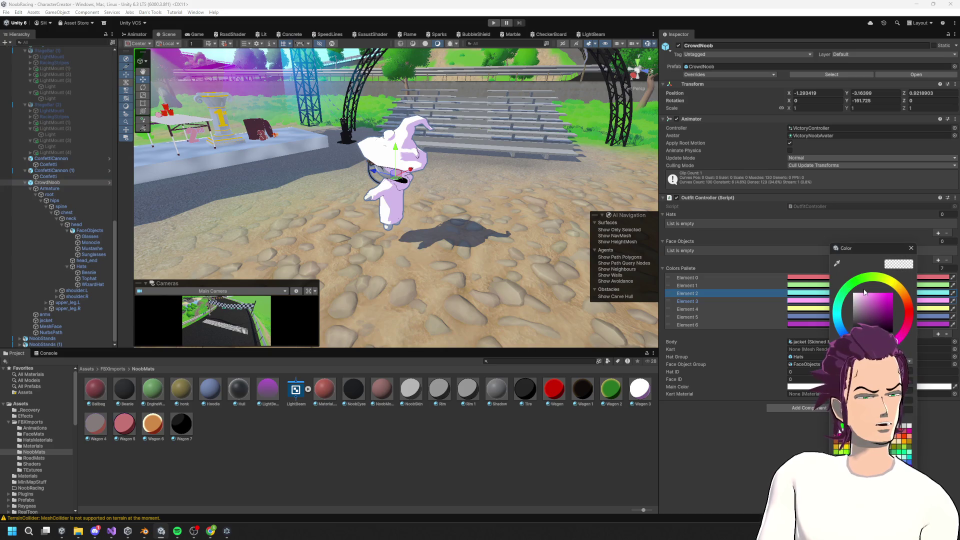
pyautogui.click(914, 293)
pyautogui.click(808, 285)
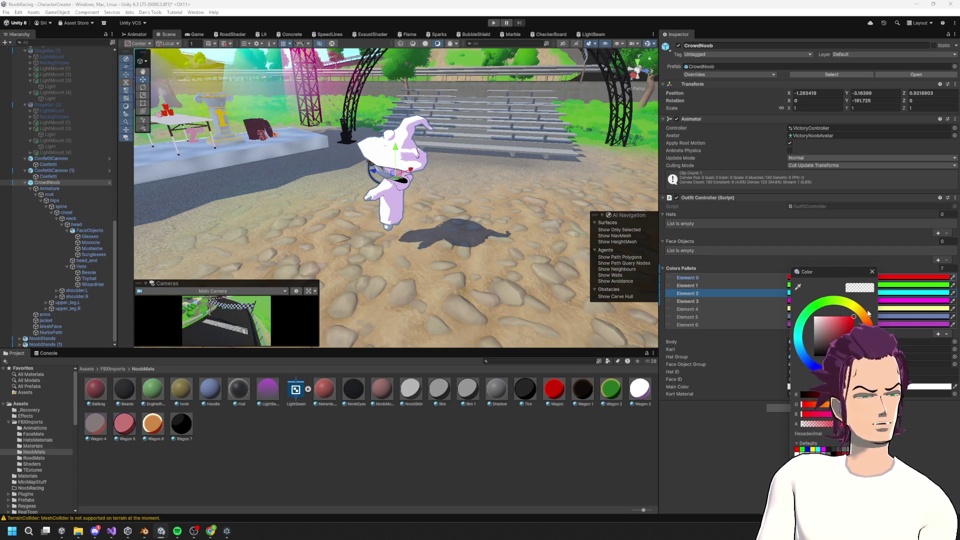
pyautogui.click(751, 310)
pyautogui.click(751, 317)
pyautogui.click(849, 317)
pyautogui.click(860, 380)
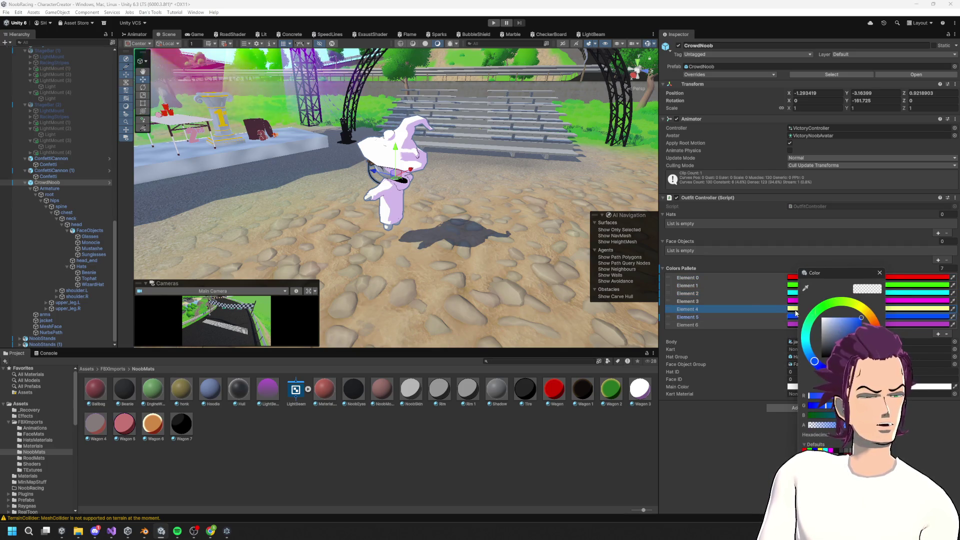
pyautogui.click(778, 324)
# Step: Set palette Element 6 to magenta, review Element 4, and start Play mode with Ctrl+P
pyautogui.click(849, 325)
pyautogui.click(849, 332)
pyautogui.click(778, 330)
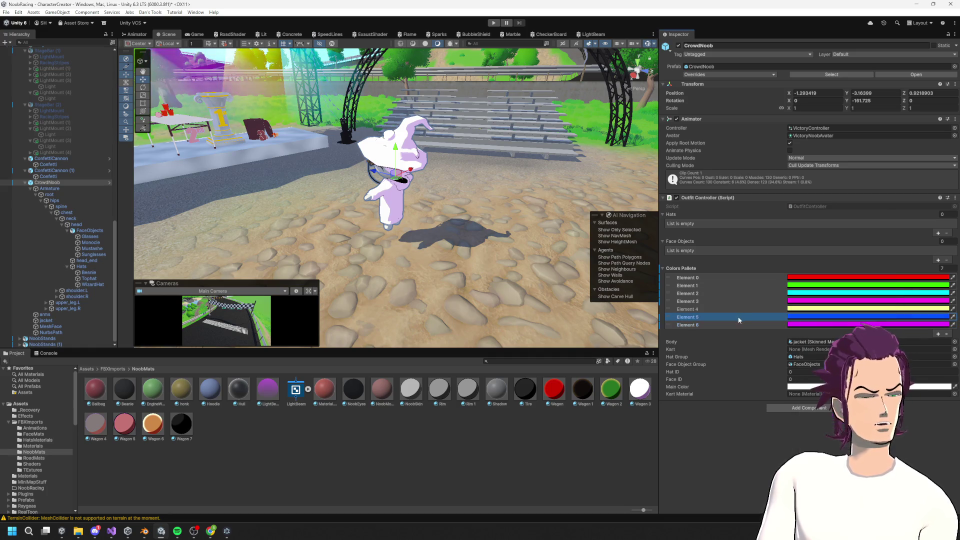
pyautogui.click(804, 311)
pyautogui.click(715, 293)
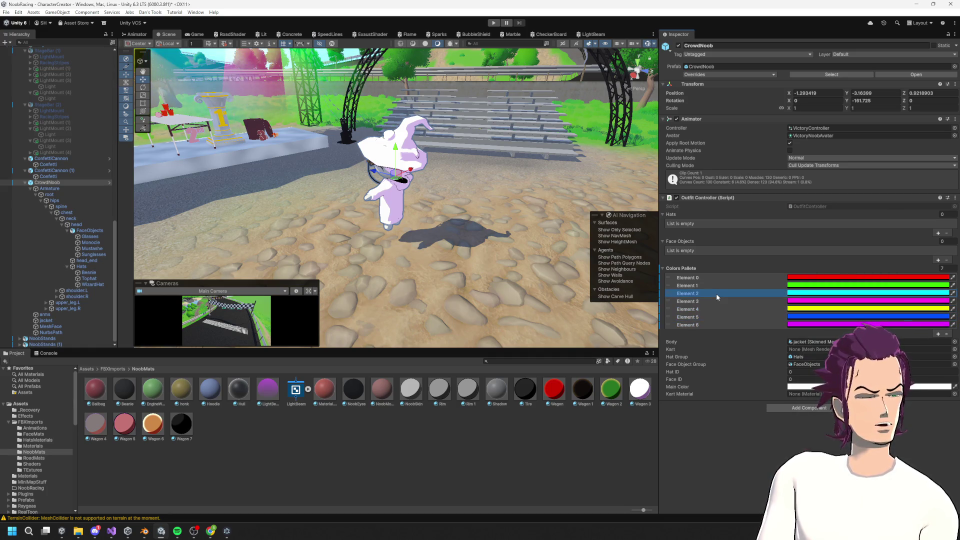
pyautogui.hotkey('ctrl', 'p')
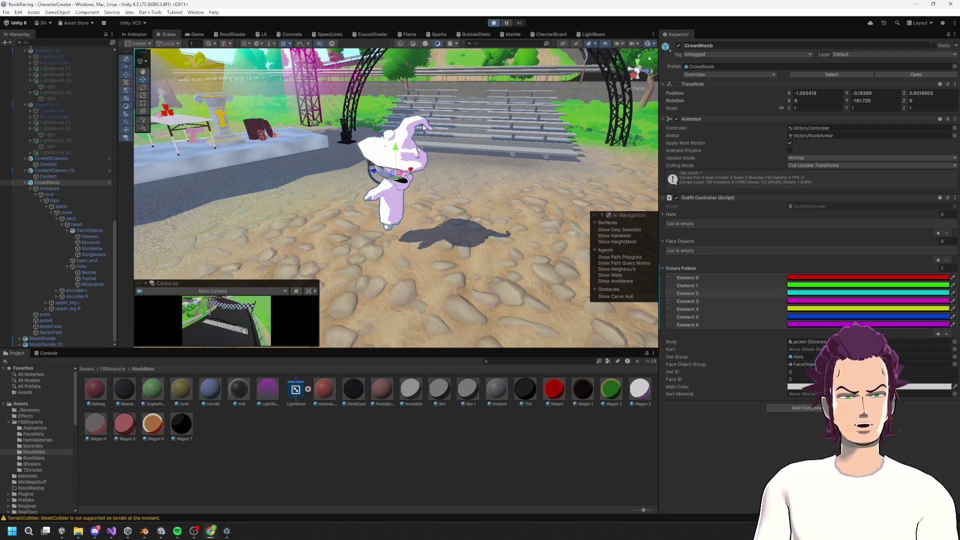
# Step: View the colourful crowd, stop Play mode, and switch to OutfitController.cs in Visual Studio
pyautogui.click(166, 35)
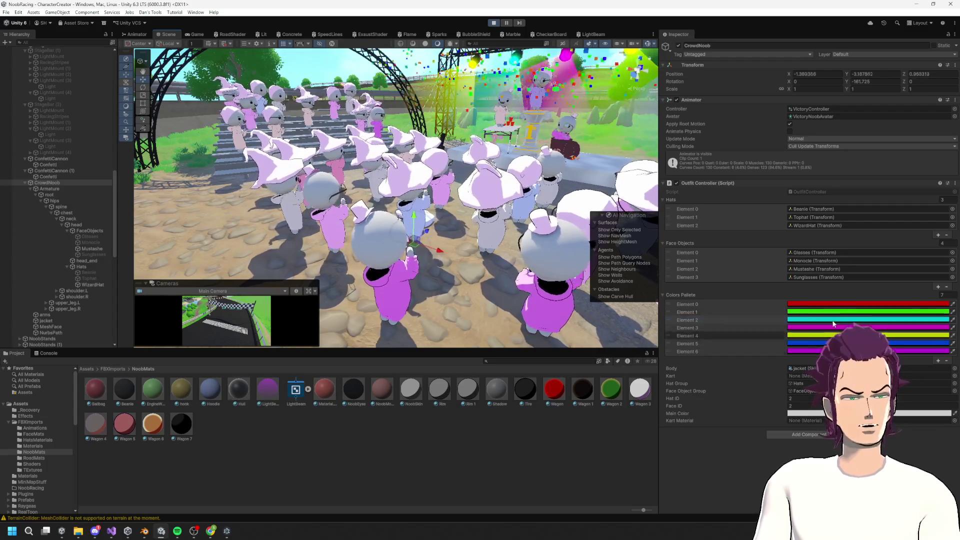
pyautogui.click(710, 304)
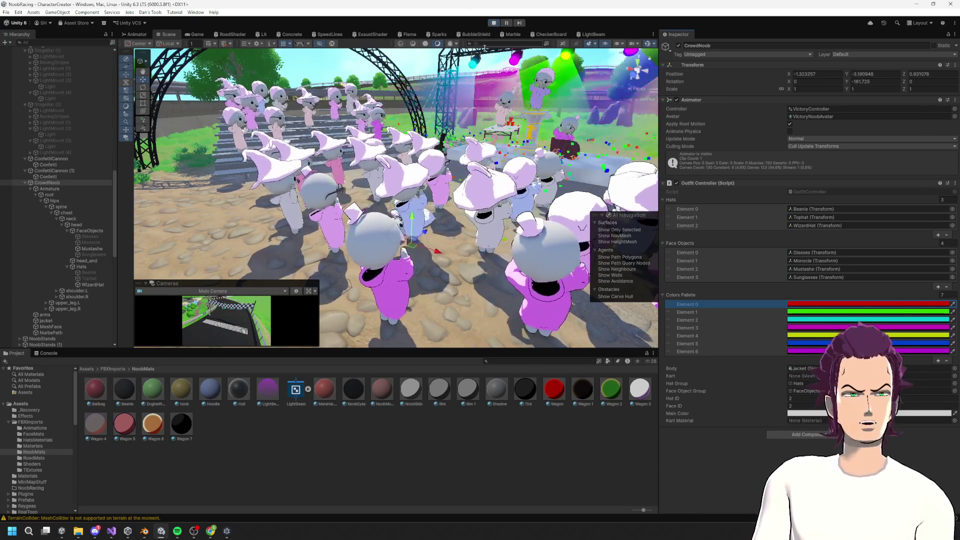
pyautogui.click(493, 23)
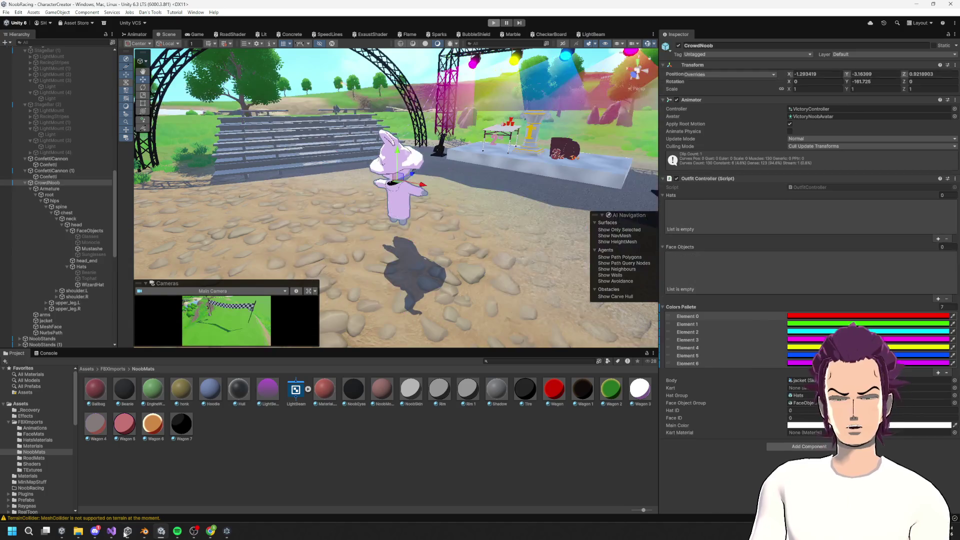
pyautogui.hotkey('alt', 'Tab')
pyautogui.scroll(3, 295, 289)
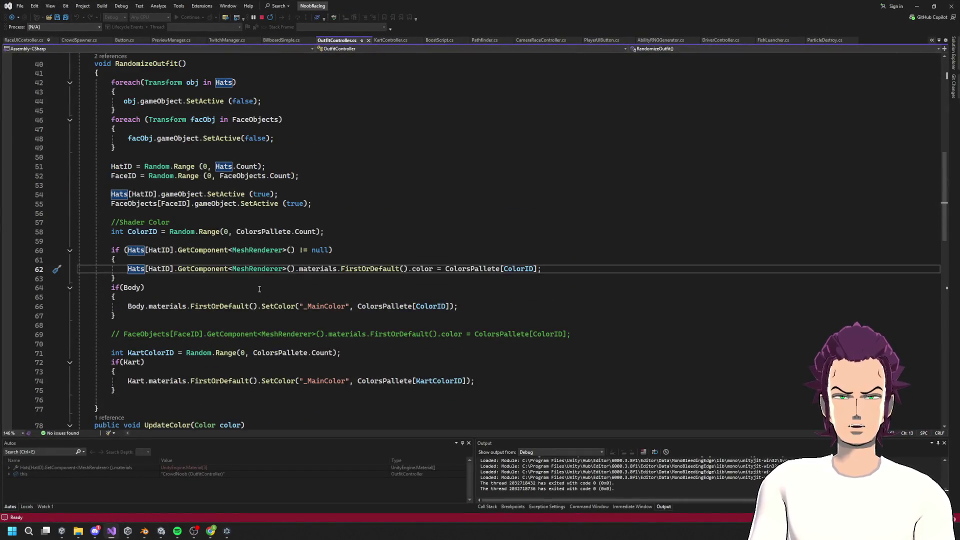
# Step: Review how ColorID and the hat material colour are computed around line 62
pyautogui.scroll(1, 251, 285)
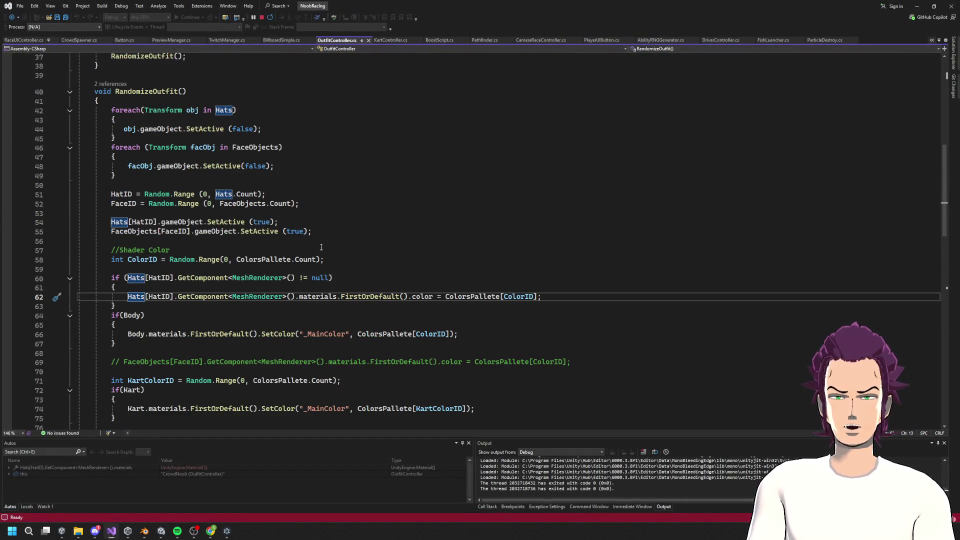
pyautogui.click(177, 259)
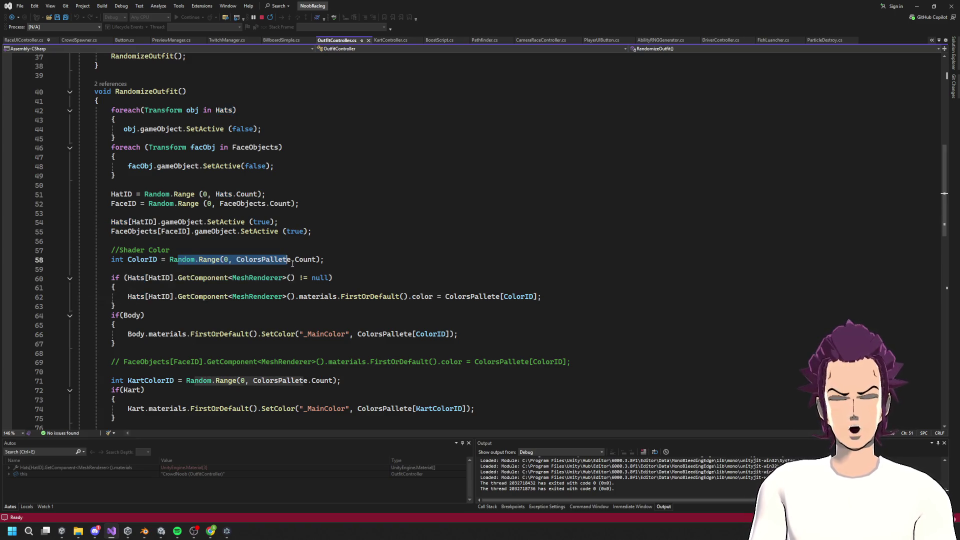
pyautogui.click(301, 259)
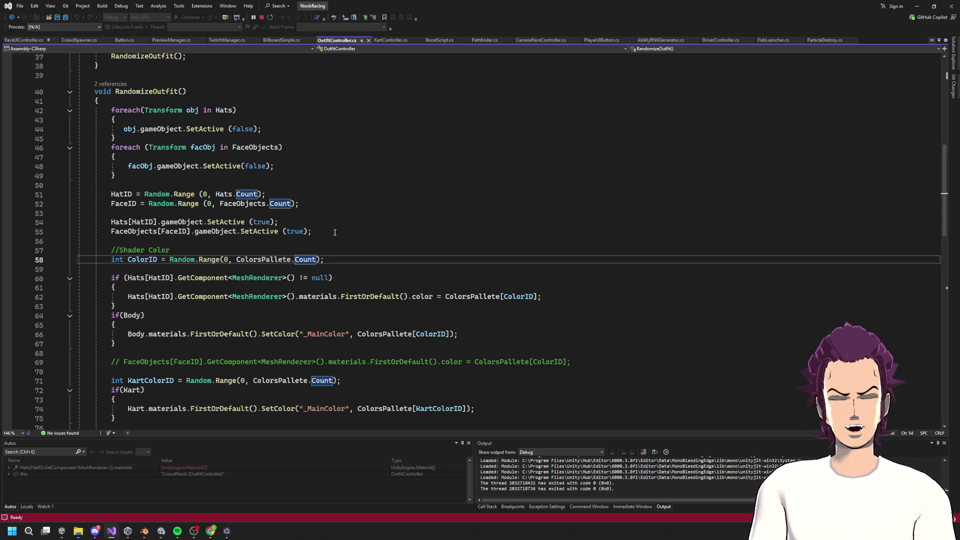
pyautogui.scroll(-2, 341, 254)
pyautogui.moveTo(205, 214); pyautogui.dragTo(202, 194)
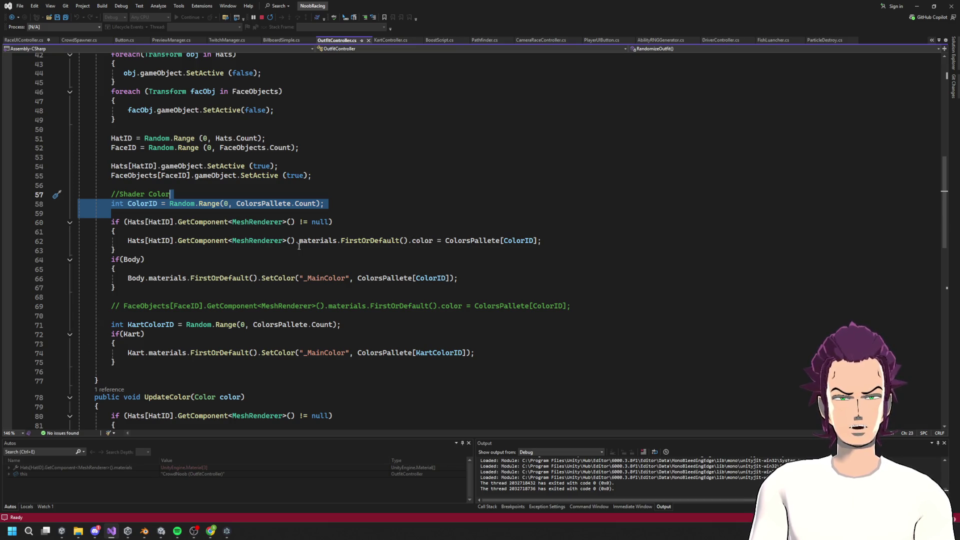
pyautogui.click(400, 241)
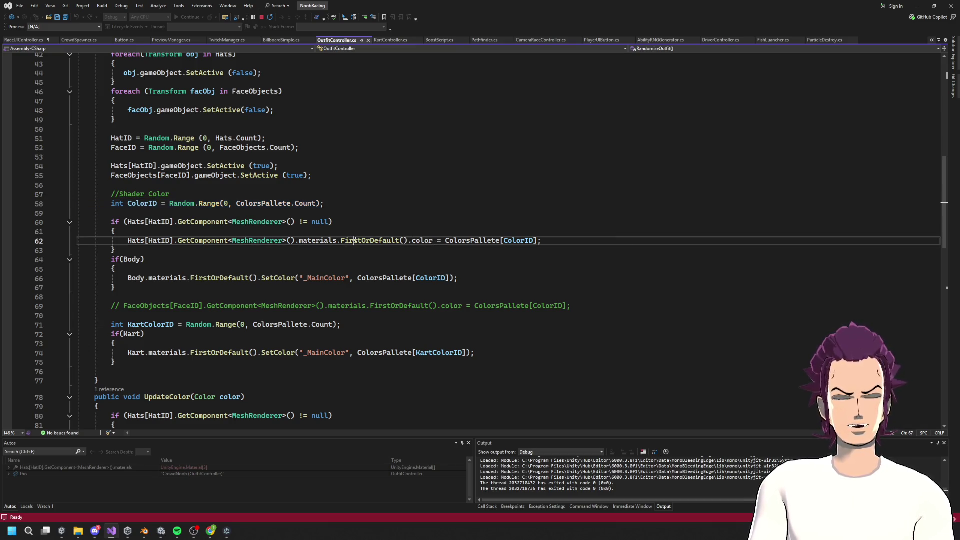
pyautogui.doubleClick(522, 245)
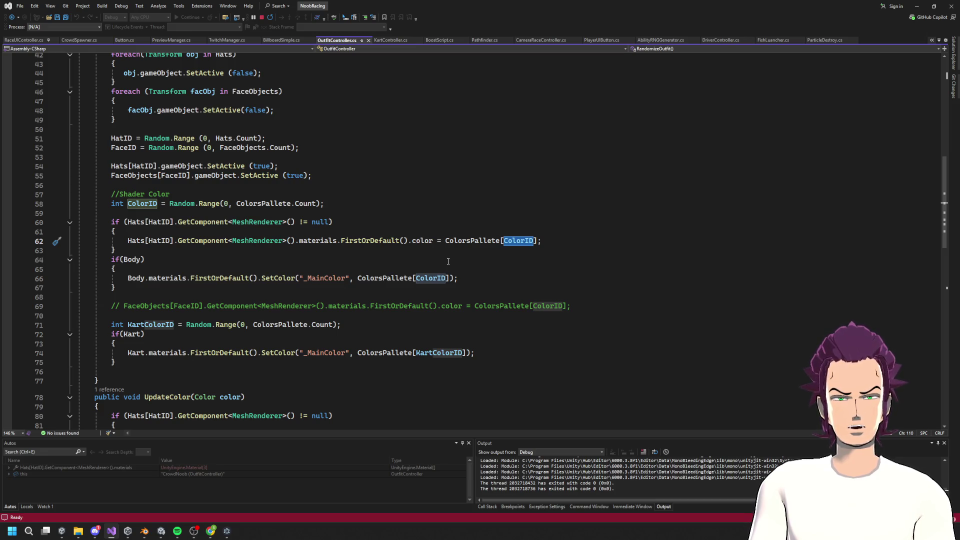
pyautogui.moveTo(253, 241)
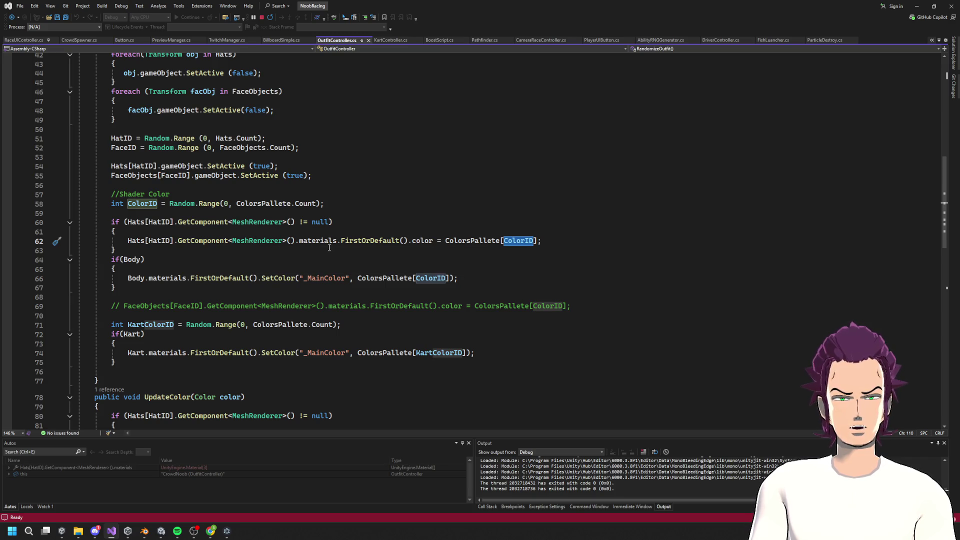
pyautogui.click(317, 241)
pyautogui.doubleClick(388, 241)
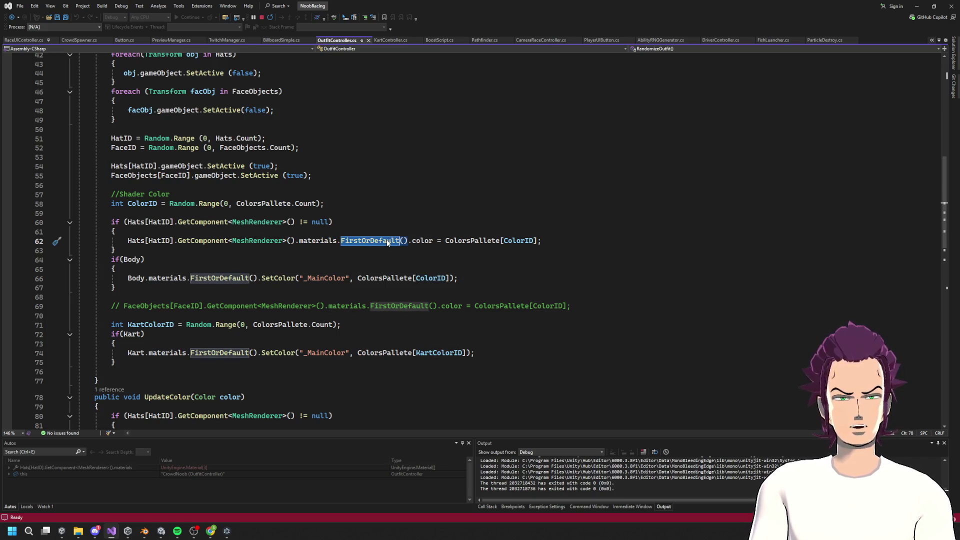
pyautogui.doubleClick(428, 241)
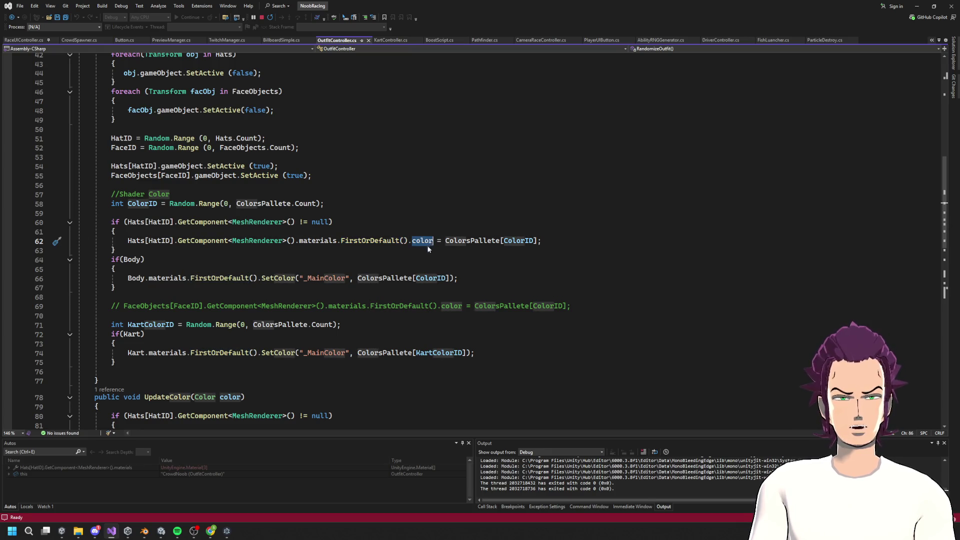
# Step: Replace ColorsPallete[ColorID] on line 66 with Color.red and return to Unity to recompile
pyautogui.doubleClick(202, 281)
pyautogui.doubleClick(335, 278)
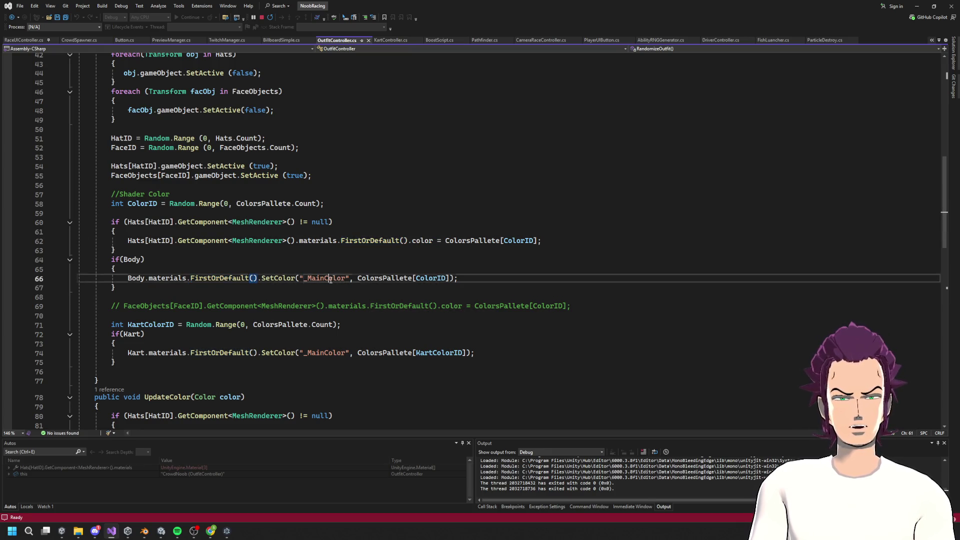
pyautogui.doubleClick(385, 278)
pyautogui.doubleClick(433, 278)
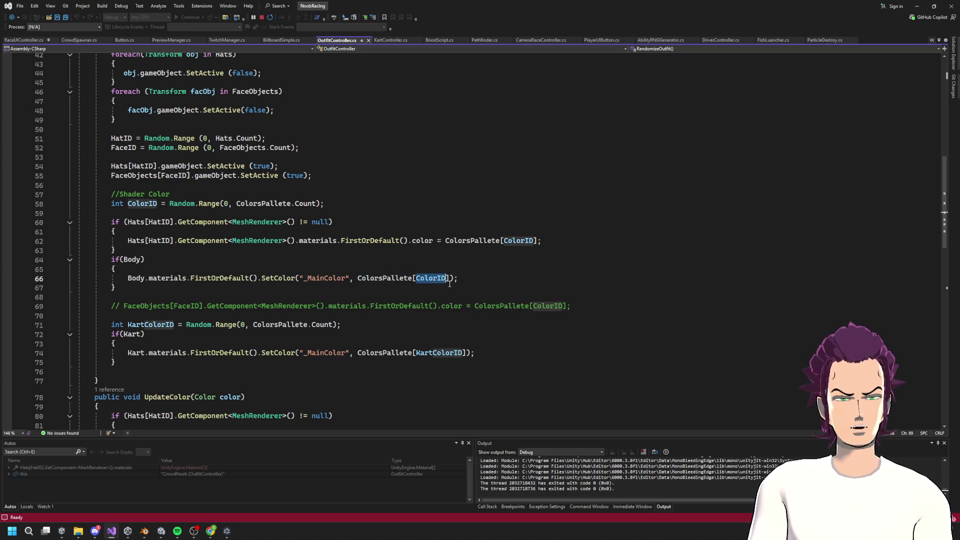
pyautogui.click(453, 283)
pyautogui.scroll(-1, 482, 272)
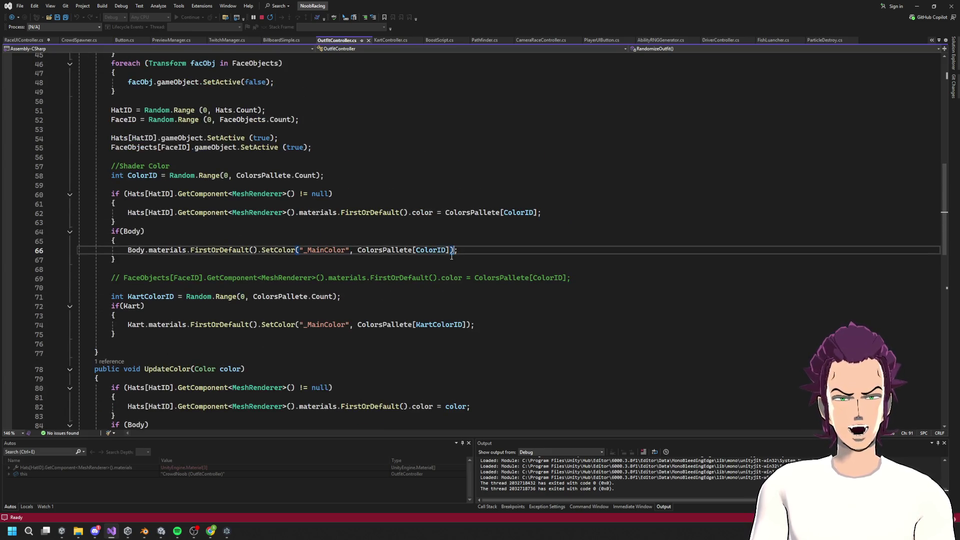
pyautogui.moveTo(452, 250); pyautogui.dragTo(357, 250)
pyautogui.write('Co')
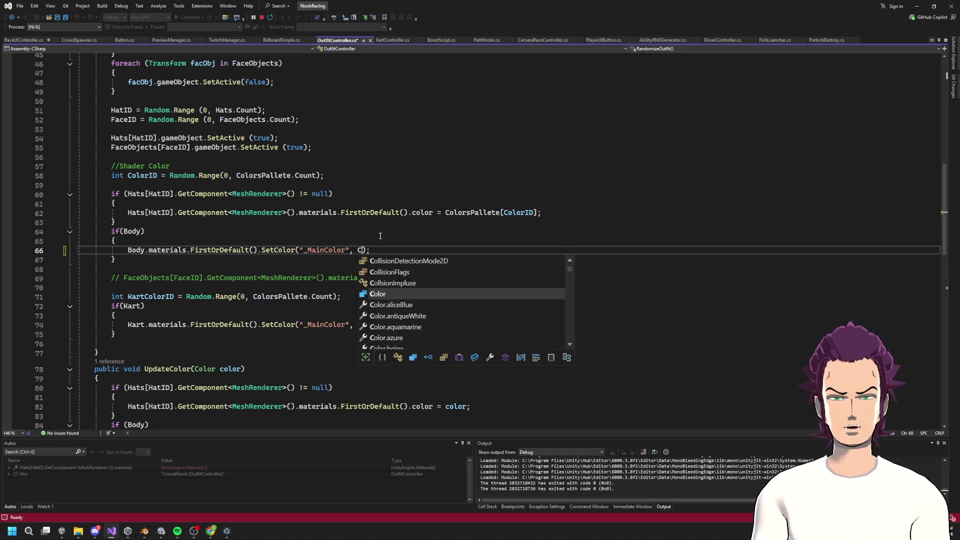
pyautogui.press('Tab')
pyautogui.write('.rED')
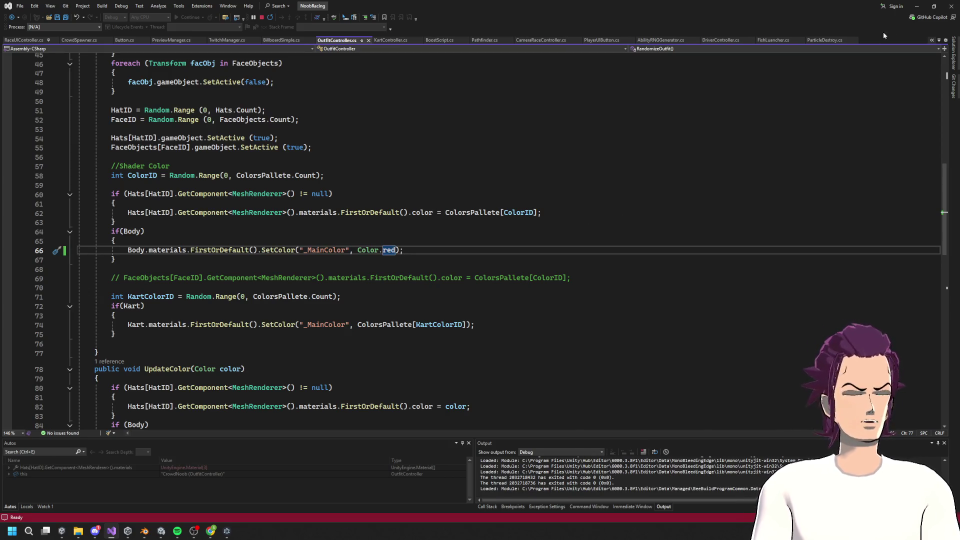
pyautogui.click(918, 5)
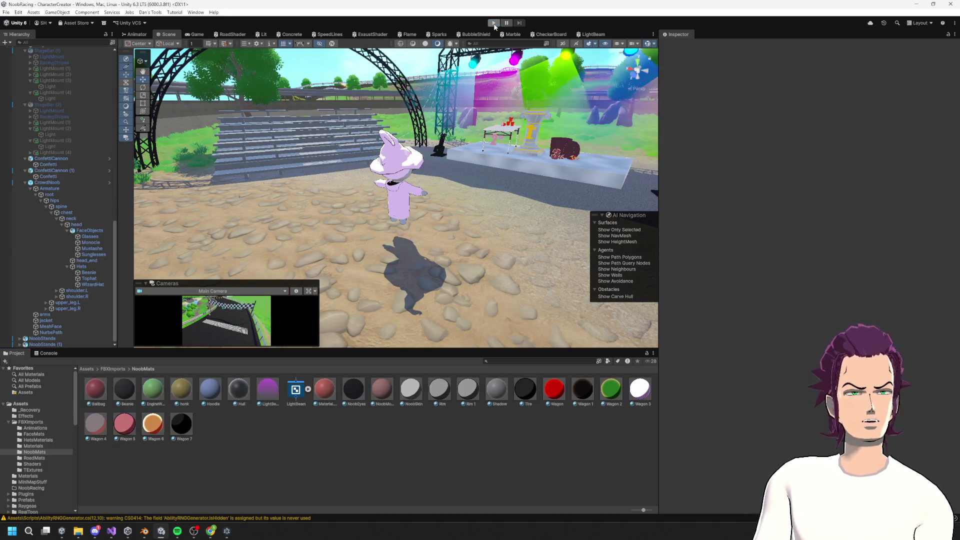
pyautogui.click(494, 23)
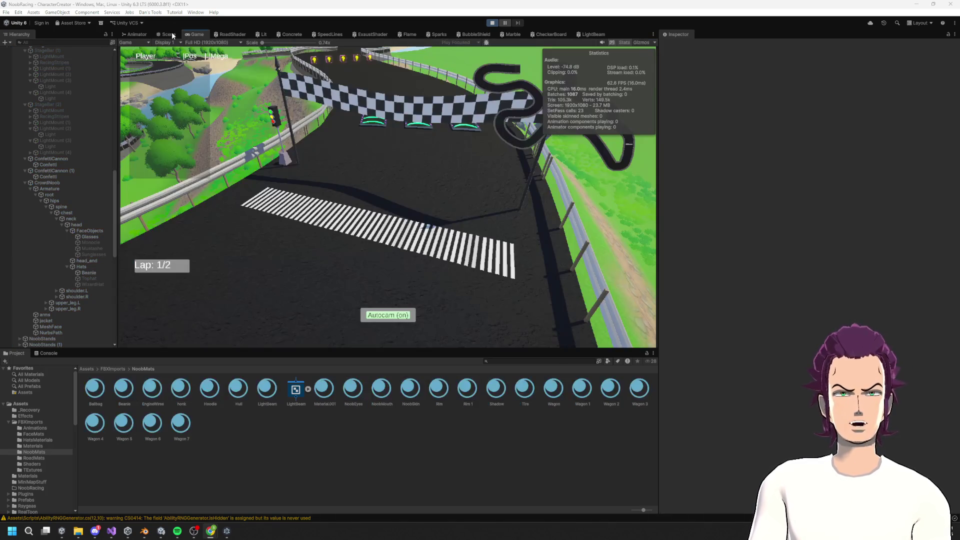
pyautogui.click(165, 35)
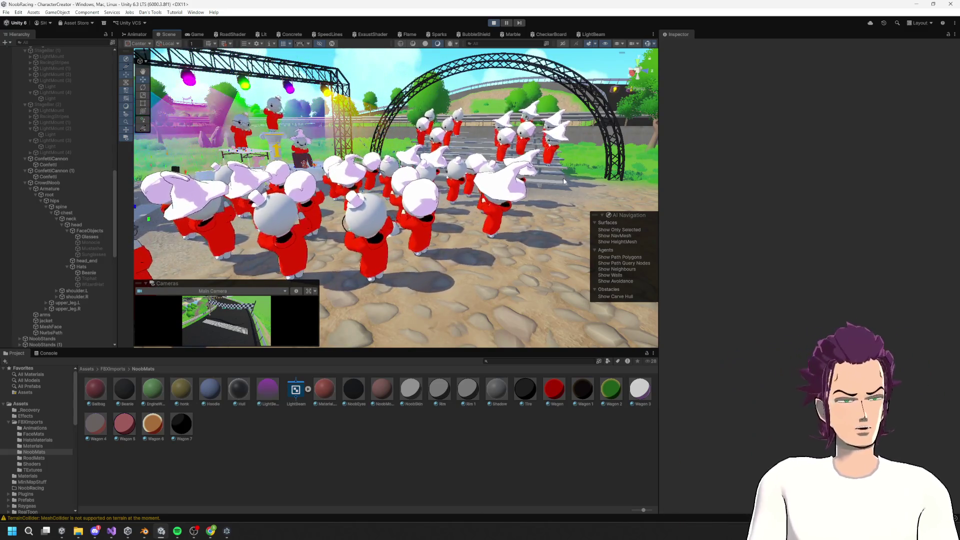
pyautogui.moveTo(525, 175)
pyautogui.mouseDown()
pyautogui.moveTo(345, 127)
pyautogui.moveTo(442, 215)
pyautogui.mouseUp()
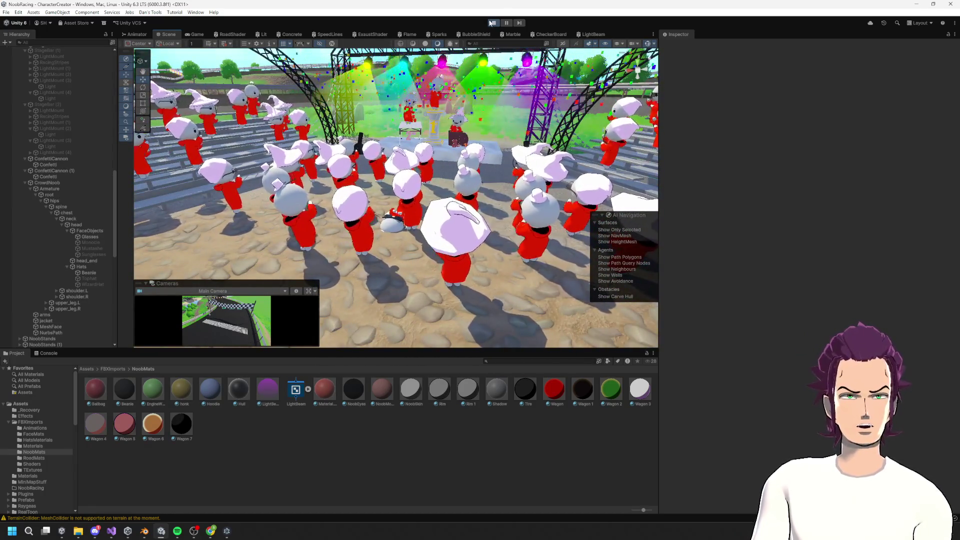
pyautogui.hotkey('ctrl', 'p')
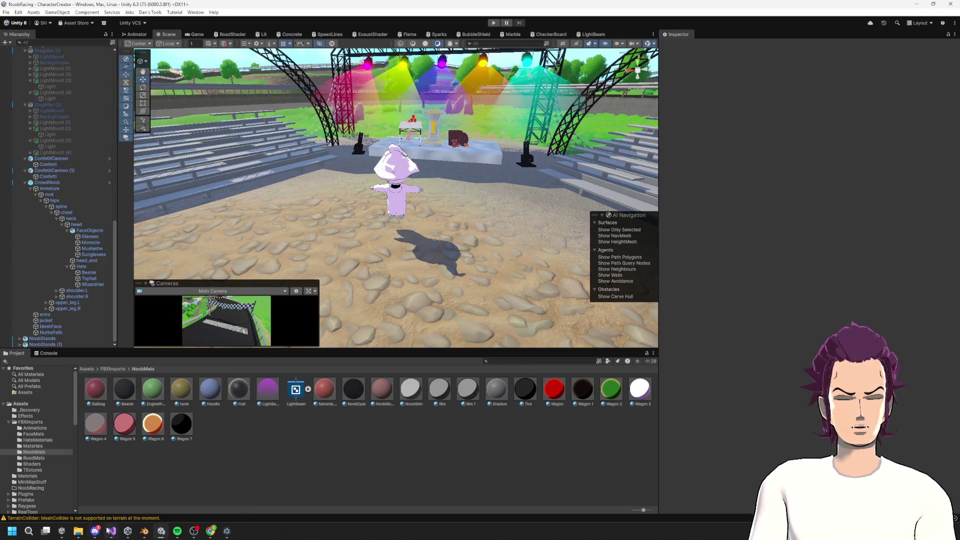
pyautogui.moveTo(110, 530)
pyautogui.click(191, 444)
pyautogui.scroll(15, 425, 304)
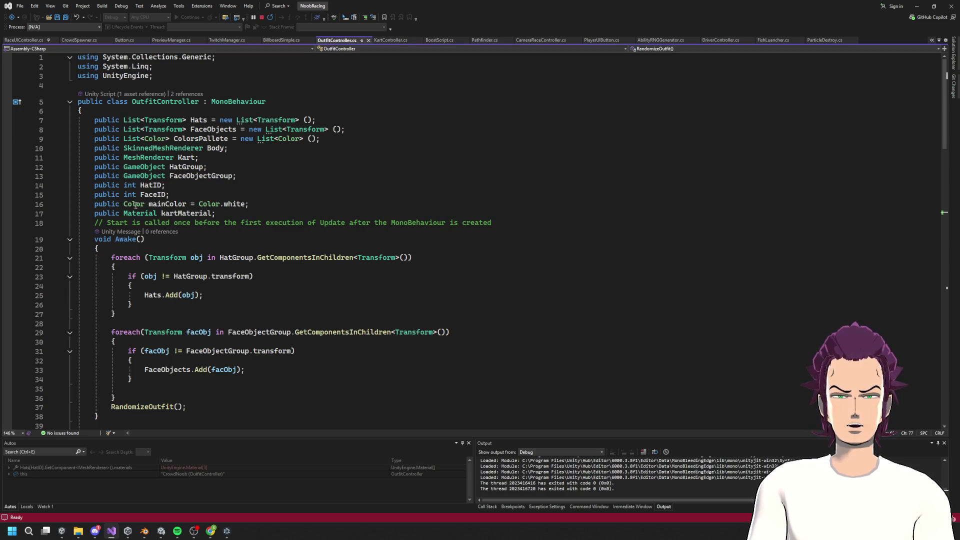
pyautogui.click(152, 138)
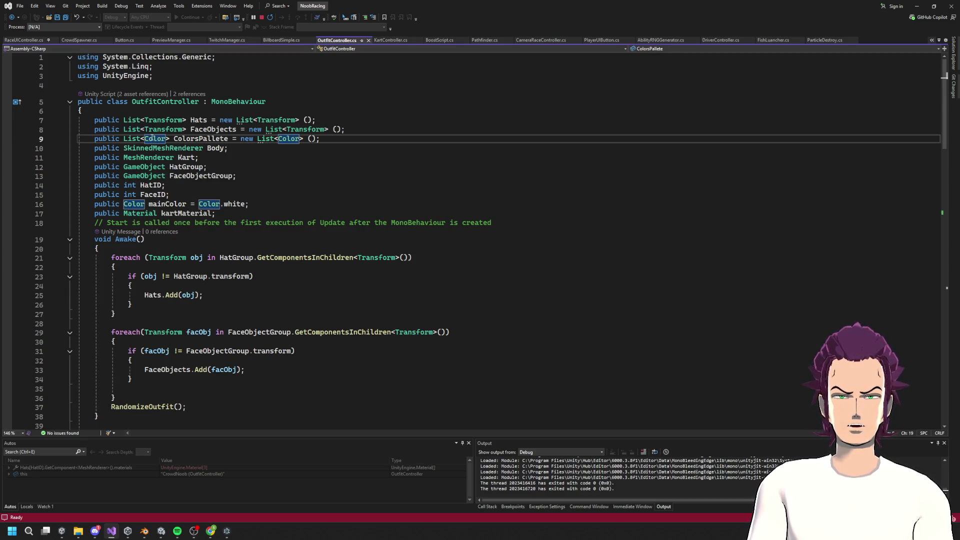
pyautogui.doubleClick(212, 139)
pyautogui.scroll(-10, 268, 291)
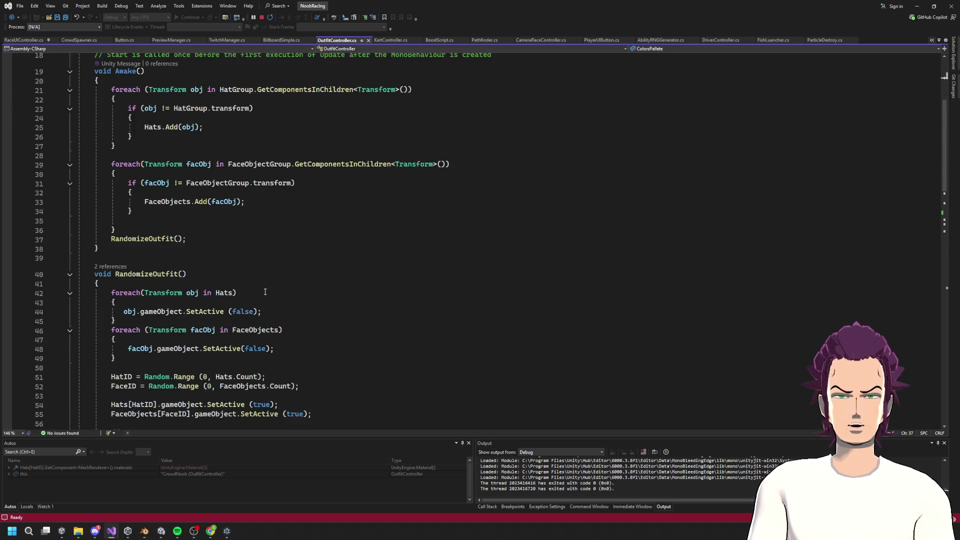
pyautogui.scroll(-6, 316, 303)
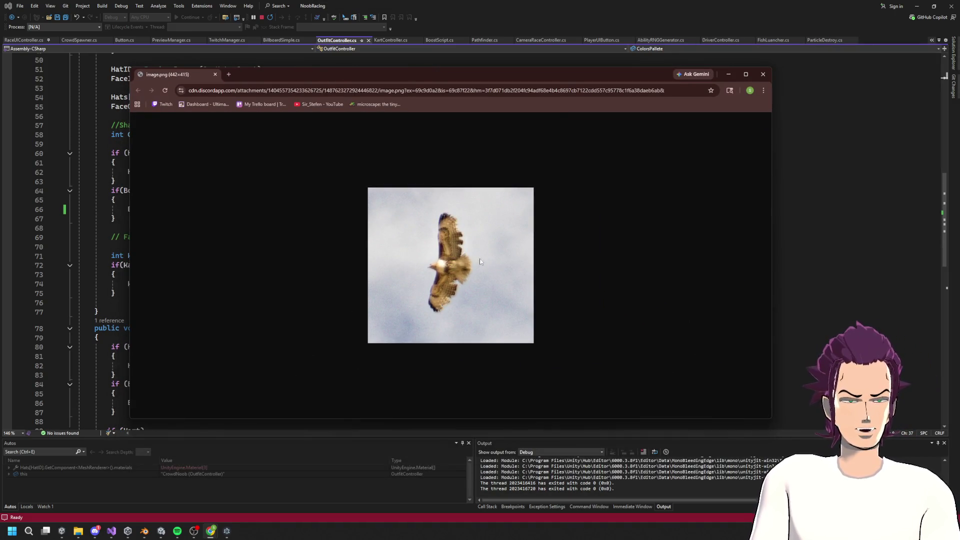
# Step: Zoom in and out on the hawk photo, then minimize Chrome
pyautogui.scroll(5, 480, 261)
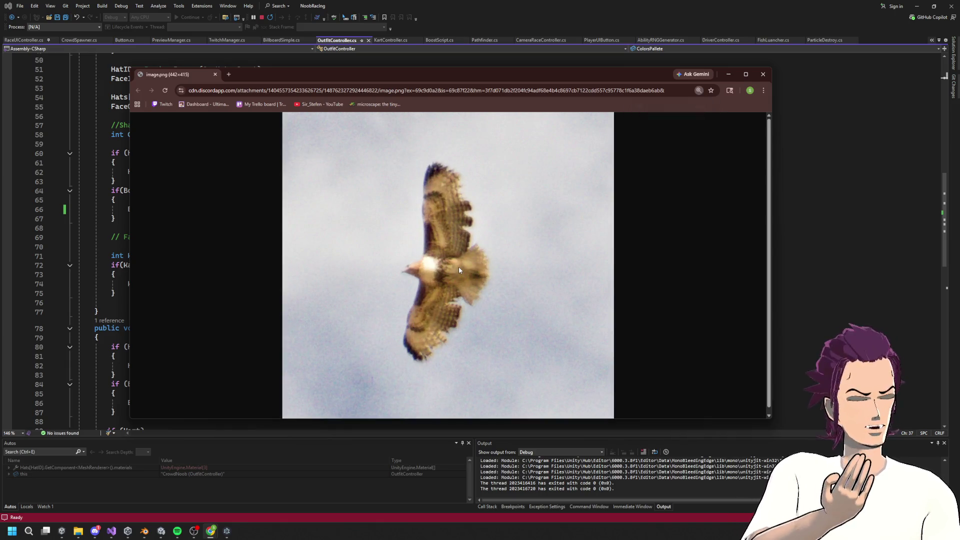
pyautogui.scroll(3, 458, 266)
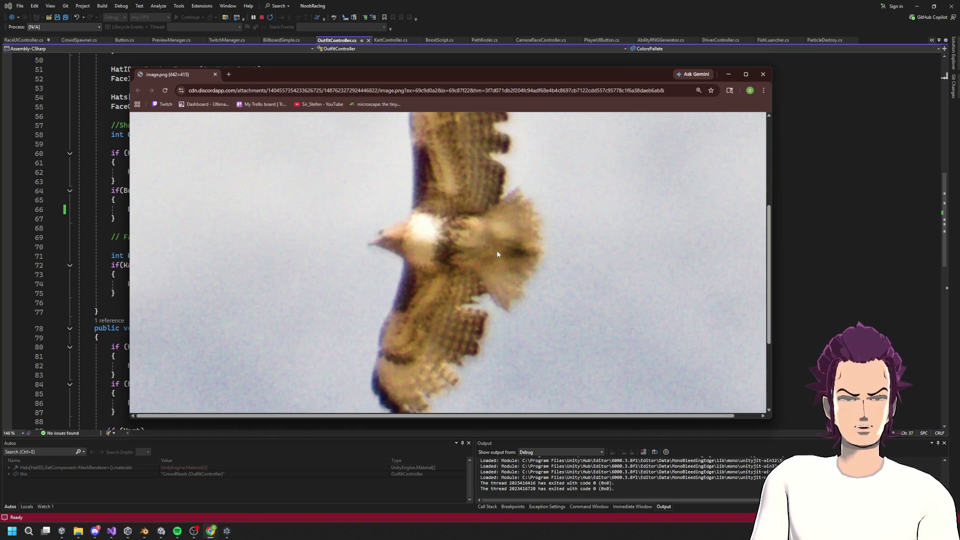
pyautogui.scroll(-4, 497, 250)
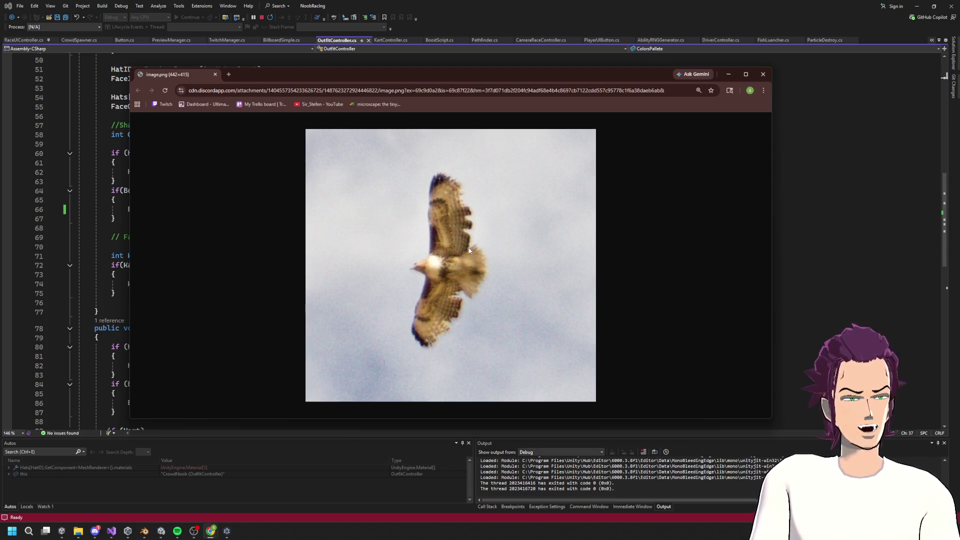
pyautogui.click(527, 234)
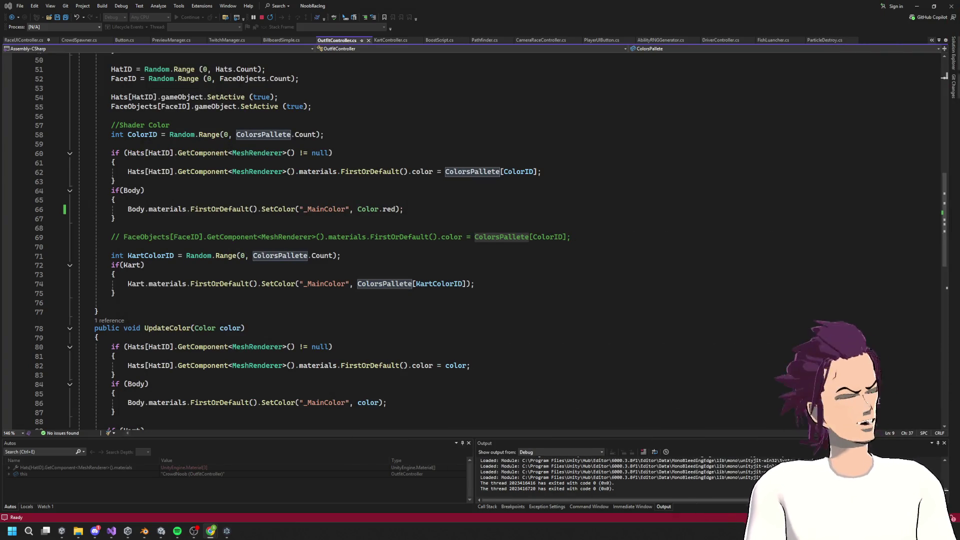
pyautogui.hotkey('alt', 'Tab')
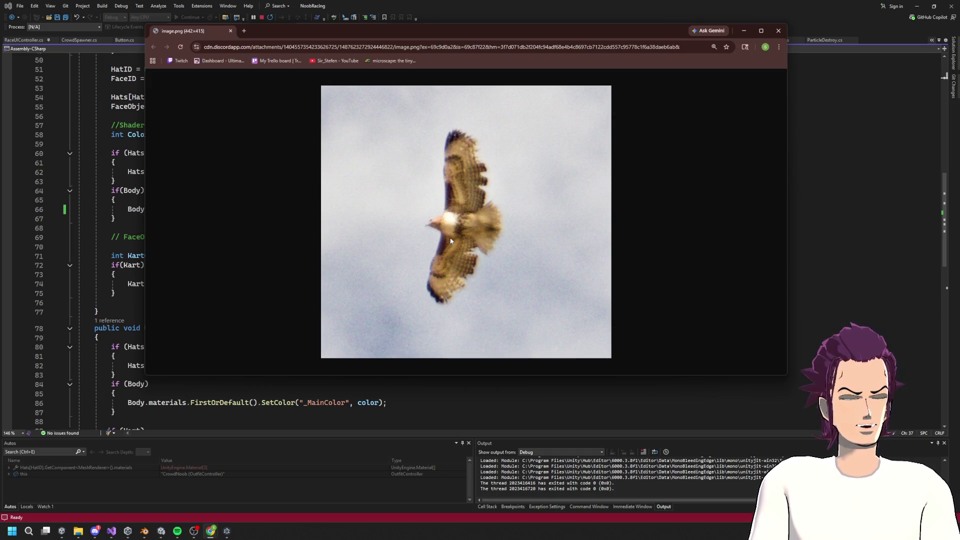
pyautogui.click(744, 30)
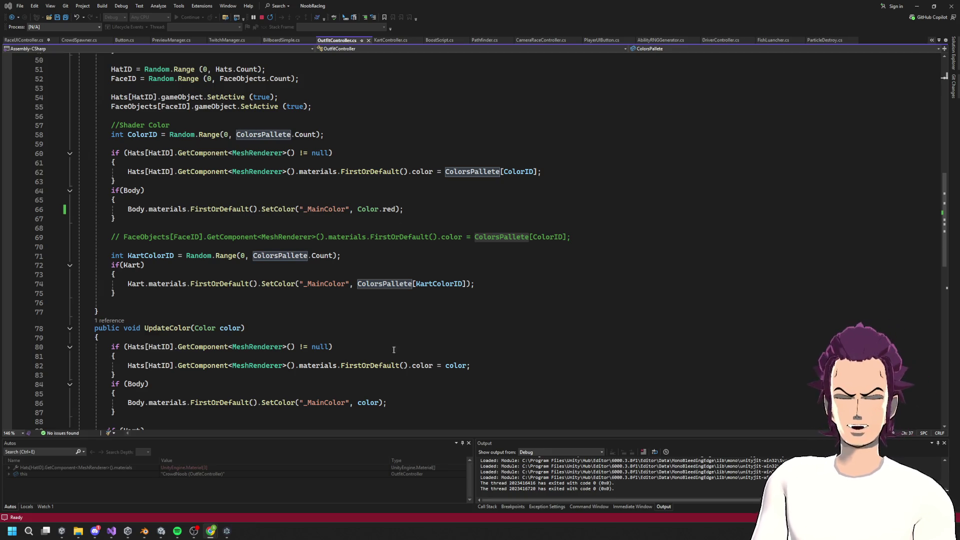
# Step: Check the kart colour block and red body colour line, then minimize Visual Studio
pyautogui.click(331, 271)
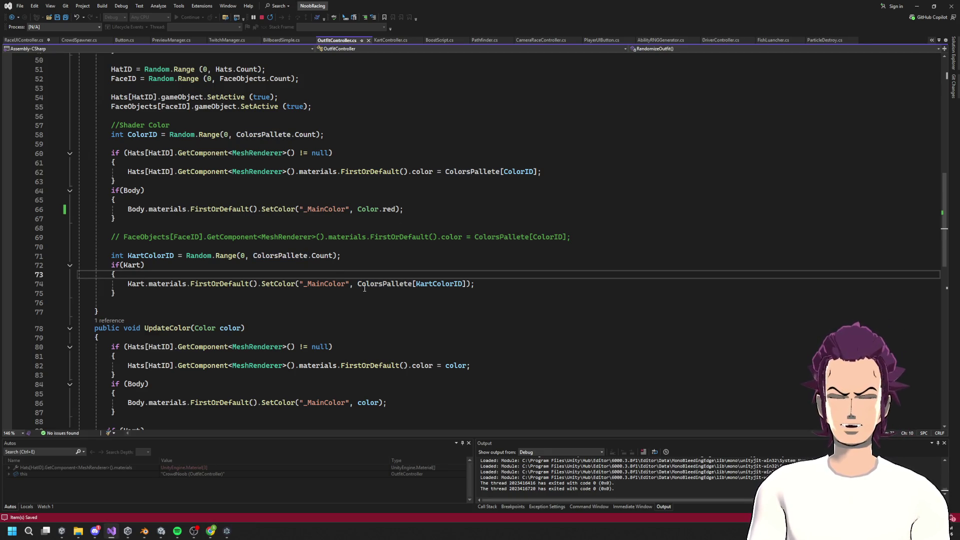
pyautogui.click(412, 211)
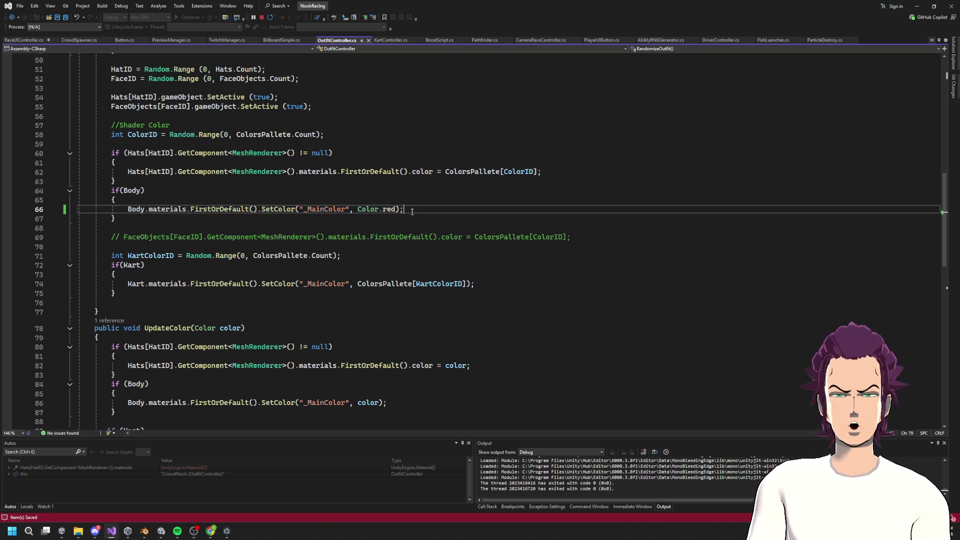
pyautogui.click(914, 6)
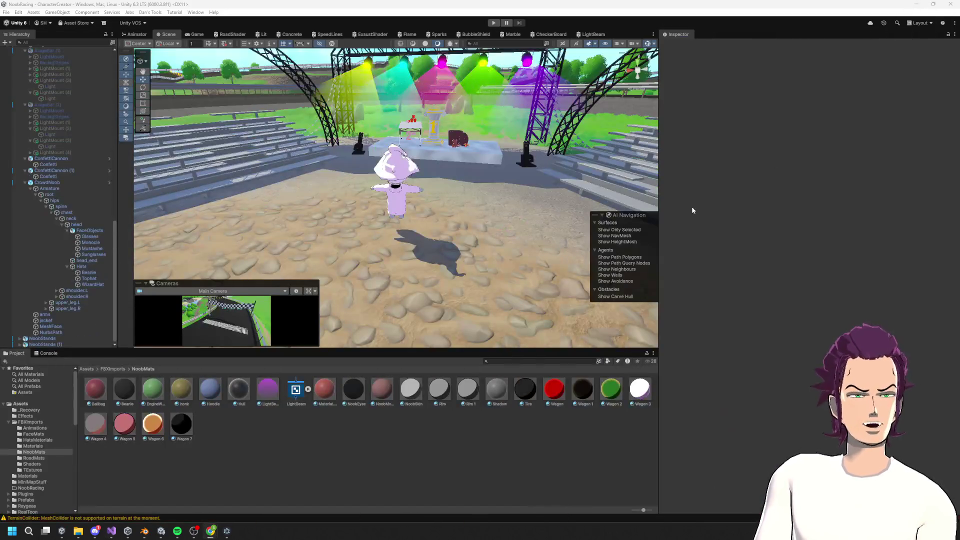
# Step: Select CrowdNoob and remove Colors Pallete entries until only Element 0 remains
pyautogui.click(56, 183)
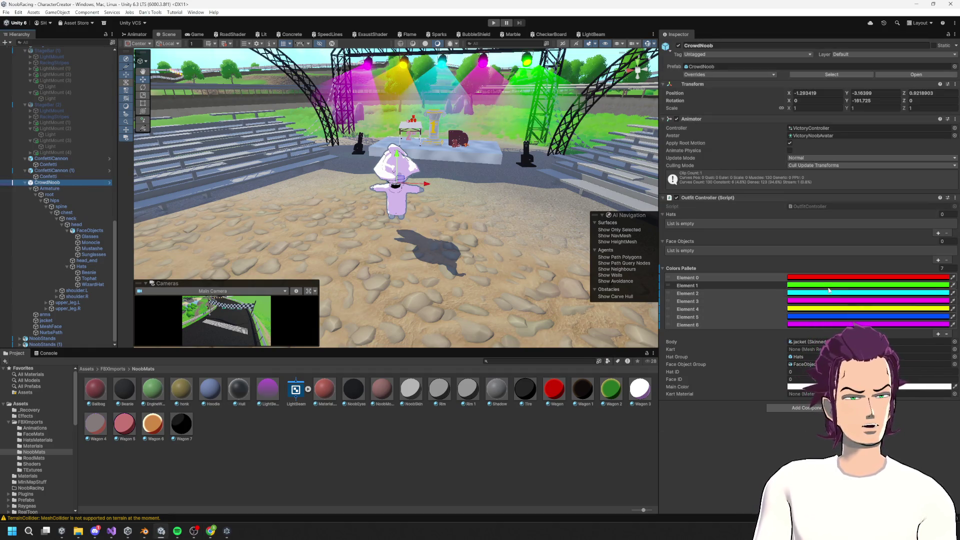
pyautogui.click(946, 333)
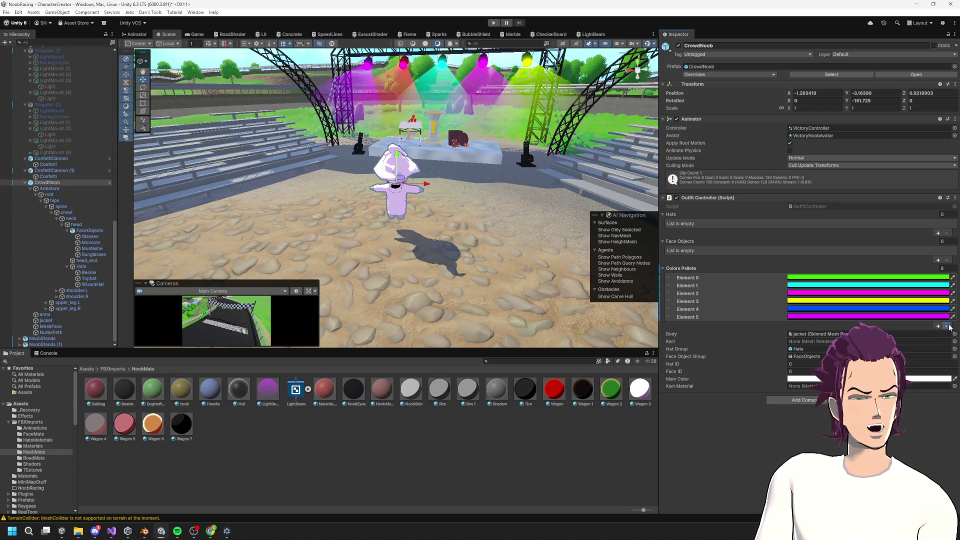
pyautogui.click(946, 326)
pyautogui.click(948, 318)
pyautogui.click(951, 311)
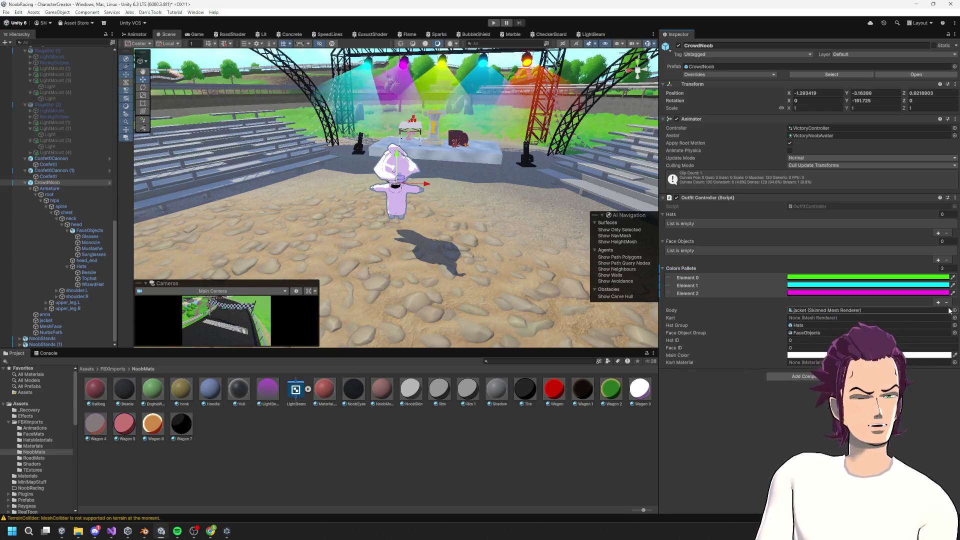
pyautogui.click(948, 303)
pyautogui.click(948, 295)
# Step: Set the remaining Element 0 to red and return to the OutfitController code
pyautogui.click(905, 277)
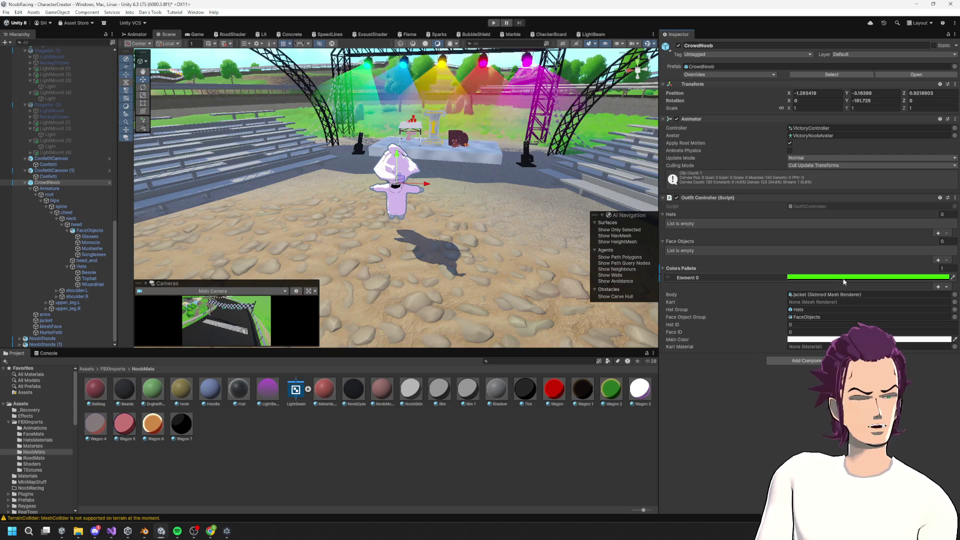
pyautogui.click(918, 332)
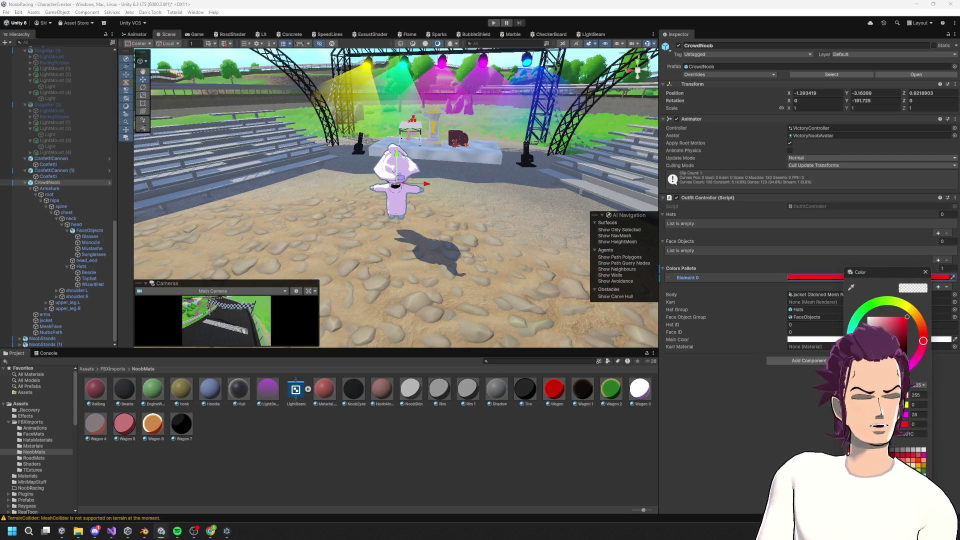
pyautogui.click(924, 272)
pyautogui.hotkey('alt', 'Tab')
pyautogui.click(112, 531)
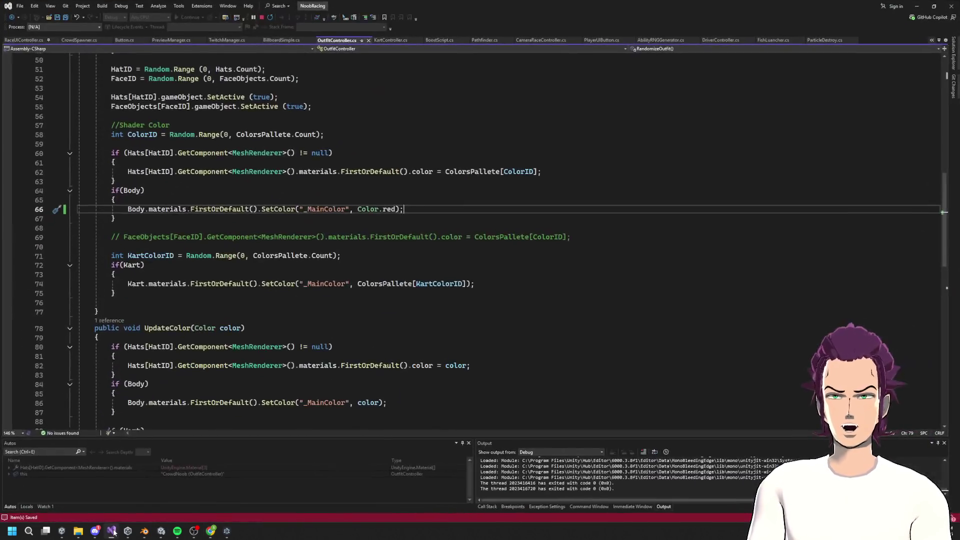
# Step: Replace Color.red on line 66 with ColorsPallete[0] and save OutfitController.cs
pyautogui.scroll(5, 391, 202)
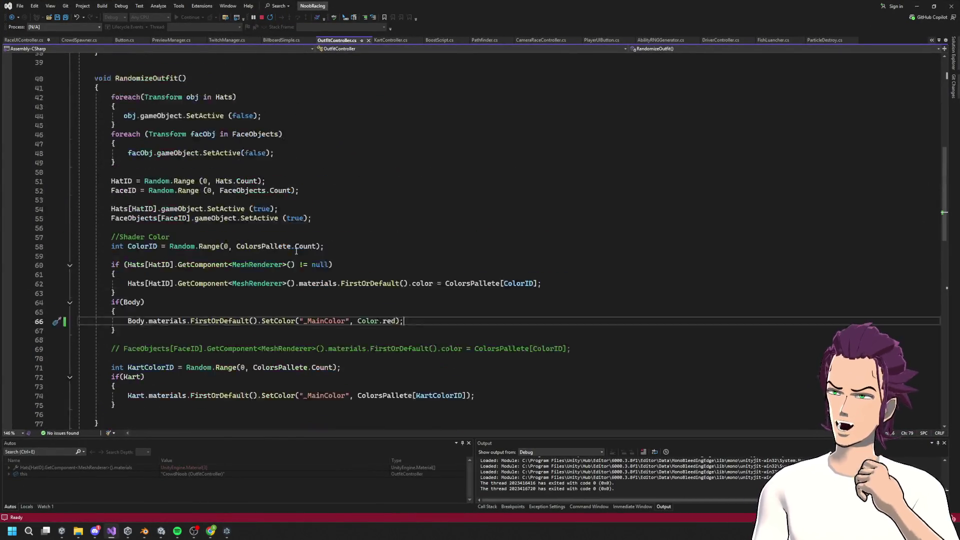
pyautogui.scroll(-5, 415, 285)
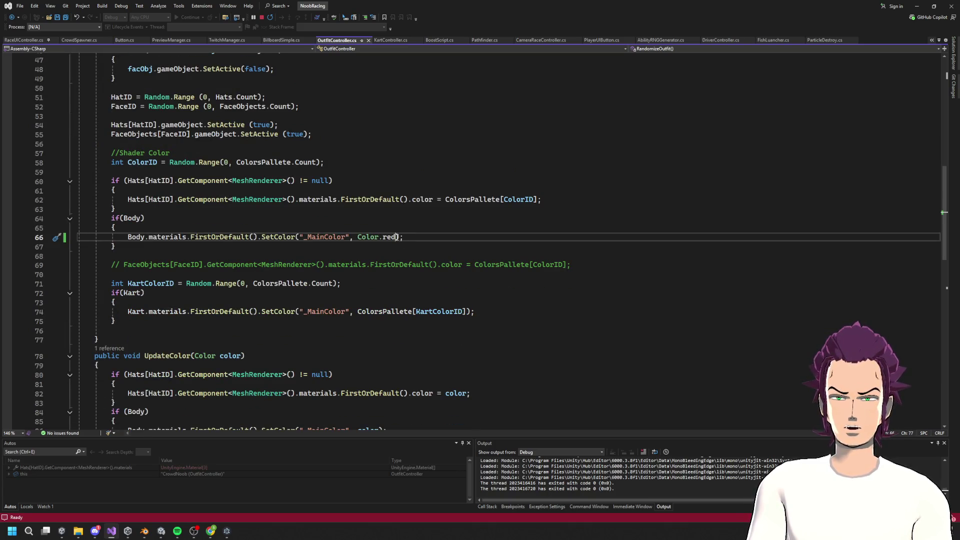
pyautogui.moveTo(396, 236); pyautogui.dragTo(355, 236)
pyautogui.write('COLL')
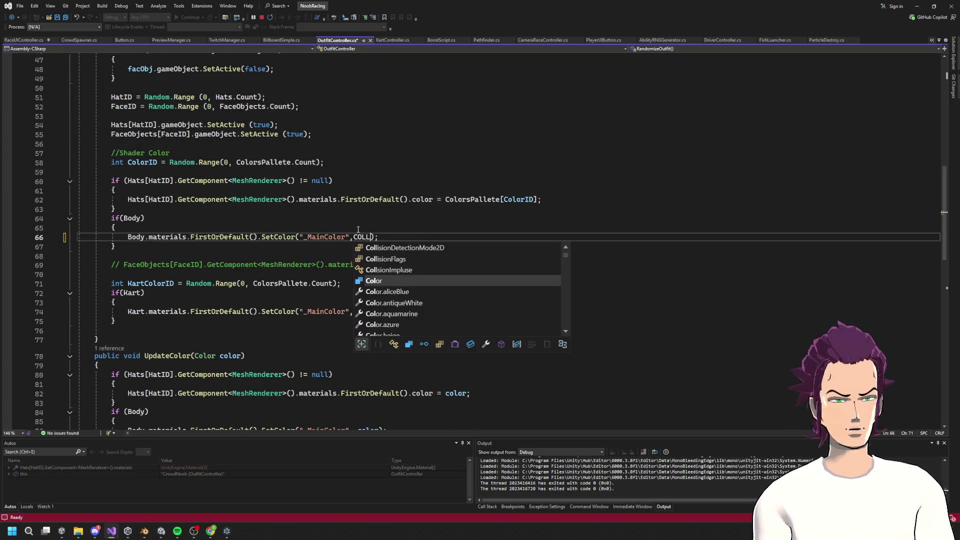
pyautogui.press('BackSpace')
pyautogui.press('BackSpace')
pyautogui.press('BackSpace')
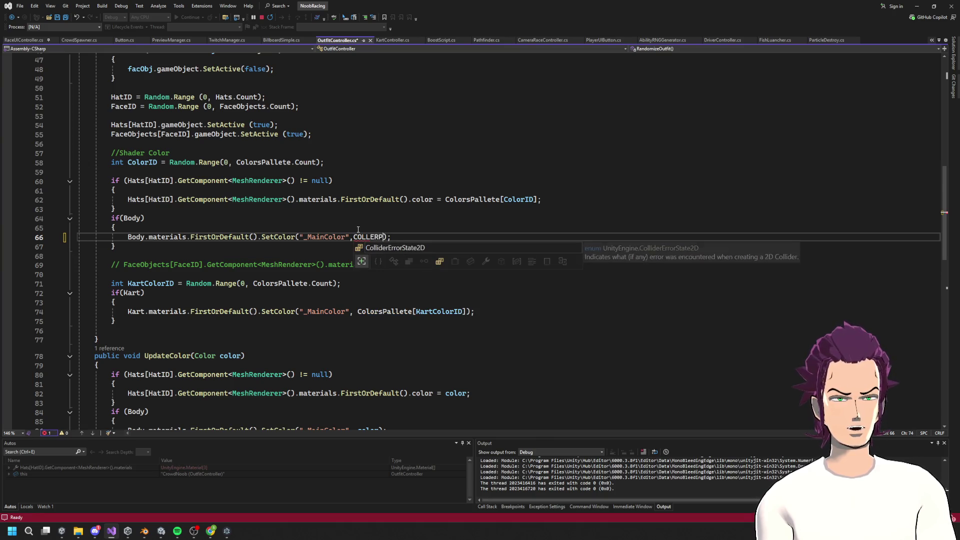
pyautogui.press('BackSpace')
pyautogui.write('colo')
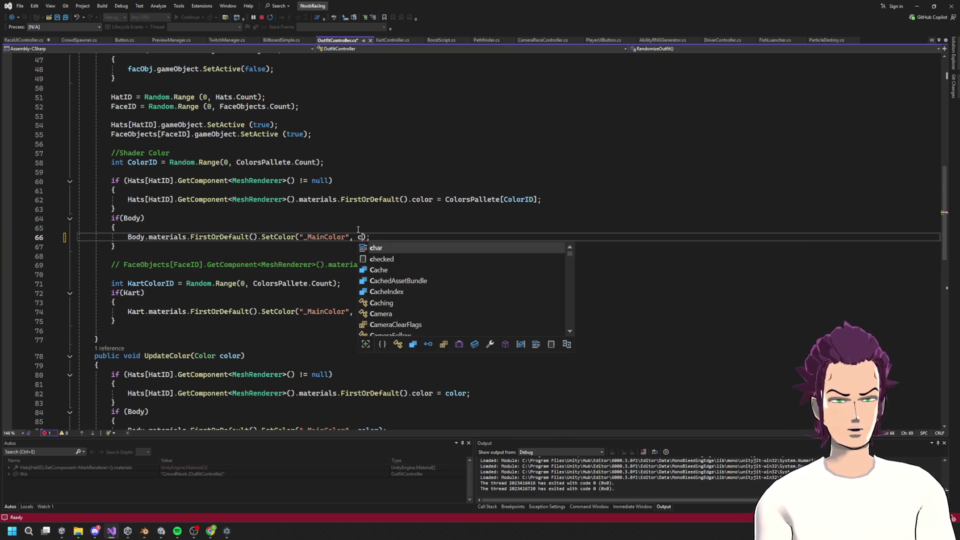
pyautogui.write('rP')
pyautogui.press('Tab')
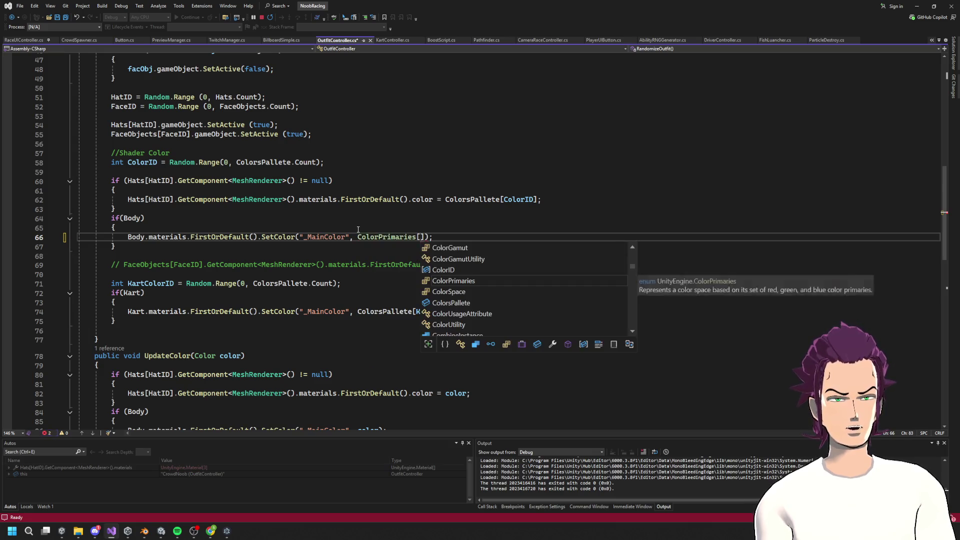
pyautogui.scroll(15, 358, 230)
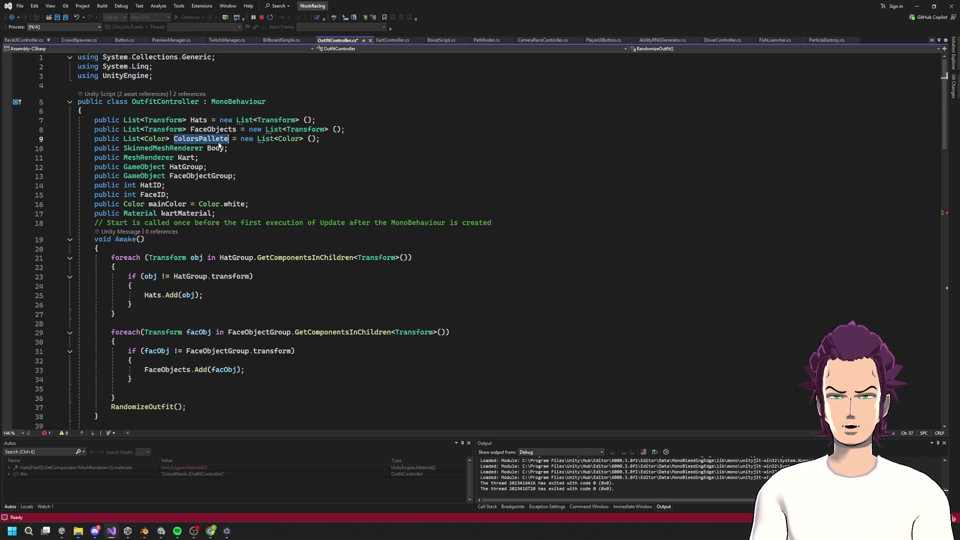
pyautogui.scroll(-16, 219, 145)
pyautogui.click(358, 209)
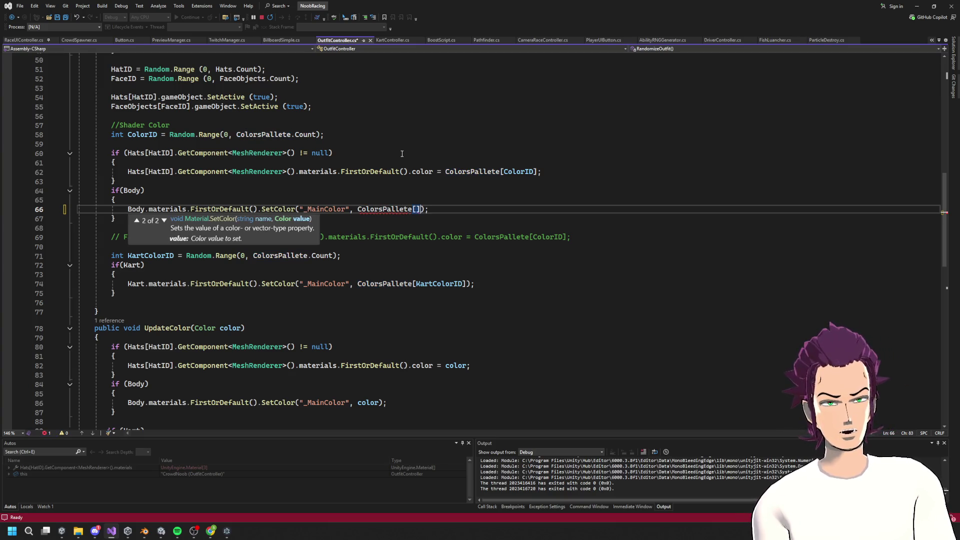
pyautogui.hotkey('ctrl', 's')
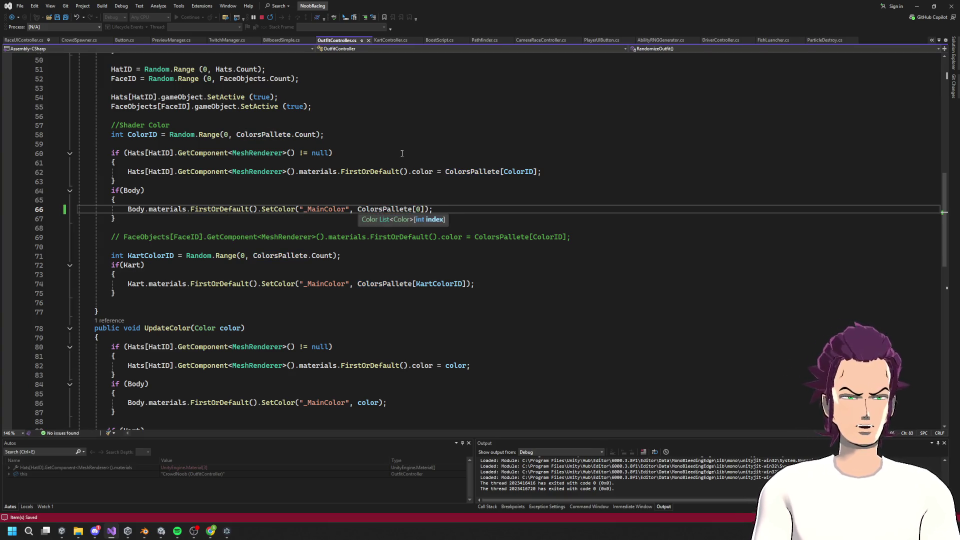
pyautogui.hotkey('alt', 'Tab')
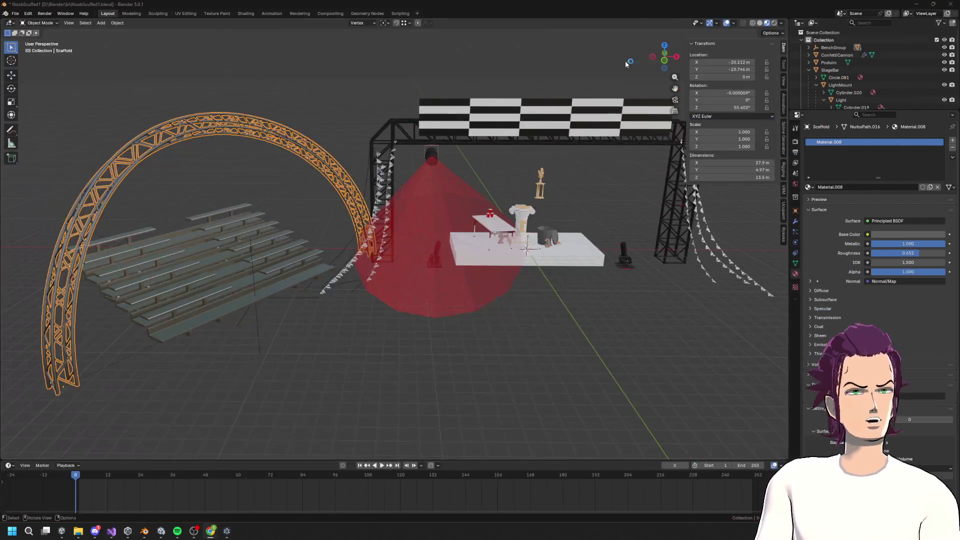
# Step: Switch from Blender to the NoobRacing Unity editor through its taskbar preview
pyautogui.moveTo(168, 533)
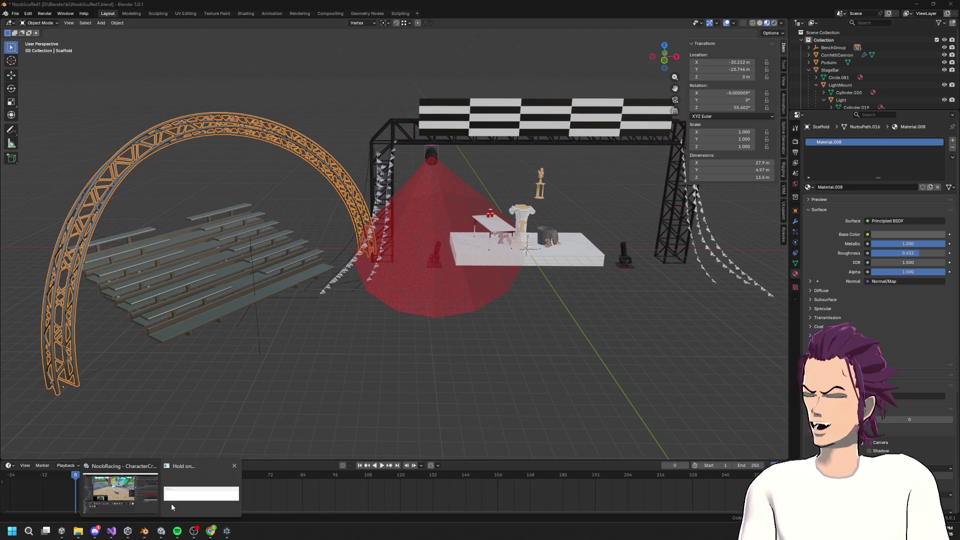
pyautogui.moveTo(114, 487)
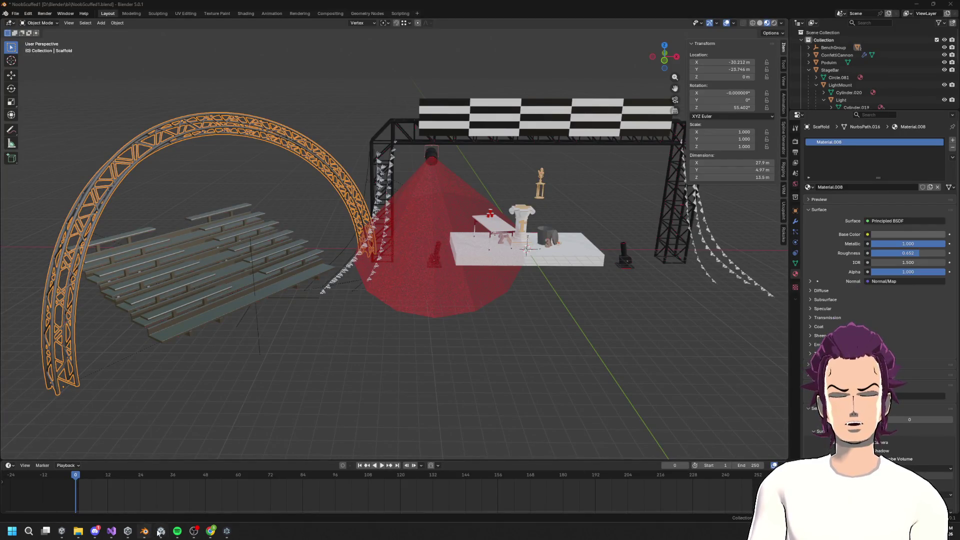
pyautogui.moveTo(150, 496)
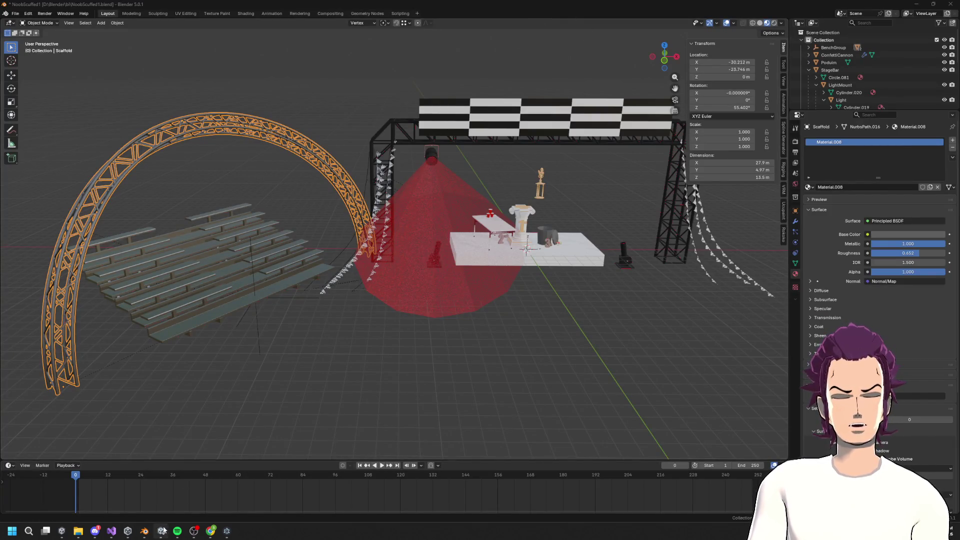
pyautogui.moveTo(129, 534)
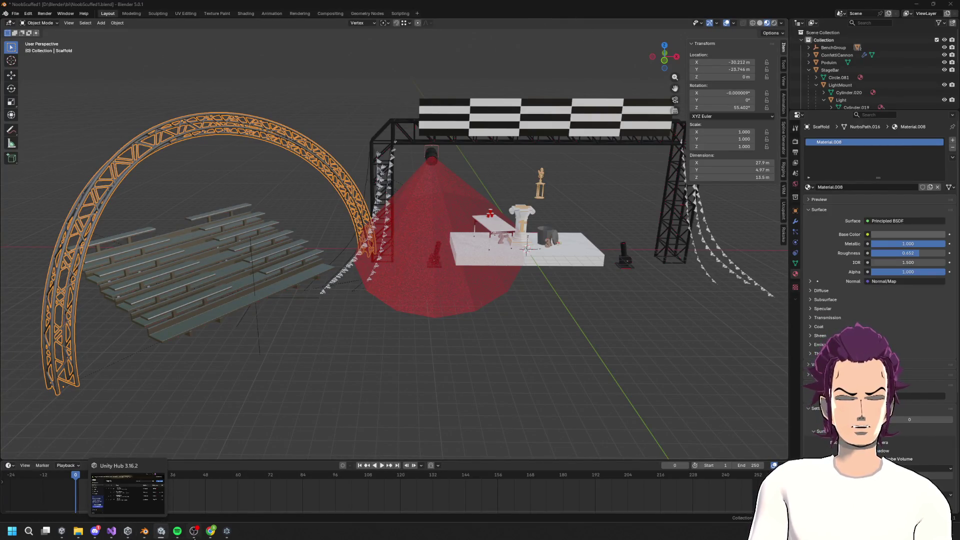
pyautogui.moveTo(215, 537)
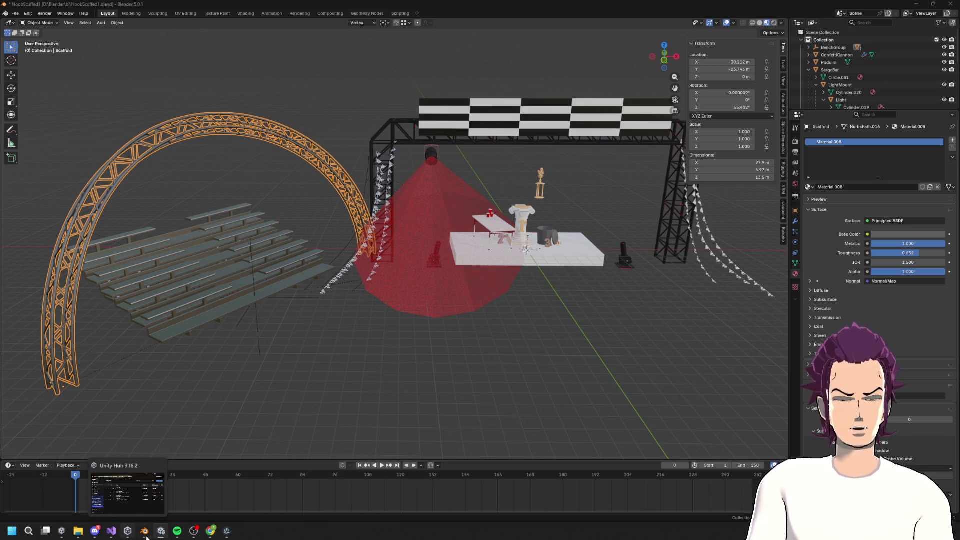
pyautogui.click(161, 505)
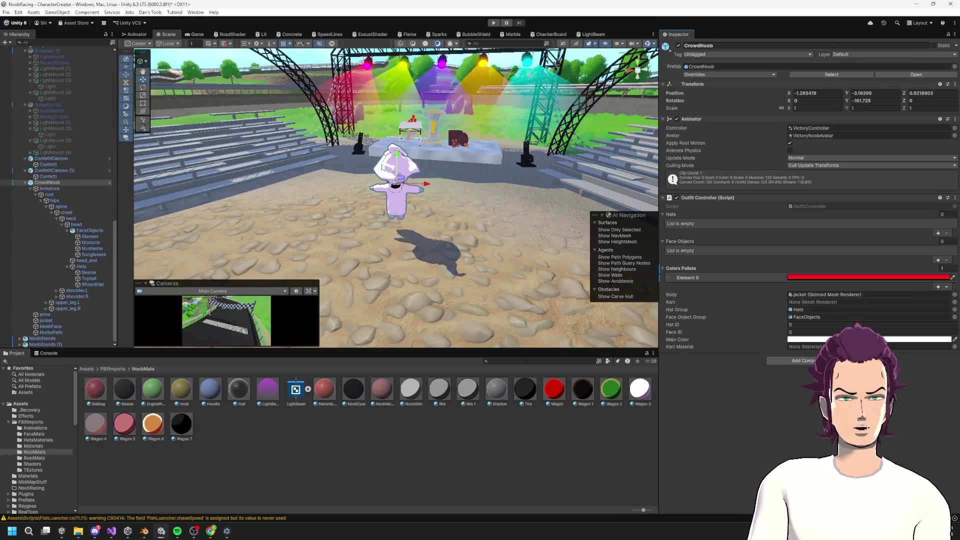
pyautogui.click(493, 22)
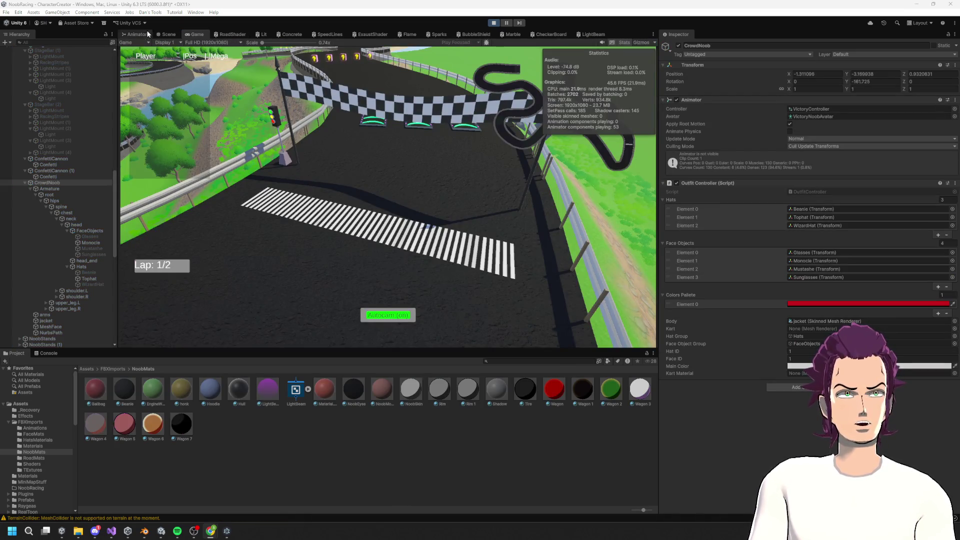
pyautogui.click(167, 34)
pyautogui.scroll(3, 463, 240)
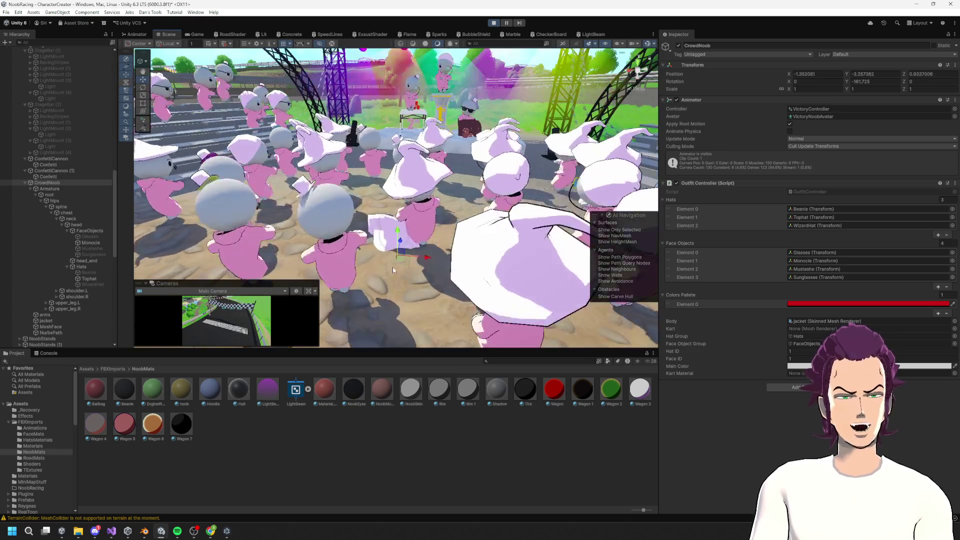
pyautogui.moveTo(463, 240)
pyautogui.mouseDown()
pyautogui.moveTo(492, 178)
pyautogui.moveTo(364, 196)
pyautogui.mouseUp()
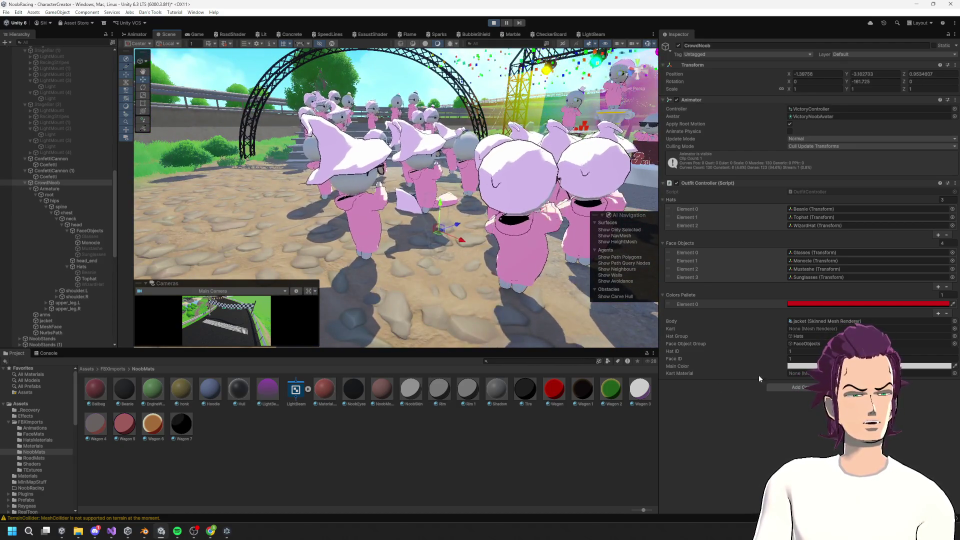
pyautogui.click(807, 366)
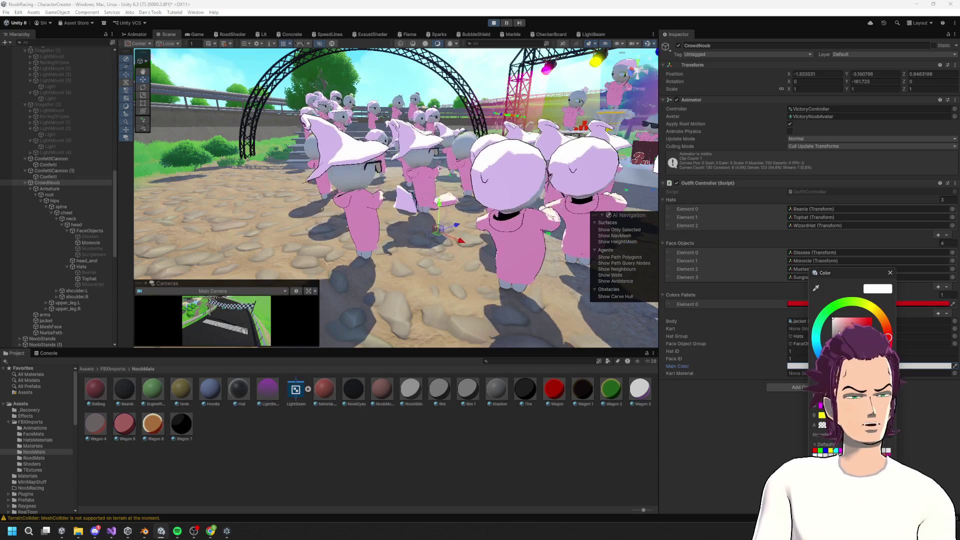
pyautogui.moveTo(832, 318); pyautogui.dragTo(894, 307)
pyautogui.click(890, 273)
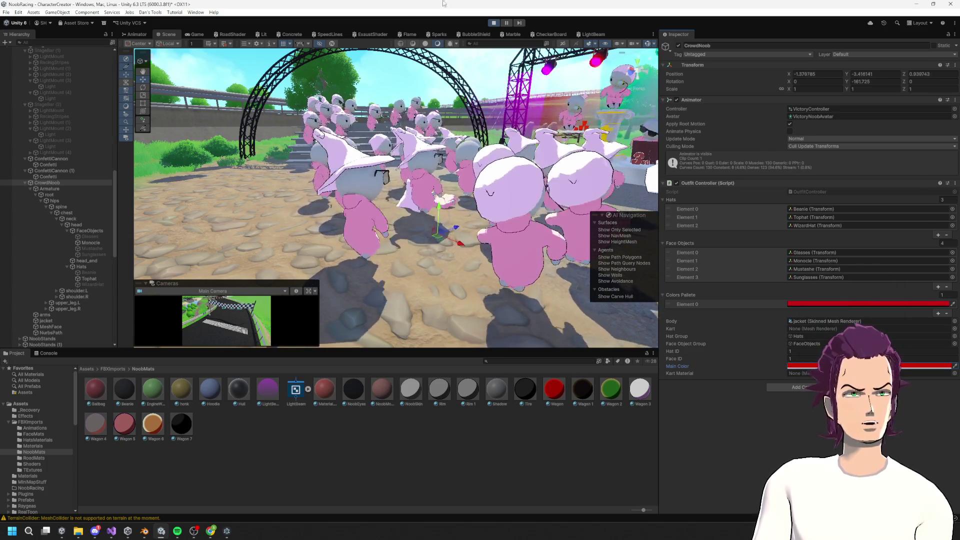
pyautogui.click(493, 23)
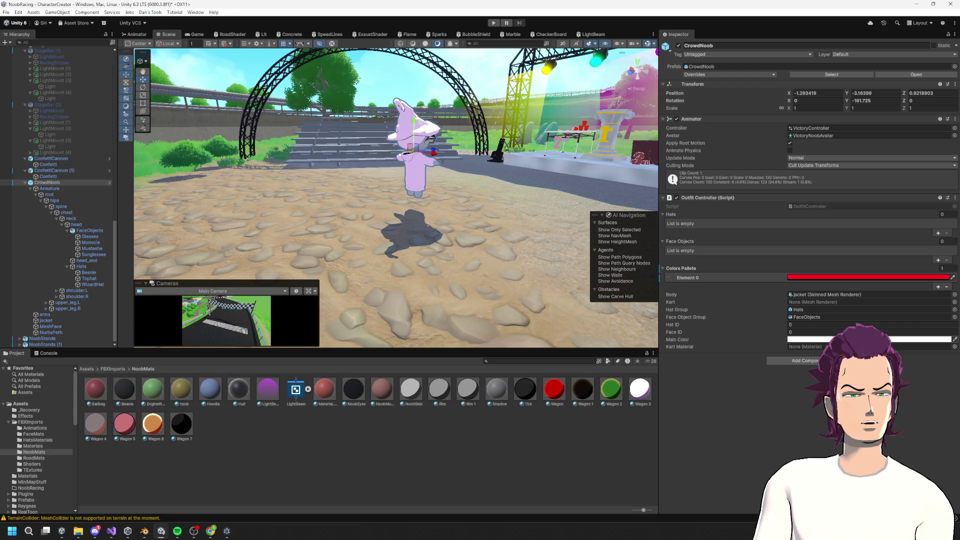
pyautogui.click(849, 277)
pyautogui.click(893, 331)
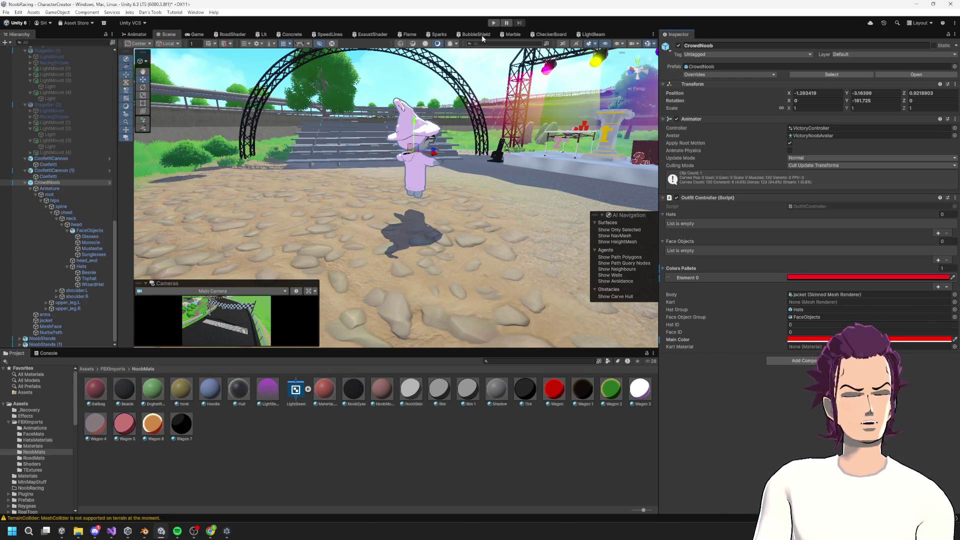
pyautogui.click(493, 23)
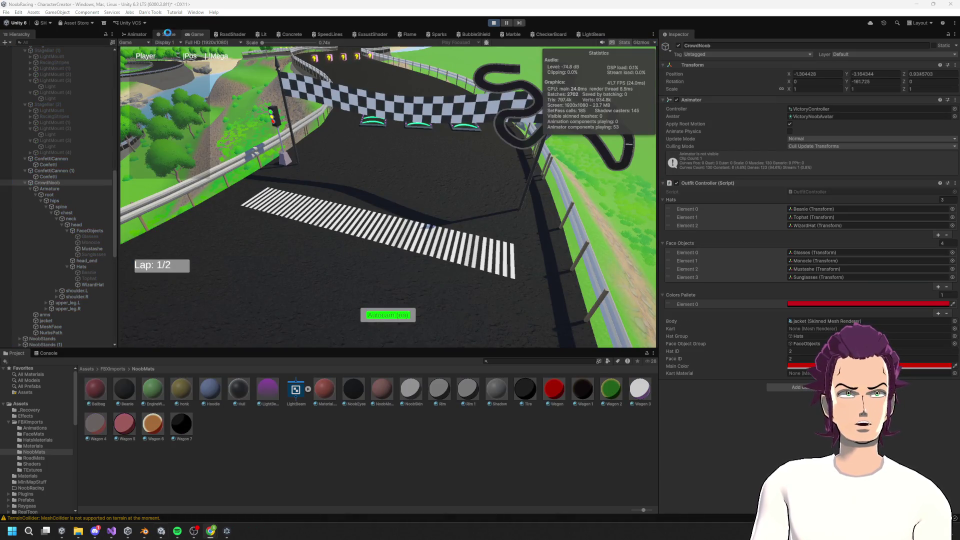
pyautogui.click(168, 34)
pyautogui.click(493, 23)
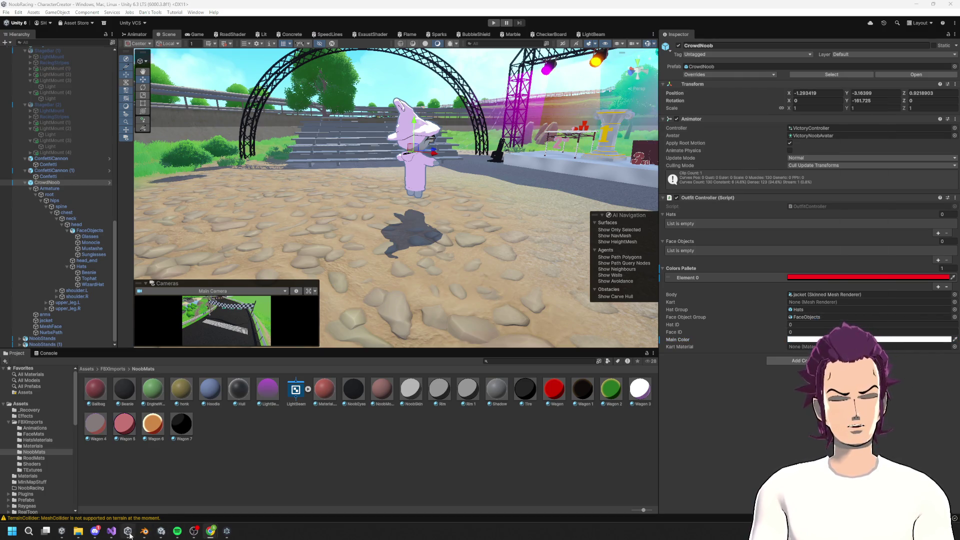
pyautogui.click(145, 532)
pyautogui.click(145, 536)
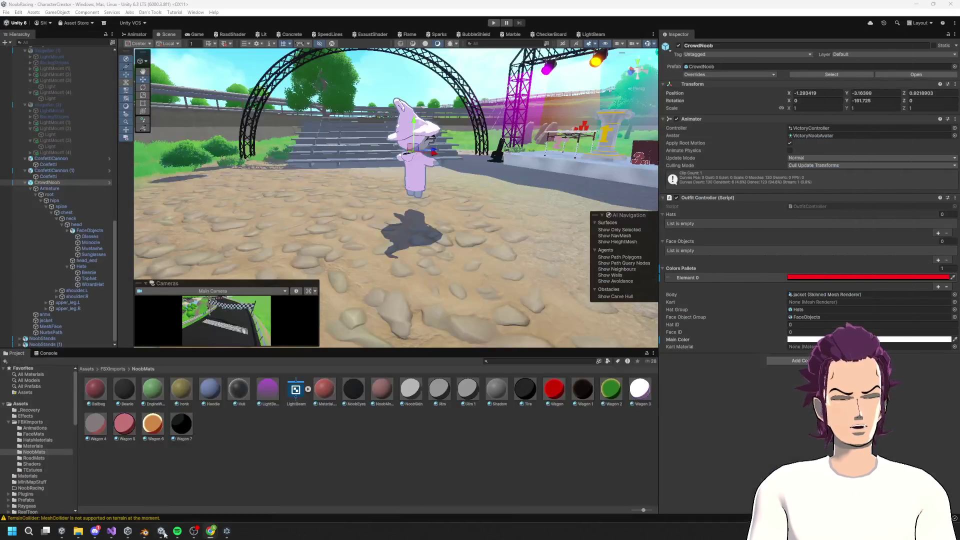
pyautogui.moveTo(210, 530)
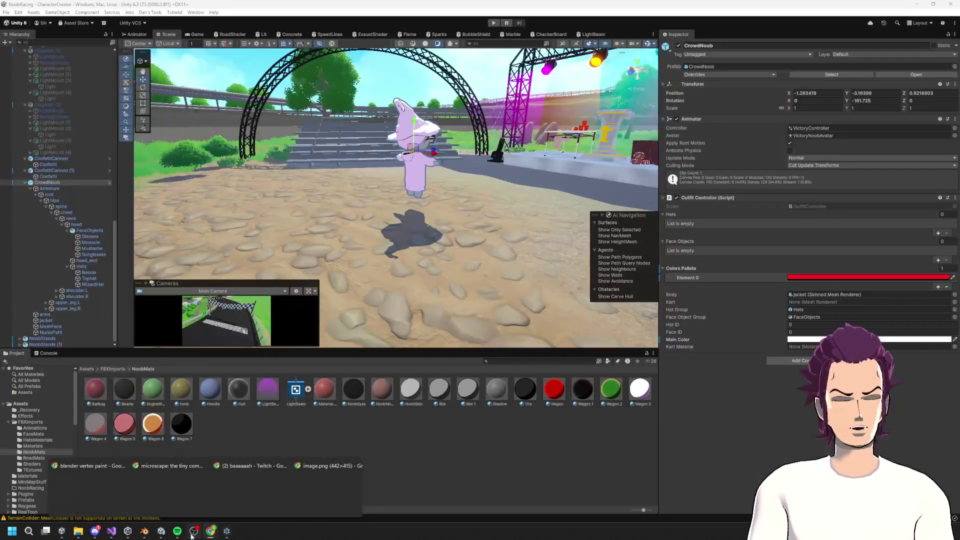
pyautogui.moveTo(179, 532)
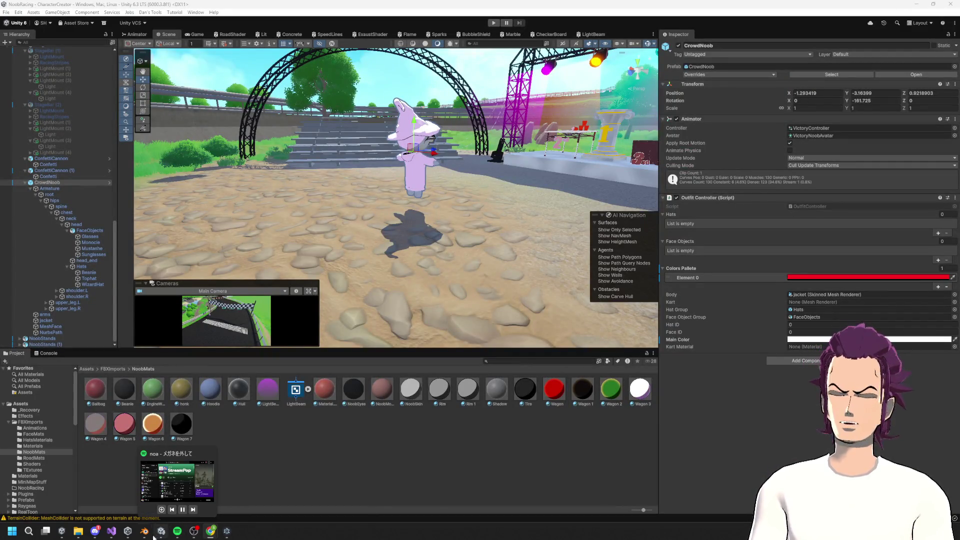
pyautogui.click(111, 530)
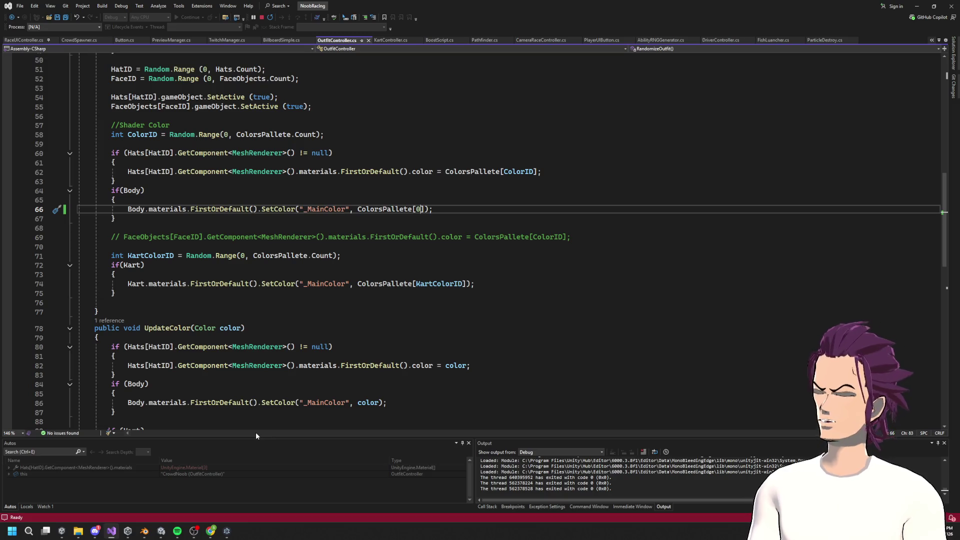
pyautogui.scroll(5, 266, 330)
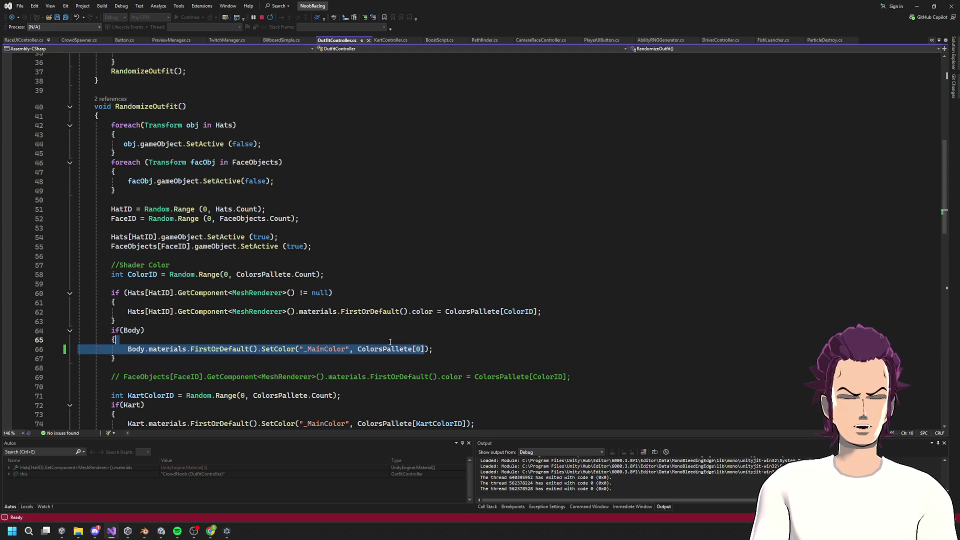
pyautogui.moveTo(421, 350); pyautogui.dragTo(357, 350)
pyautogui.scroll(5, 377, 311)
pyautogui.scroll(7, 376, 311)
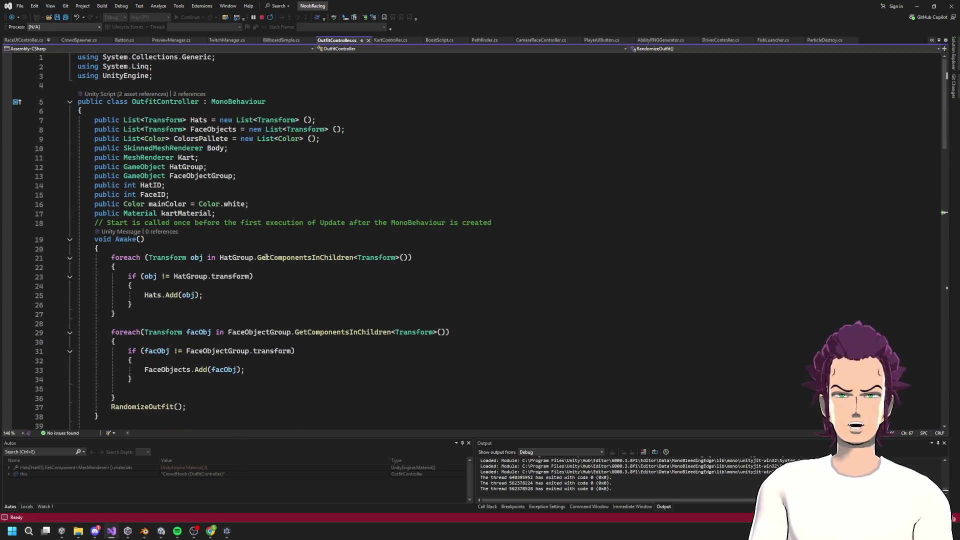
pyautogui.moveTo(232, 139); pyautogui.dragTo(129, 140)
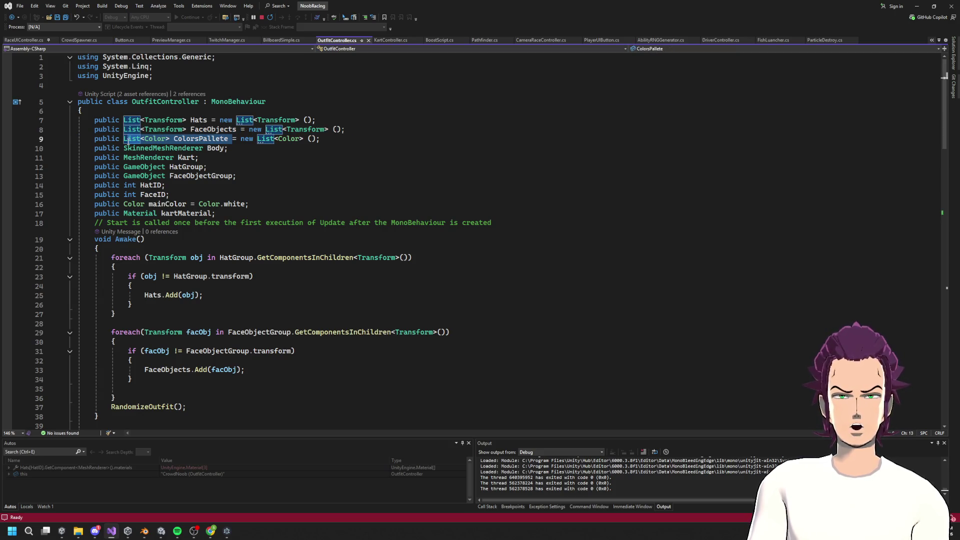
pyautogui.click(195, 140)
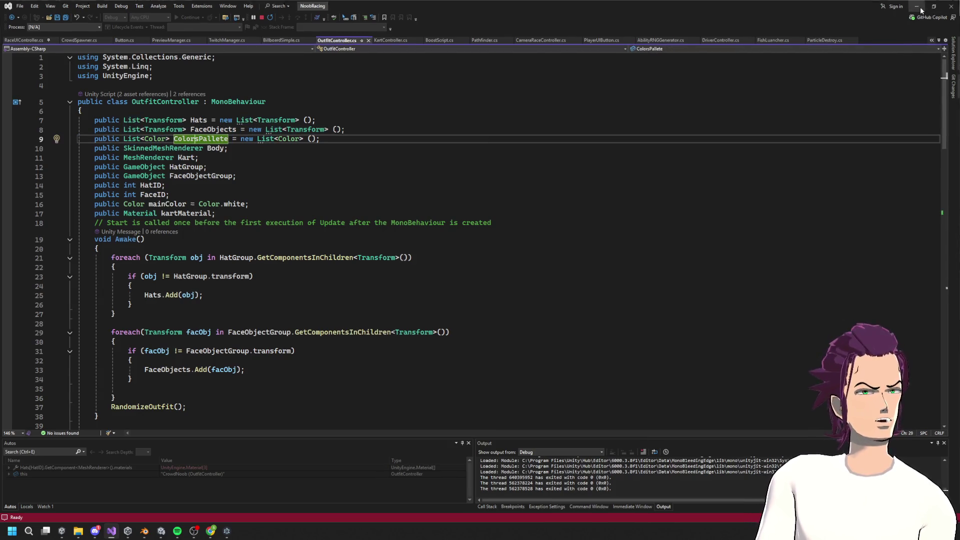
pyautogui.click(917, 7)
# Step: Leave Colors Pallete Element 0 red, enter Play mode, and view the Game tab
pyautogui.click(823, 279)
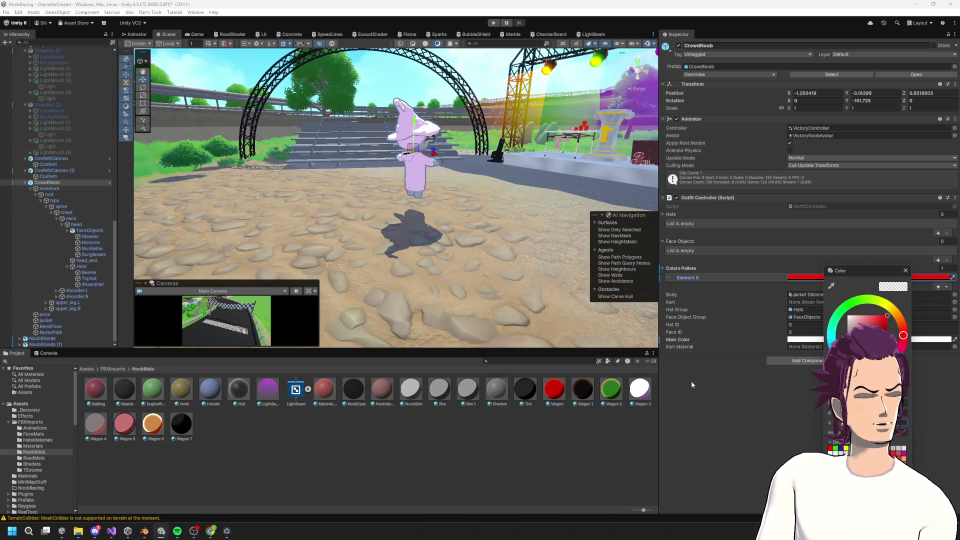
pyautogui.click(749, 400)
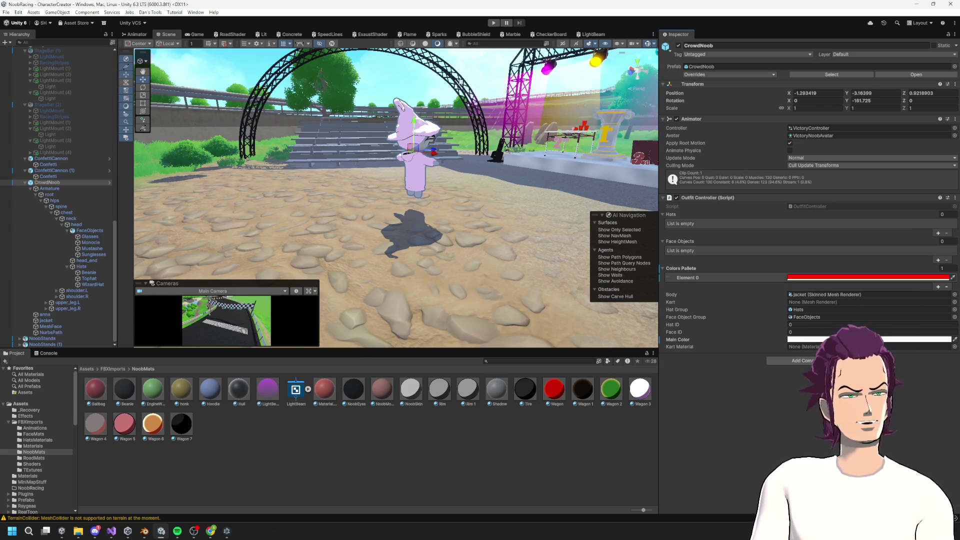
pyautogui.hotkey('ctrl', 'p')
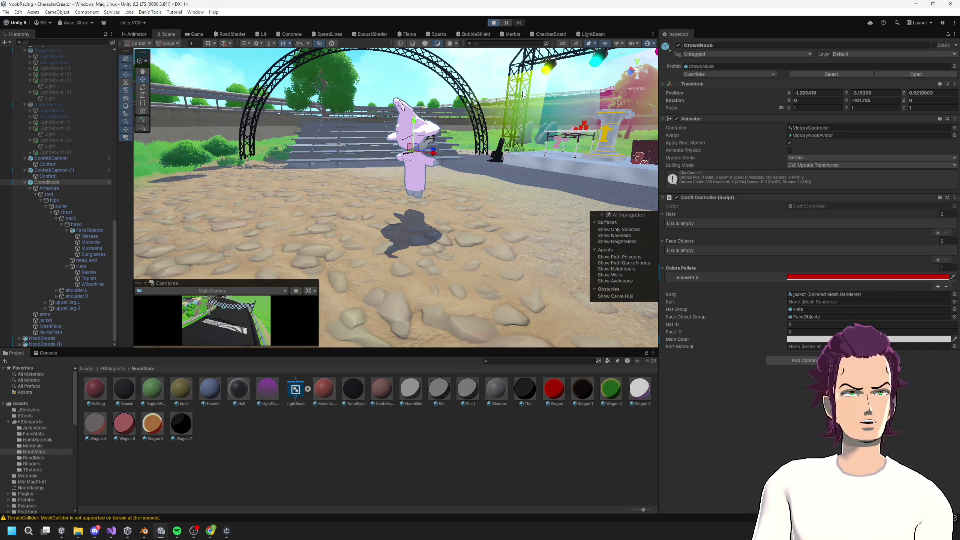
pyautogui.click(197, 34)
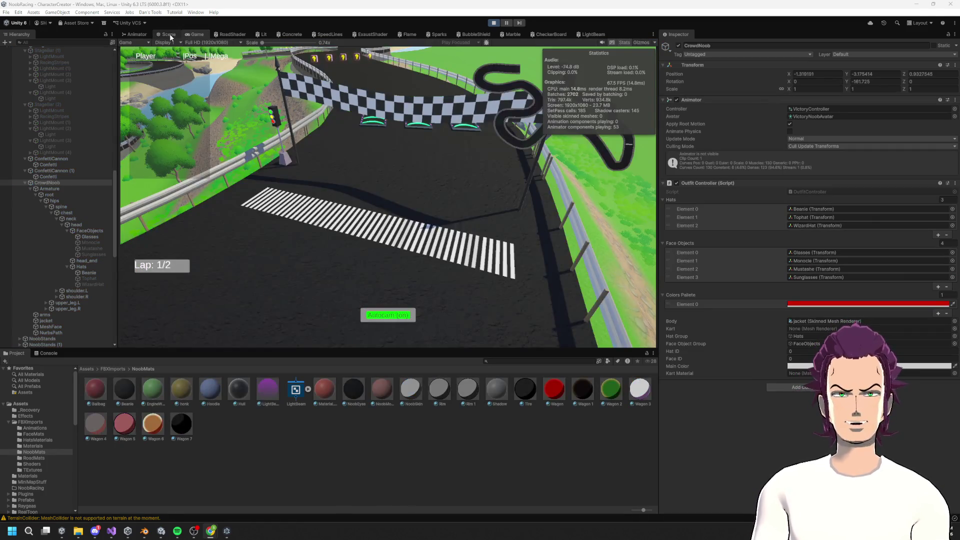
# Step: Return to the Scene view and show palette Element 0's colour as HSV values
pyautogui.click(169, 34)
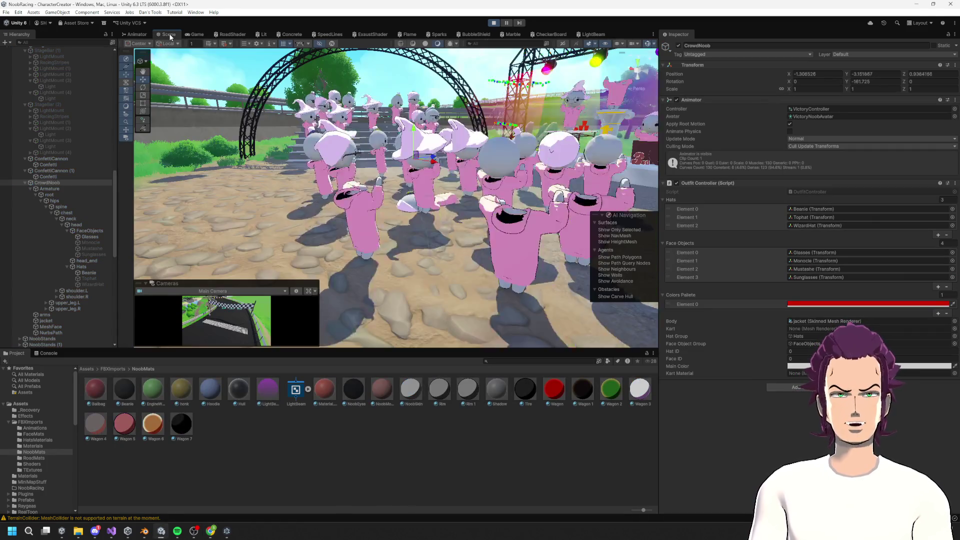
pyautogui.click(894, 303)
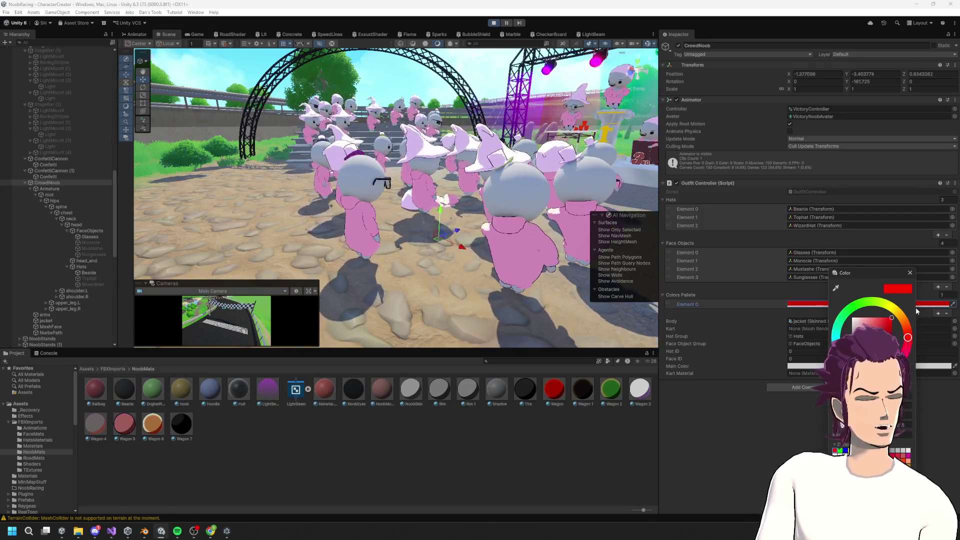
pyautogui.click(895, 395)
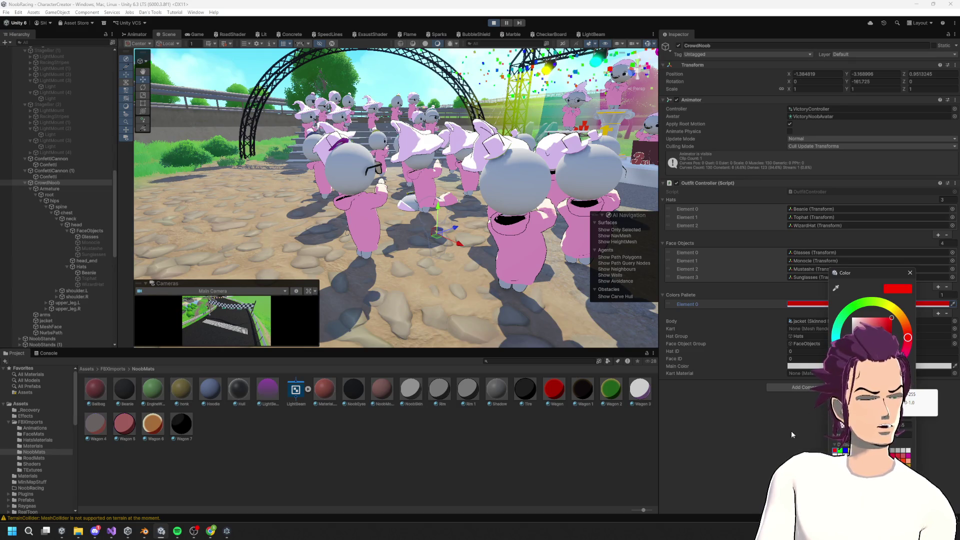
pyautogui.click(918, 404)
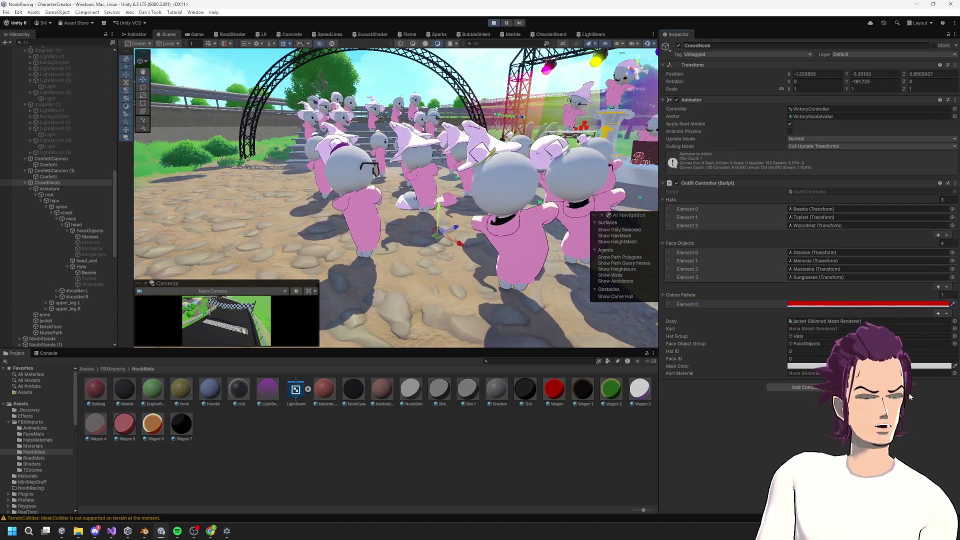
pyautogui.click(894, 304)
pyautogui.click(938, 385)
pyautogui.click(929, 400)
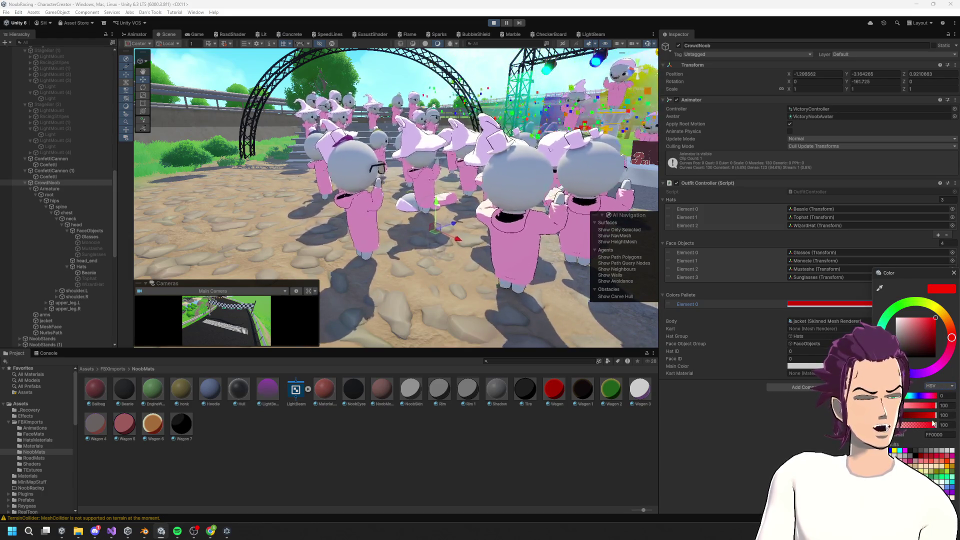
# Step: Switch the colour values to RGB 0-255, close the picker, and stop Play mode
pyautogui.click(938, 385)
pyautogui.click(927, 394)
pyautogui.click(935, 385)
pyautogui.click(935, 393)
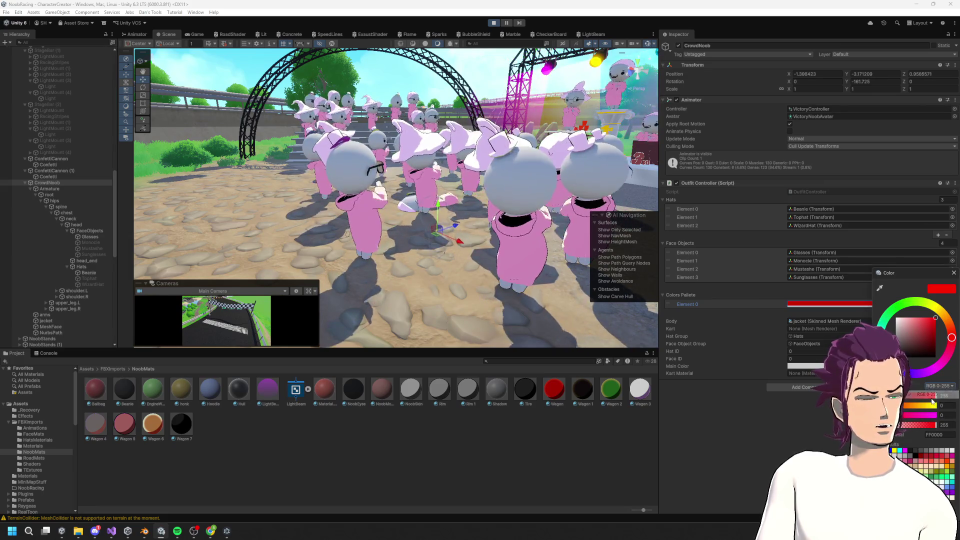
pyautogui.click(793, 394)
pyautogui.hotkey('ctrl', 's')
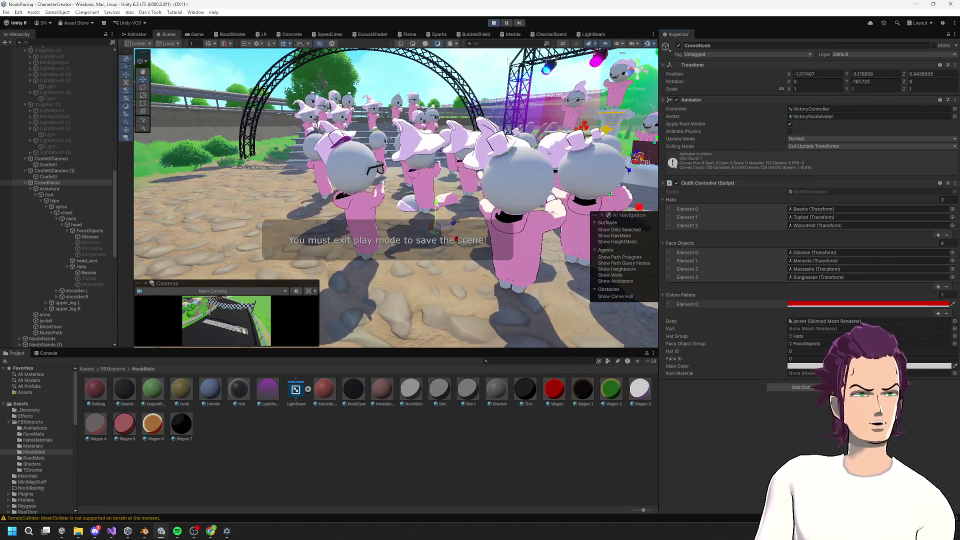
pyautogui.click(494, 20)
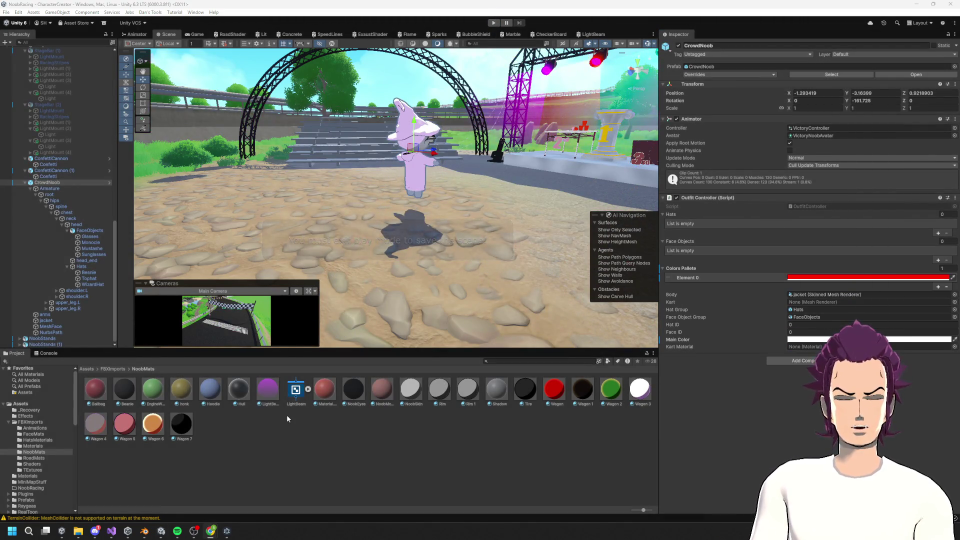
# Step: Bring OutfitController.cs forward and review the ColorsPallete.Count expression on line 58
pyautogui.click(113, 533)
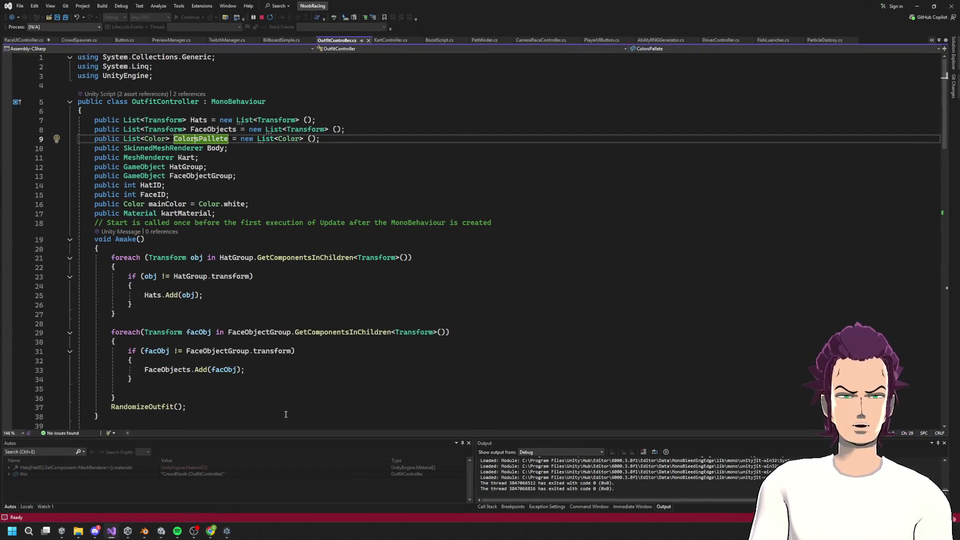
pyautogui.scroll(-10, 245, 199)
pyautogui.scroll(-2, 246, 199)
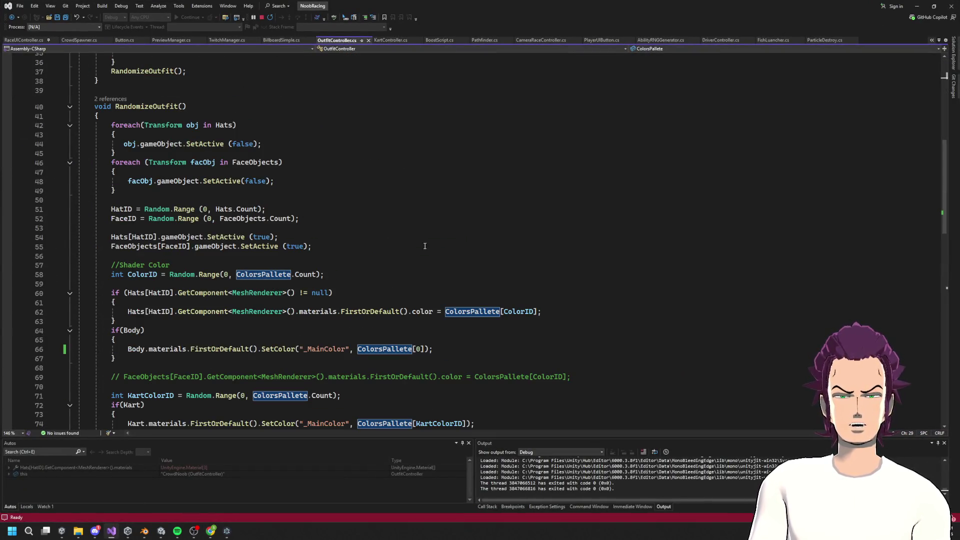
pyautogui.moveTo(315, 274); pyautogui.dragTo(235, 274)
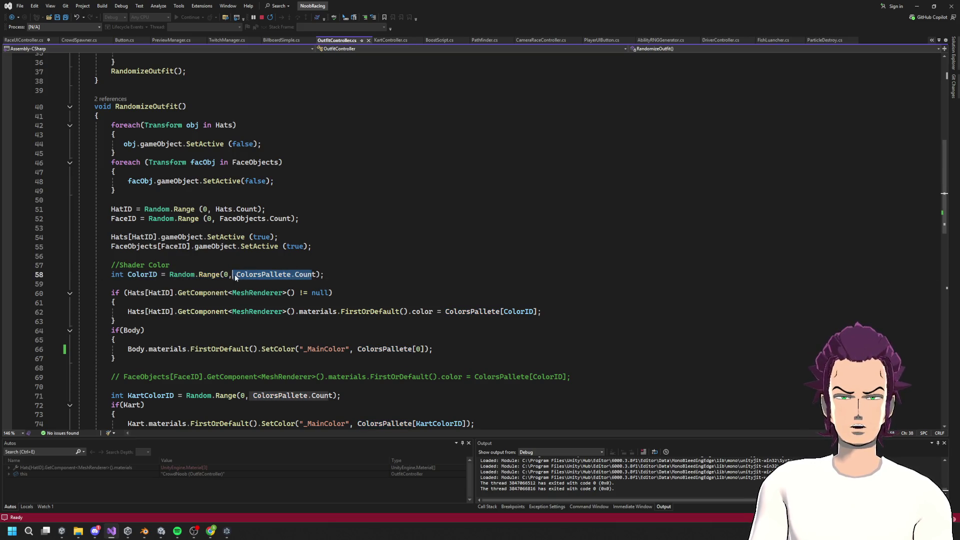
pyautogui.scroll(-6, 421, 260)
pyautogui.scroll(3, 421, 260)
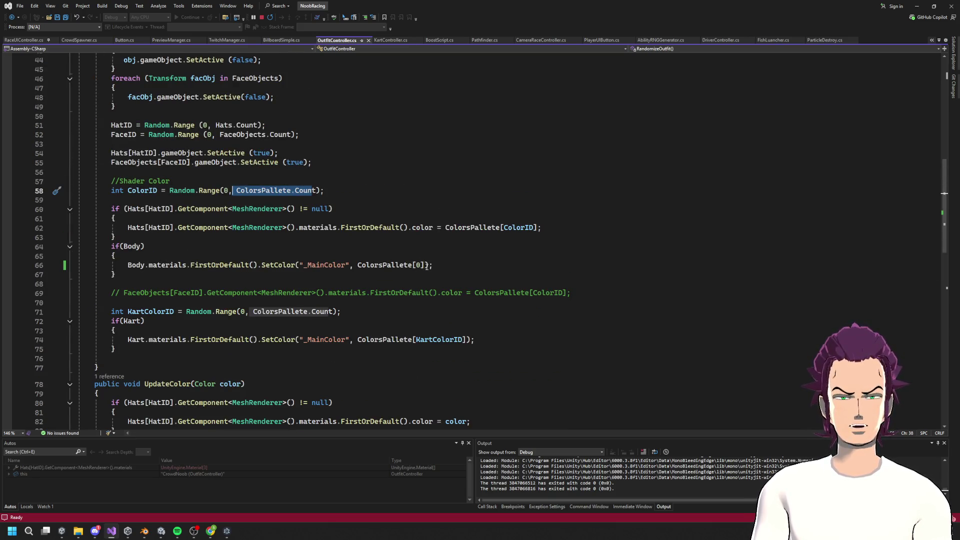
# Step: Change line 66's argument to Color.RGBToHSV(Color.red) and open RGBToHSV's definition
pyautogui.moveTo(425, 264)
pyautogui.mouseDown()
pyautogui.moveTo(324, 265)
pyautogui.moveTo(357, 265)
pyautogui.mouseUp()
pyautogui.write('Color.Re')
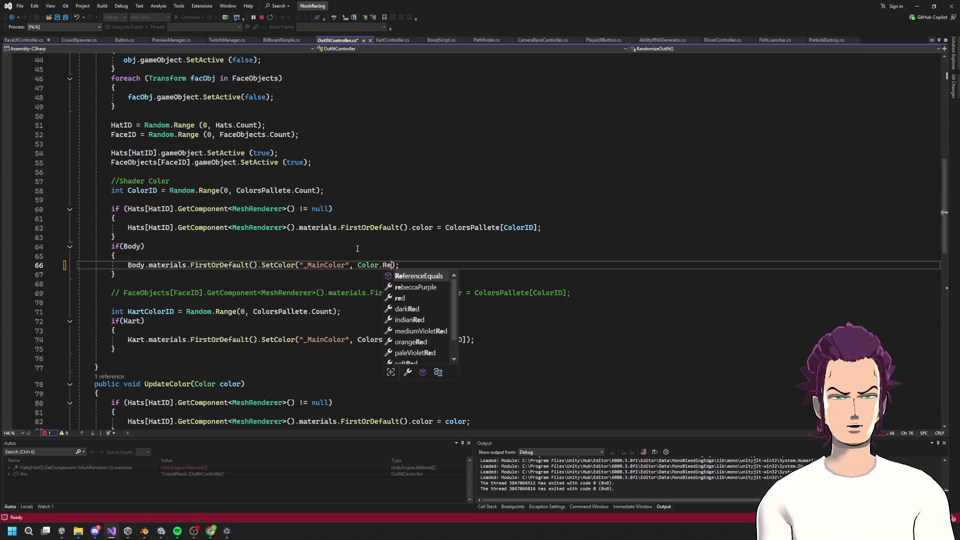
pyautogui.write('d')
pyautogui.press('Tab')
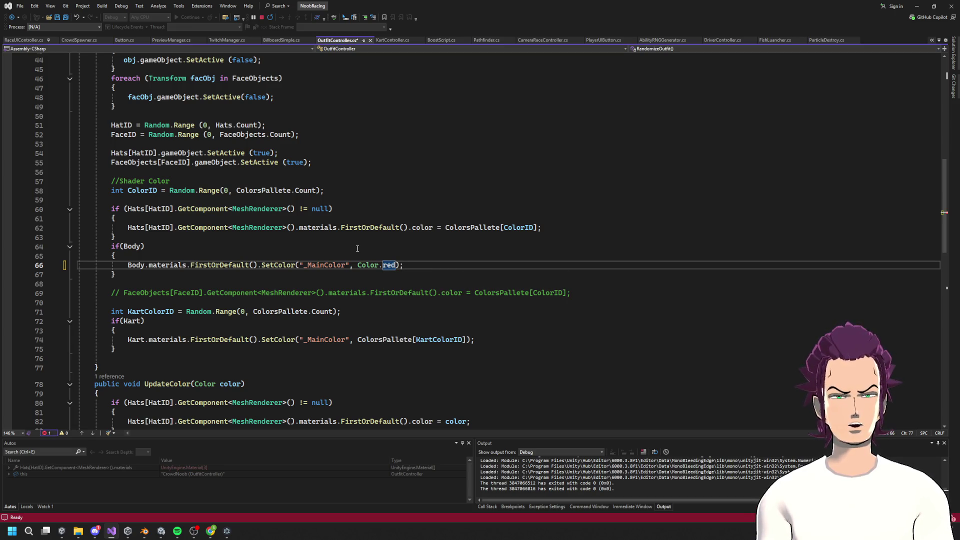
pyautogui.press('BackSpace')
pyautogui.press('BackSpace')
pyautogui.press('BackSpace')
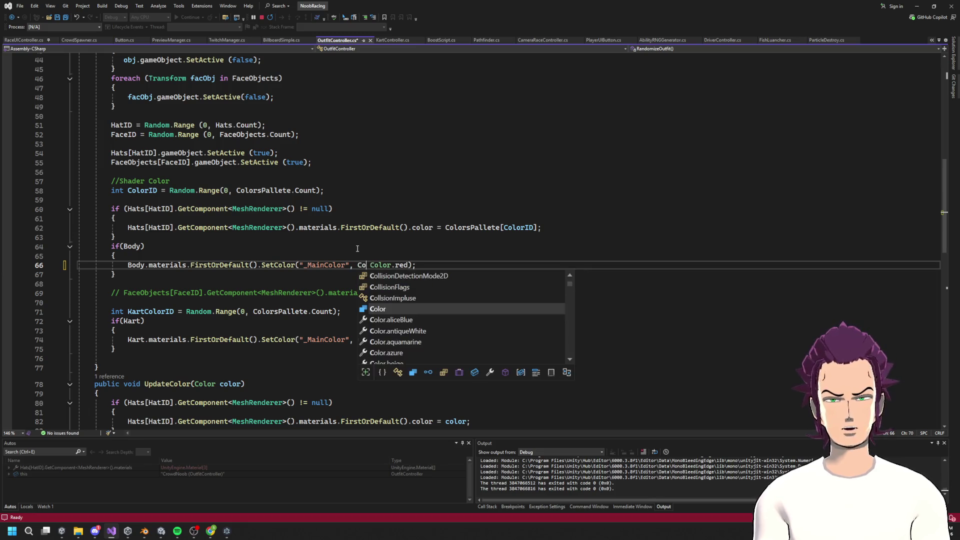
pyautogui.write('lor.')
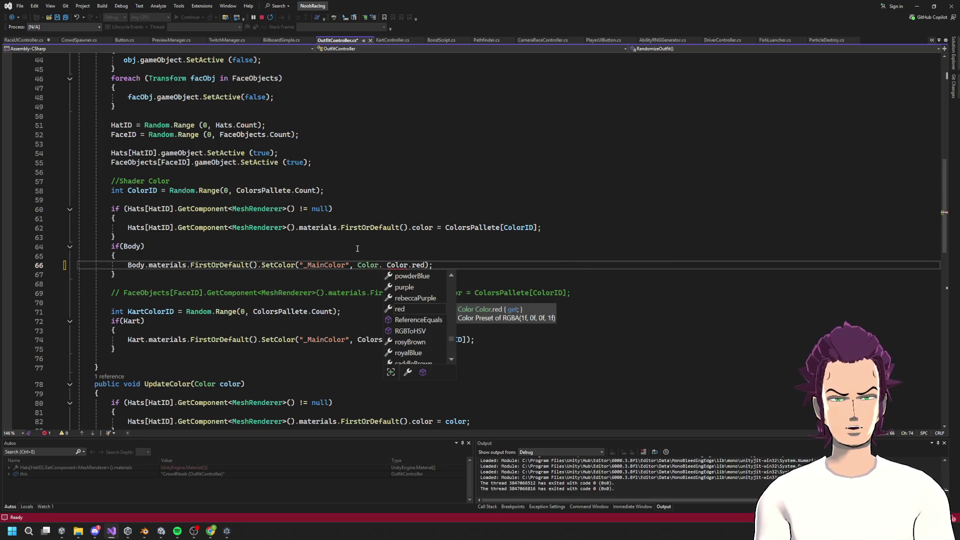
pyautogui.write('RGBToHSV(')
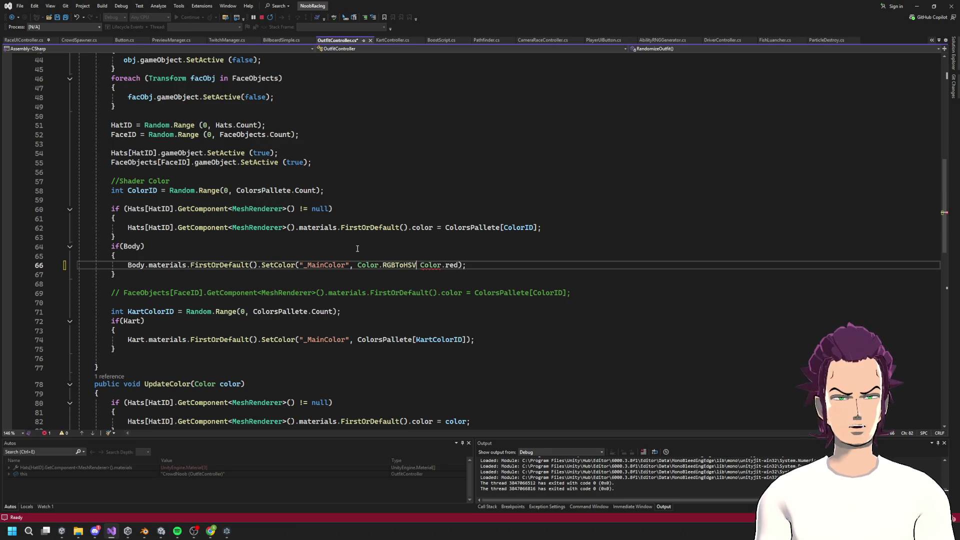
pyautogui.click(461, 265)
pyautogui.write(')')
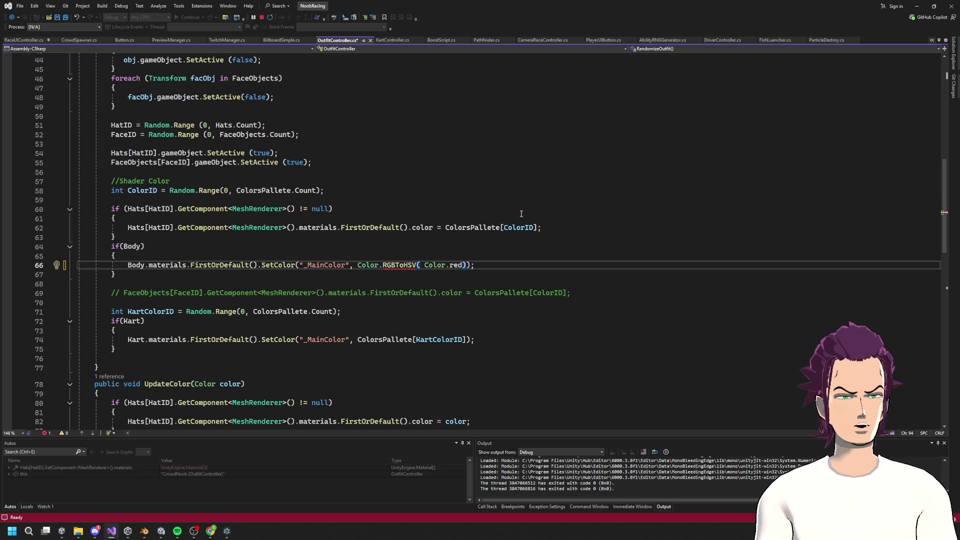
pyautogui.write('.')
pyautogui.press('BackSpace')
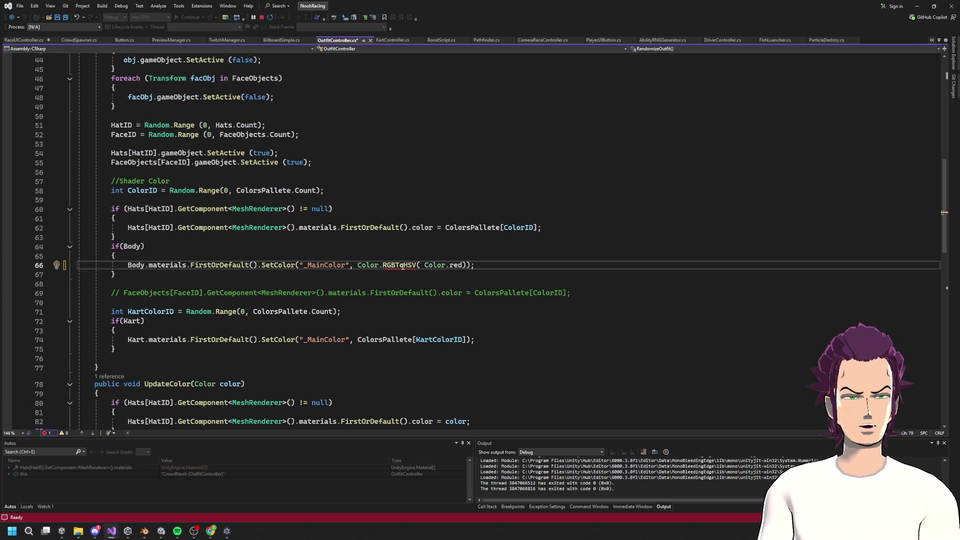
pyautogui.moveTo(401, 265)
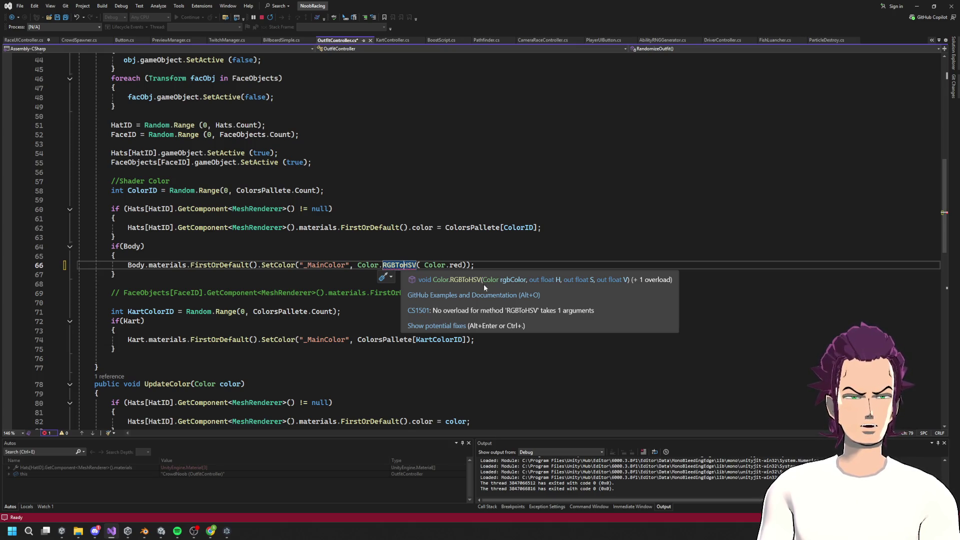
pyautogui.click(461, 282)
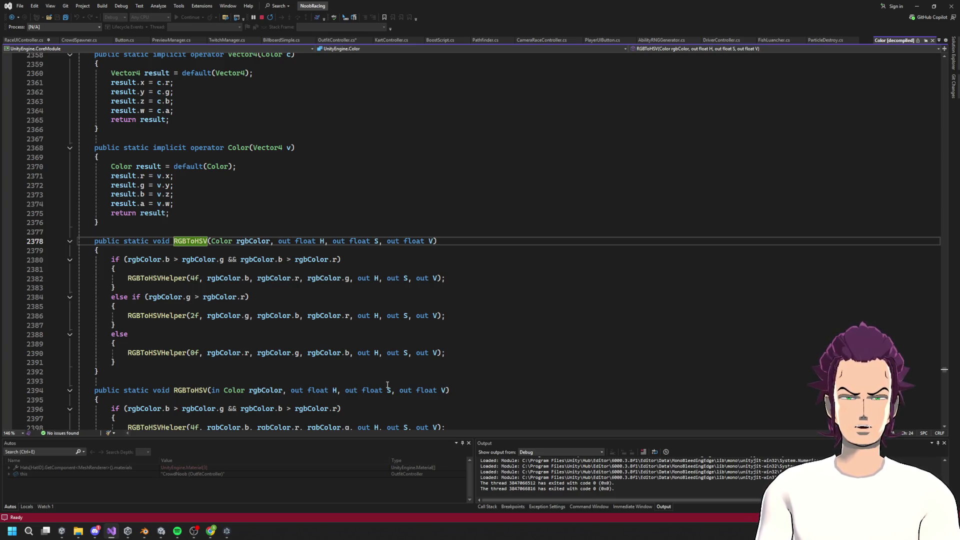
# Step: Close the Color source and declare Vector3 hsvColor = Vector3.zero on line 59
pyautogui.hotkey('ctrl', 'F4')
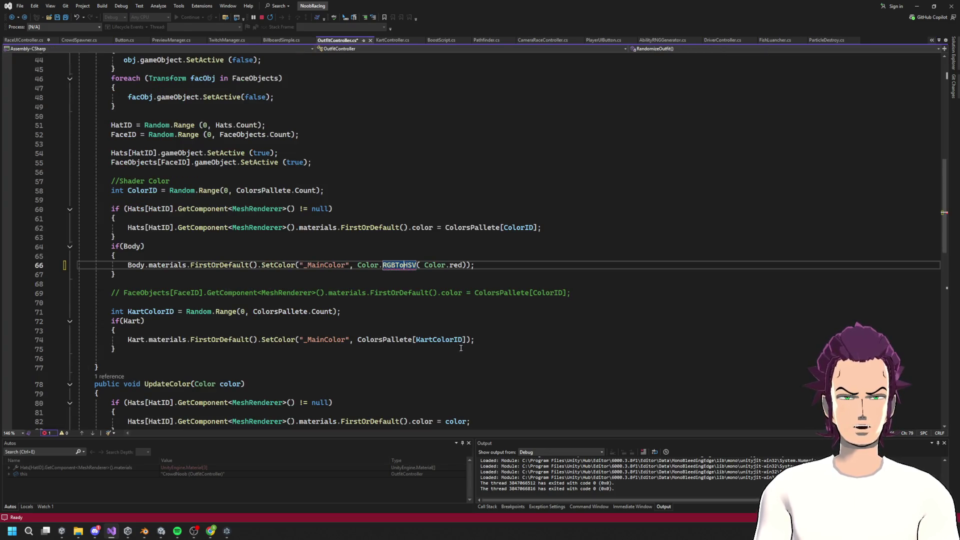
pyautogui.click(193, 255)
pyautogui.click(167, 198)
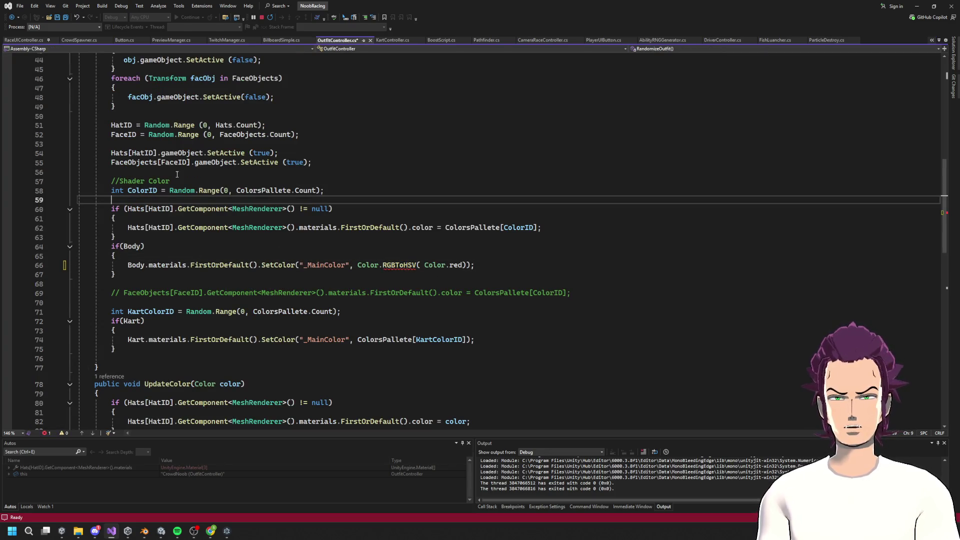
pyautogui.write('Vector3 h')
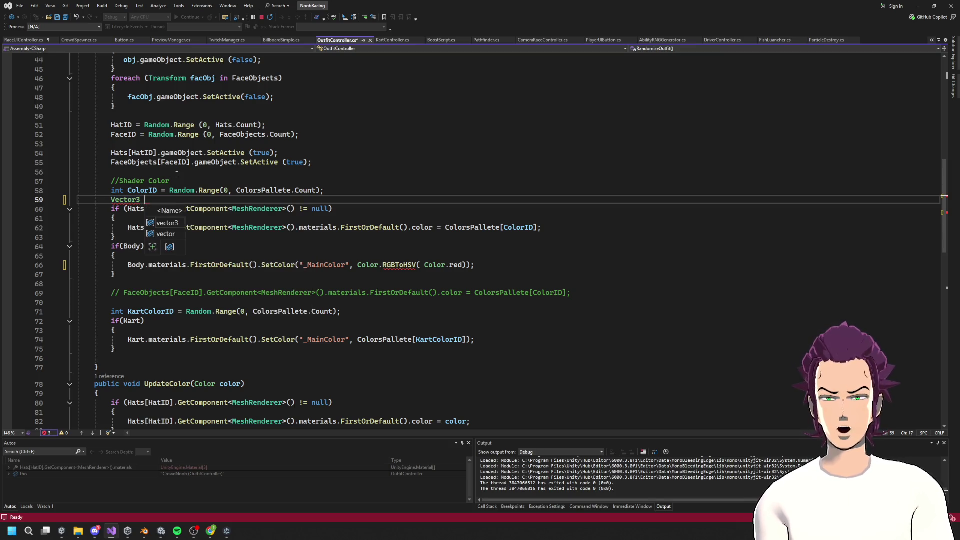
pyautogui.write('svColor ')
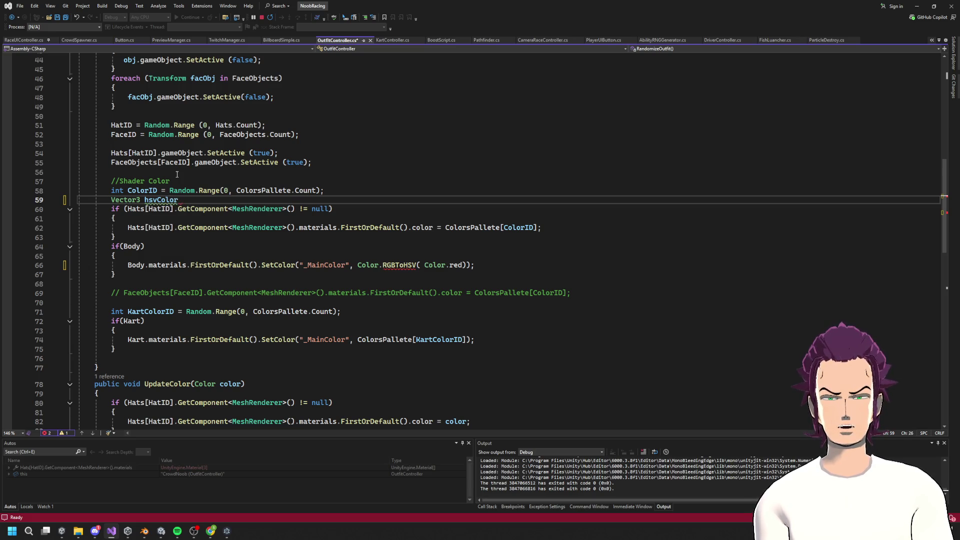
pyautogui.write('= new')
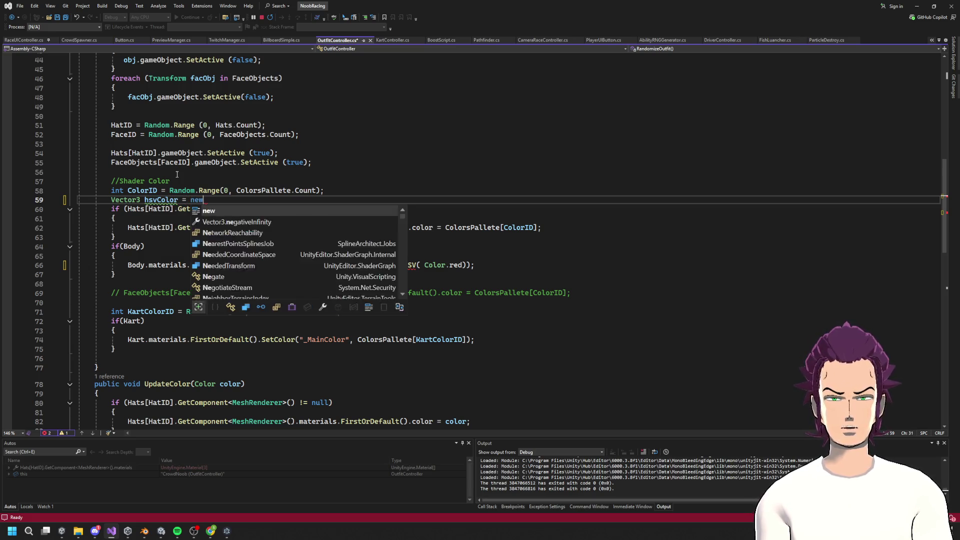
pyautogui.press('Tab')
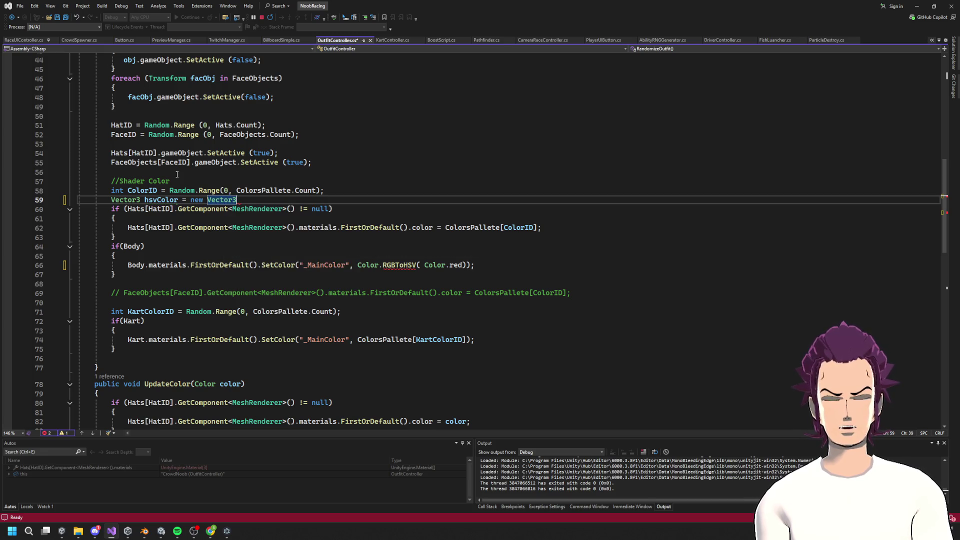
pyautogui.press('BackSpace')
pyautogui.press('BackSpace')
pyautogui.press('BackSpace')
pyautogui.write('Ve')
pyautogui.press('Tab')
pyautogui.write('.z')
pyautogui.press('Tab')
pyautogui.write(';')
pyautogui.hotkey('ctrl', 's')
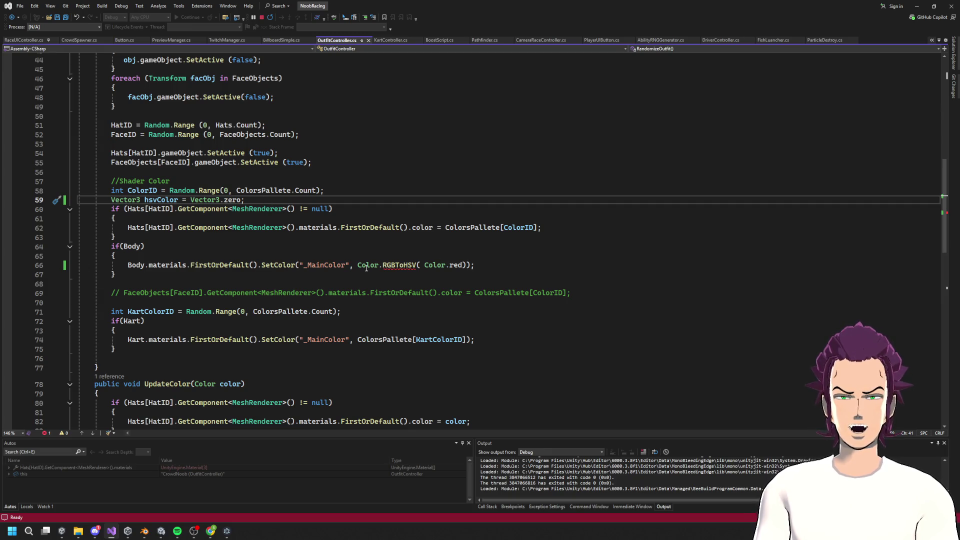
# Step: Add Color.RGBToHSV(Color.red, out hsvColor.x, out hsvColor.y, out hsvColor.z) and save
pyautogui.press('Return')
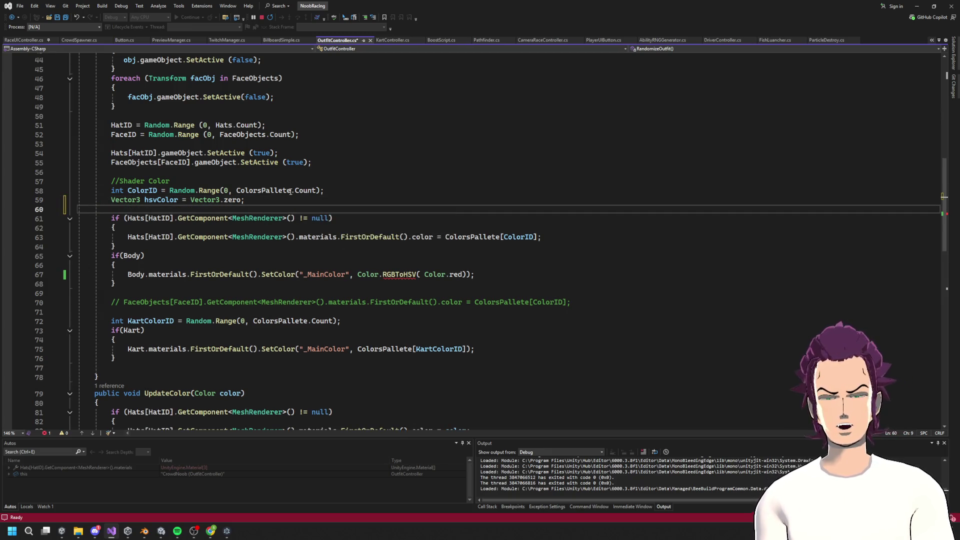
pyautogui.write('Color.')
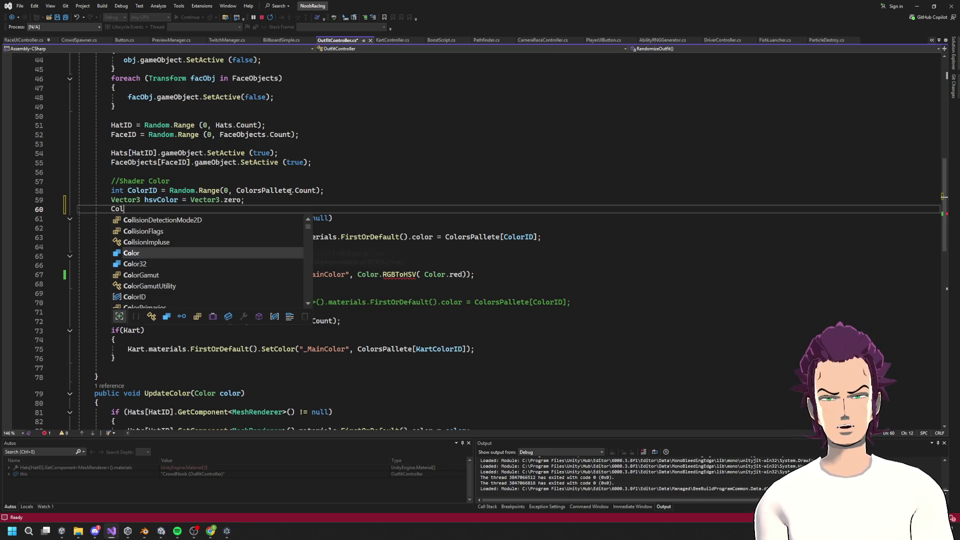
pyautogui.hotkey('ctrl', 'space')
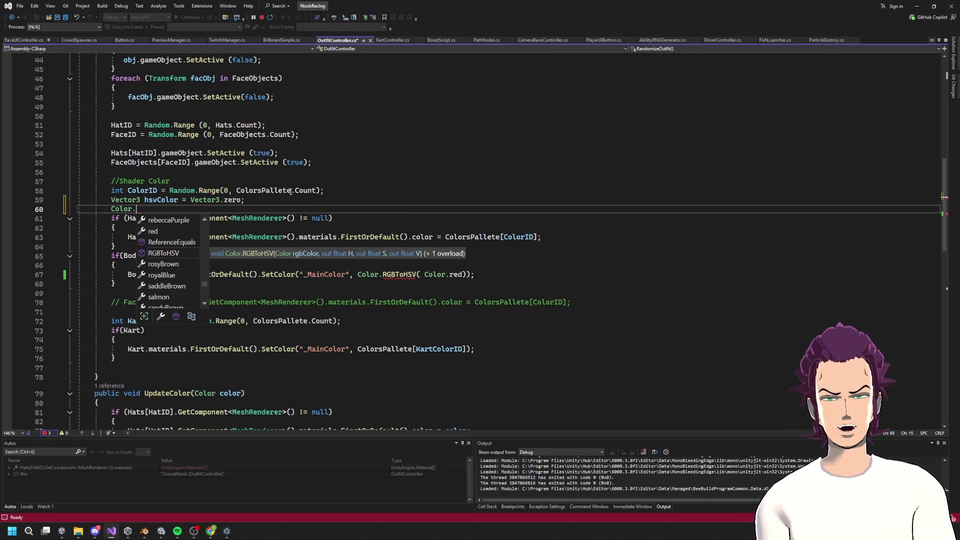
pyautogui.write('RGB')
pyautogui.press('Tab')
pyautogui.write('(')
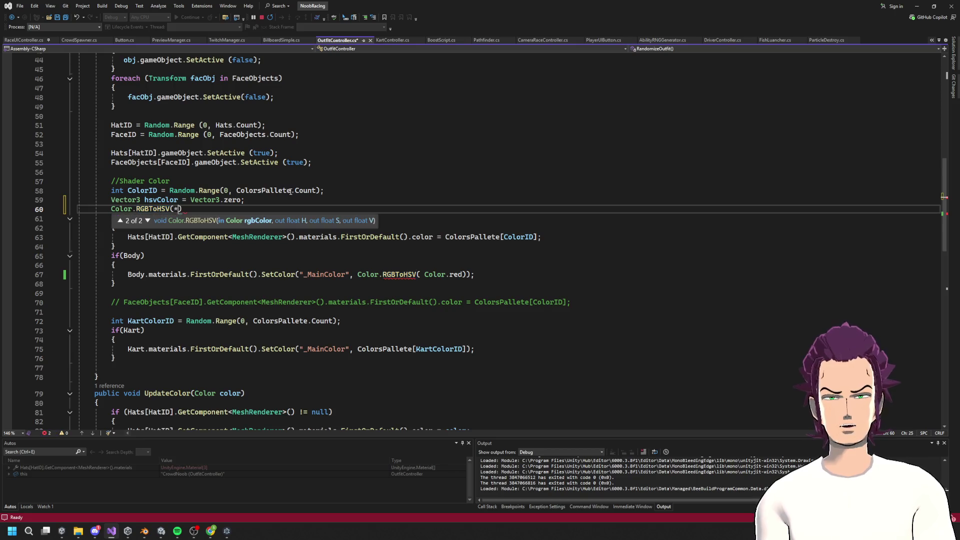
pyautogui.write('Color.red)')
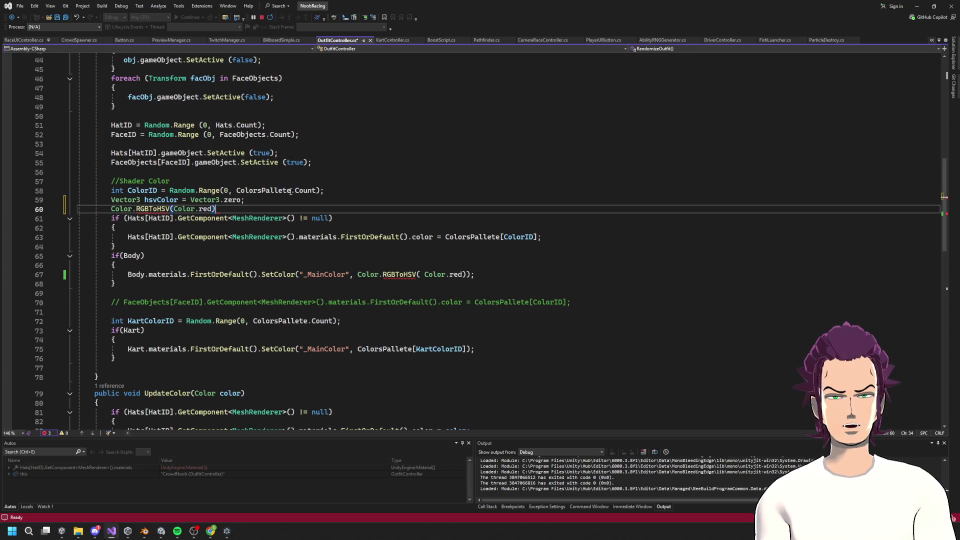
pyautogui.write(', out')
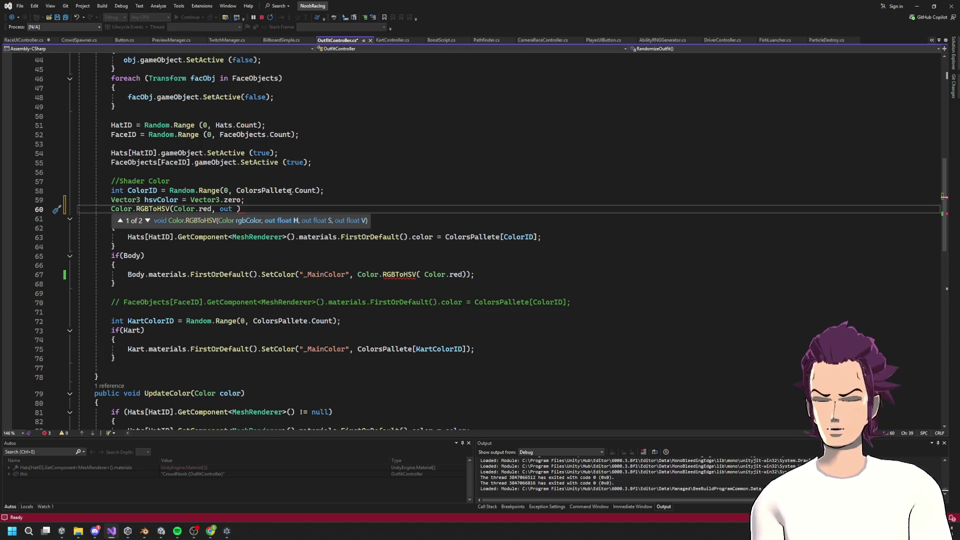
pyautogui.write(' hsvColor.x, ')
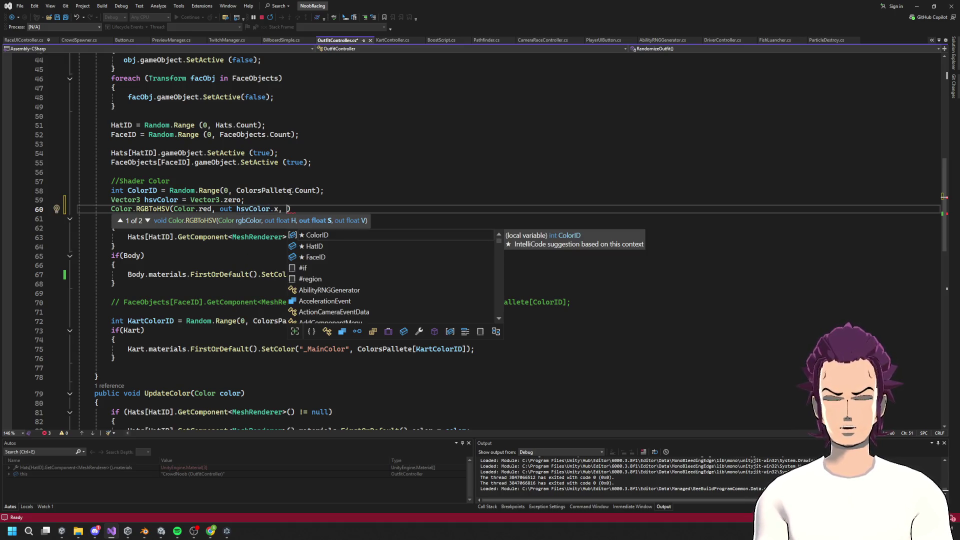
pyautogui.write('out ')
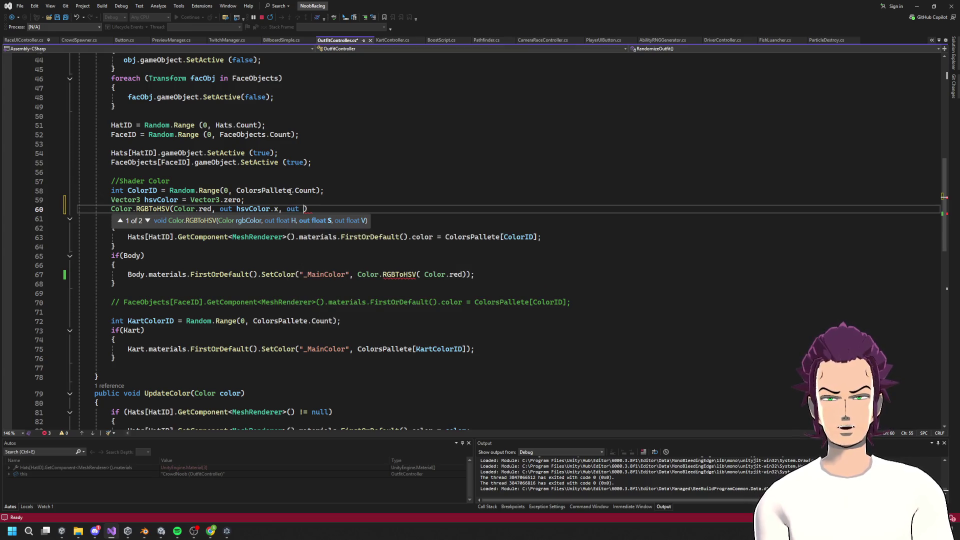
pyautogui.write('hsvColor.')
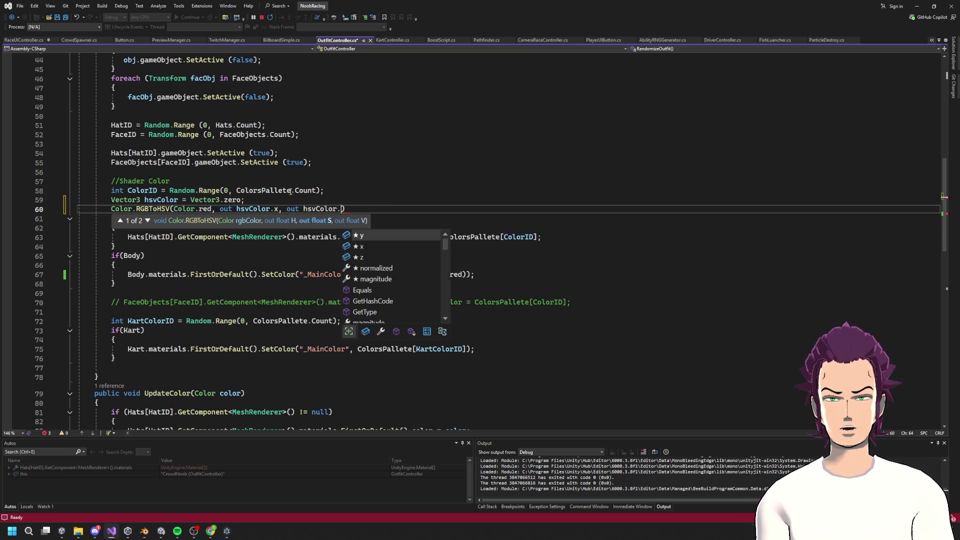
pyautogui.write('y, h')
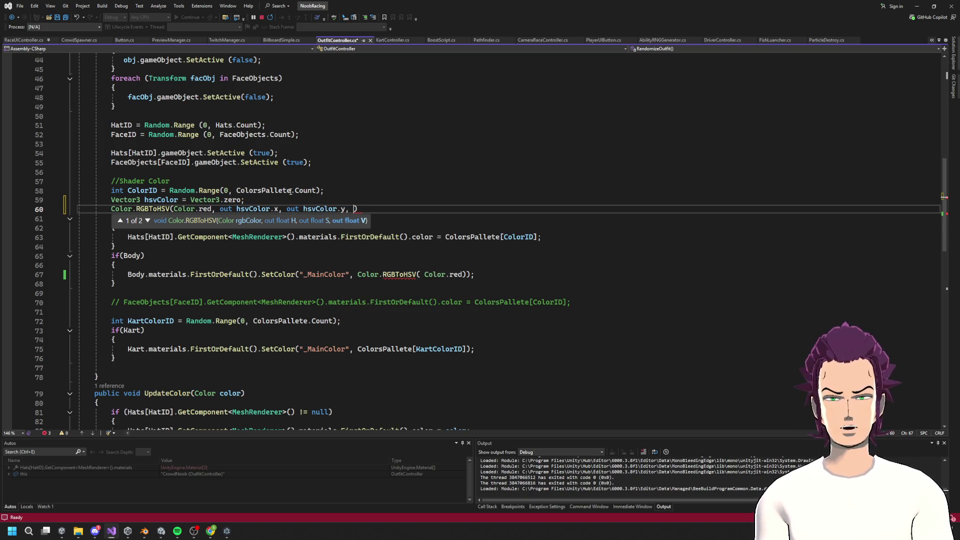
pyautogui.press('BackSpace')
pyautogui.write('out ')
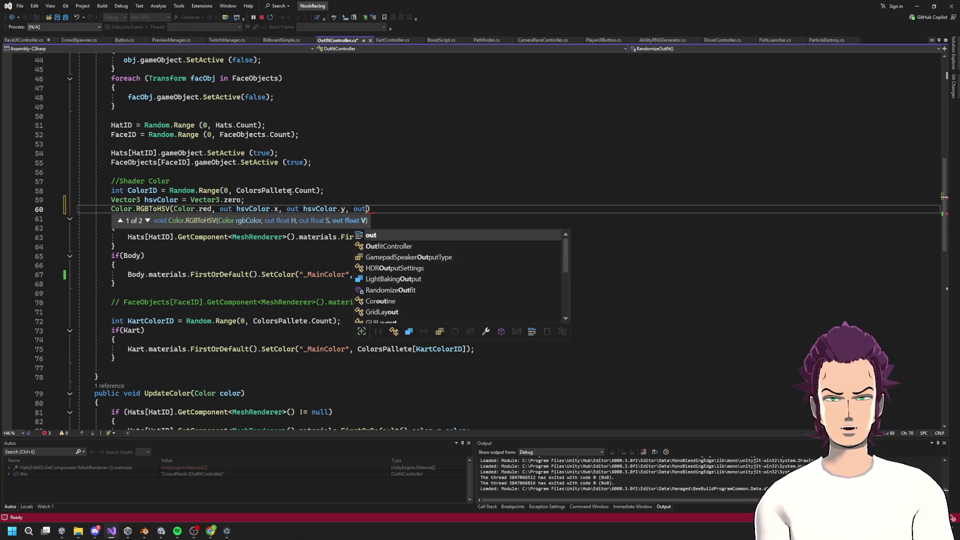
pyautogui.write('hsvColor.y')
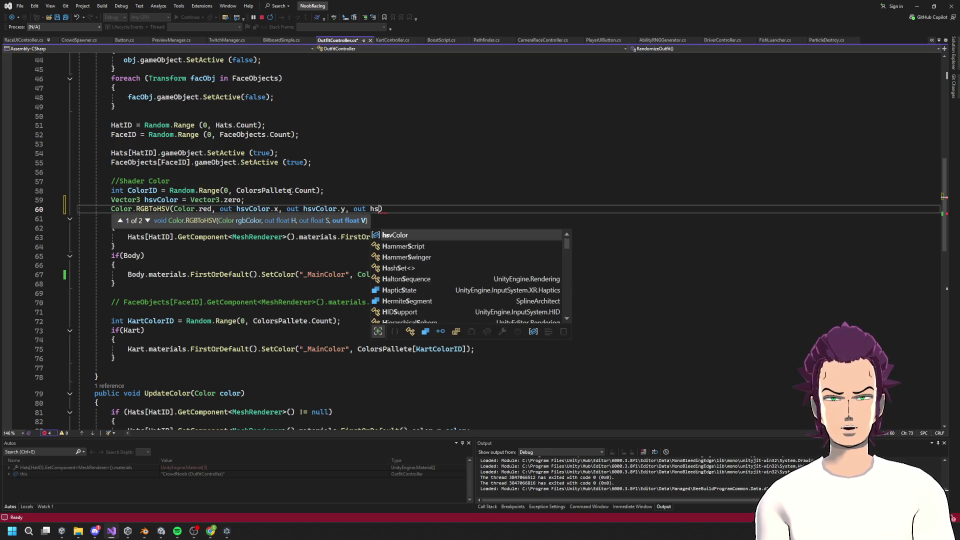
pyautogui.press('BackSpace')
pyautogui.write('z);')
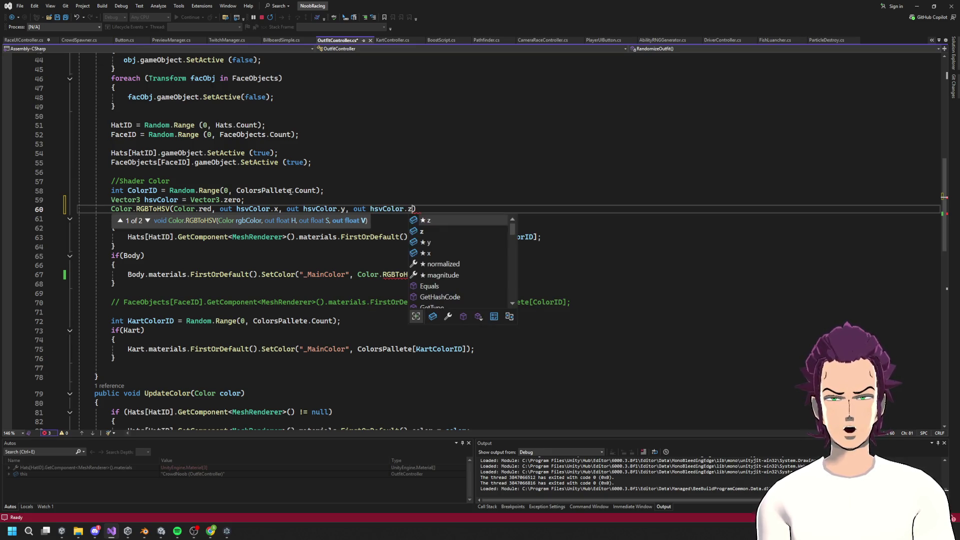
pyautogui.hotkey('ctrl', 's')
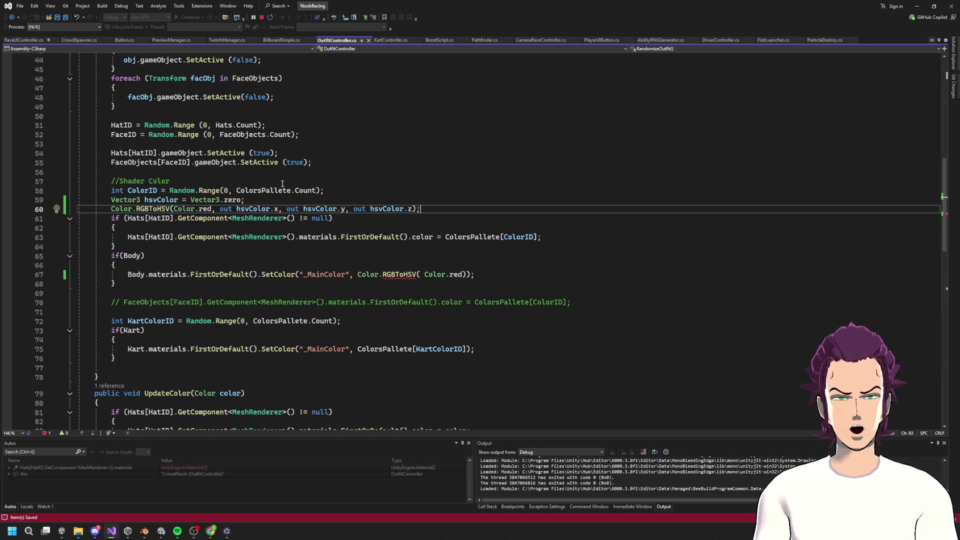
# Step: Change the ColorID random range bound on line 58 to 1000 and save
pyautogui.press('Return')
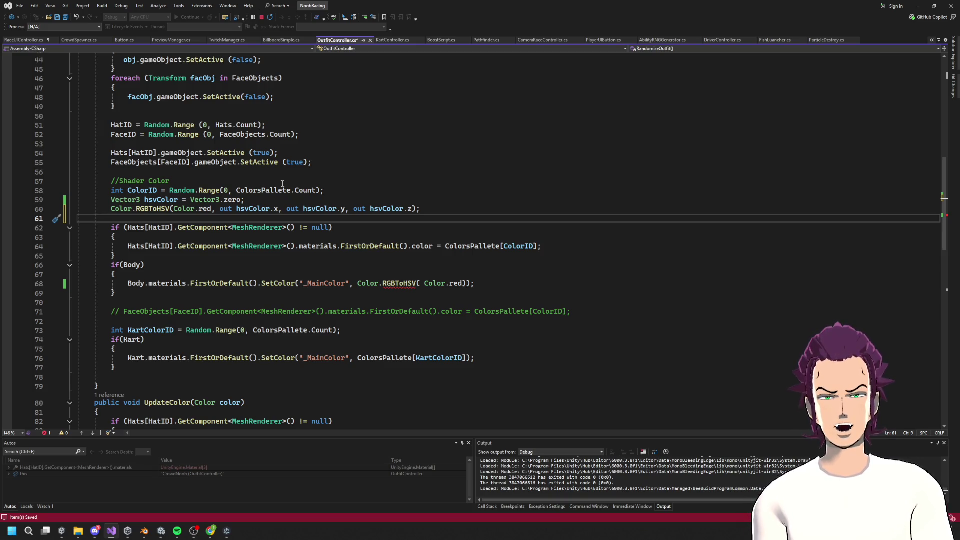
pyautogui.click(238, 191)
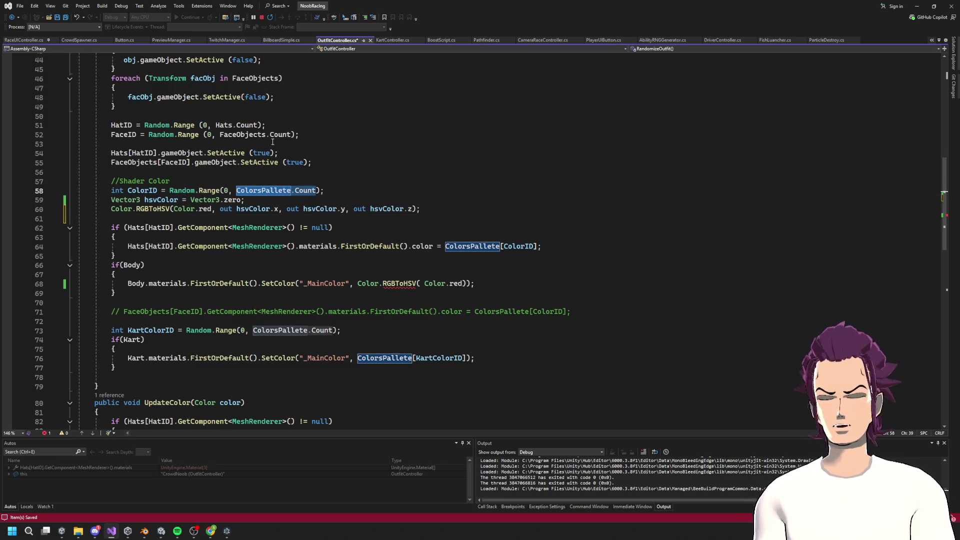
pyautogui.write('1090')
pyautogui.press('BackSpace')
pyautogui.write('000')
pyautogui.hotkey('ctrl', 's')
pyautogui.click(157, 219)
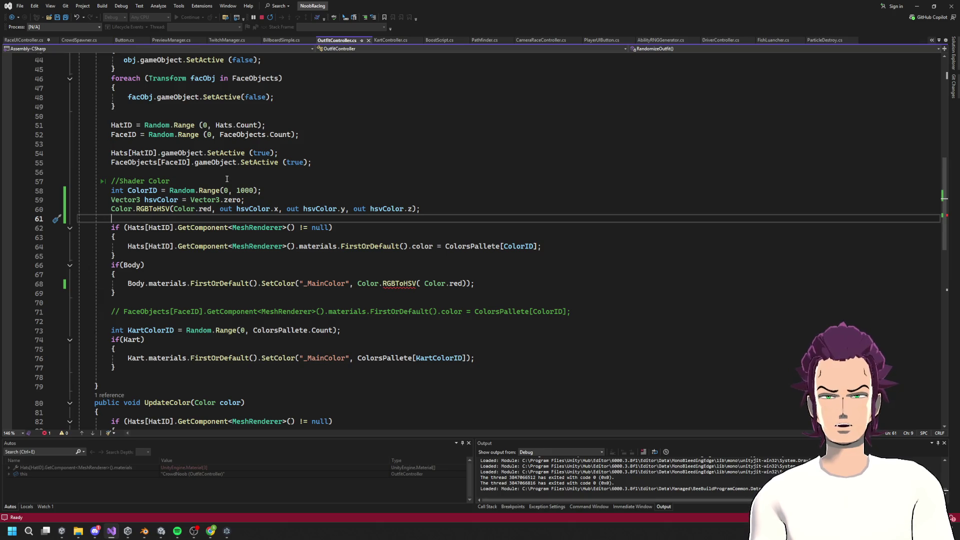
# Step: Offset the hue with hsvColor.x = hsvColor.x + ColorID; and save
pyautogui.write('hsvColor.')
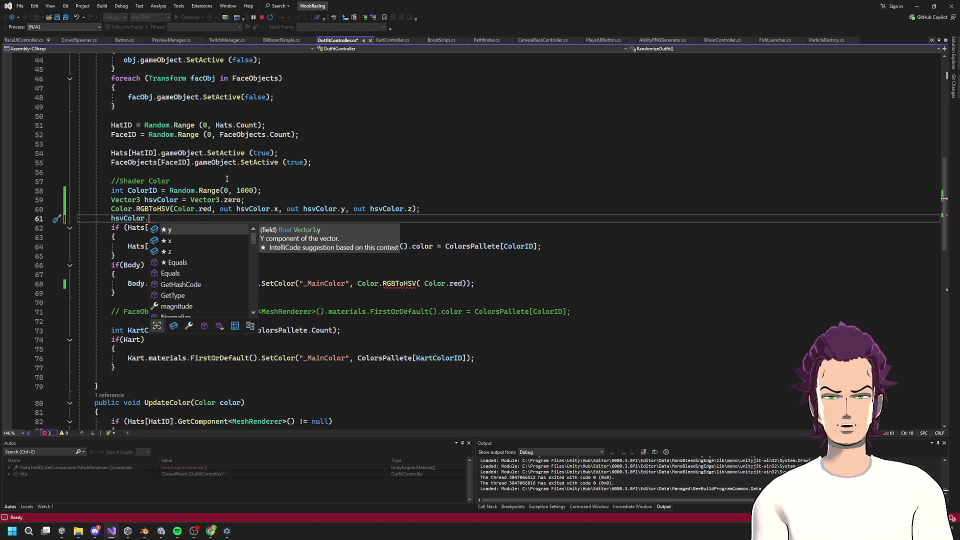
pyautogui.write('x = ')
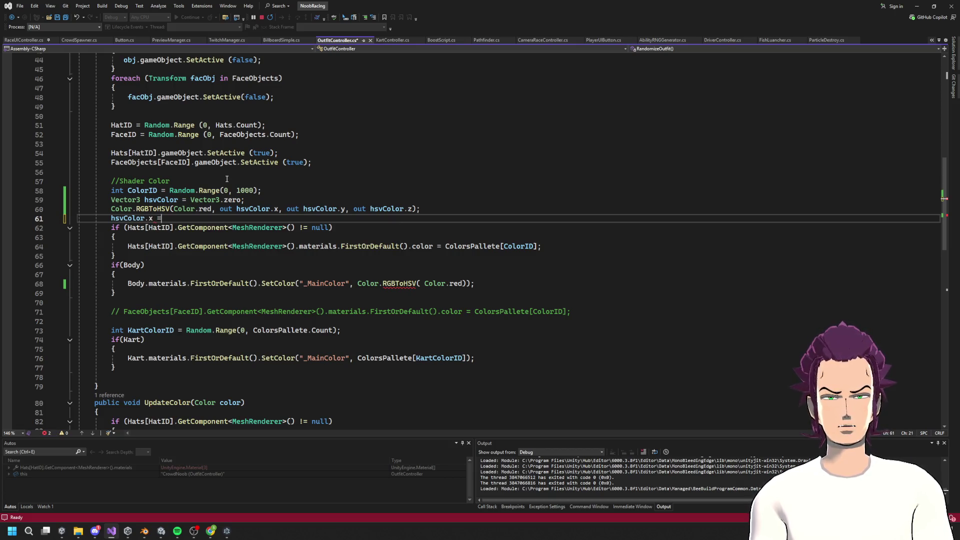
pyautogui.write('hs')
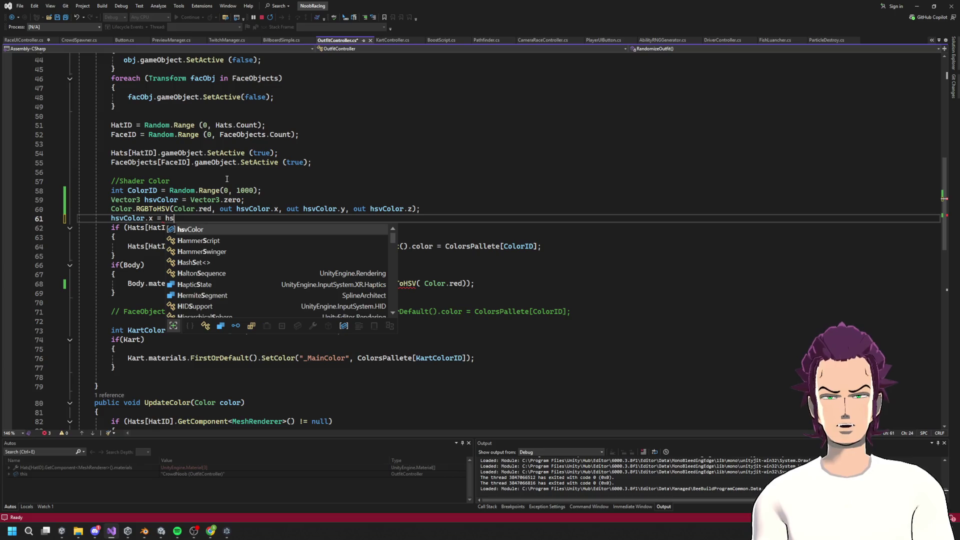
pyautogui.press('Tab')
pyautogui.write('.v')
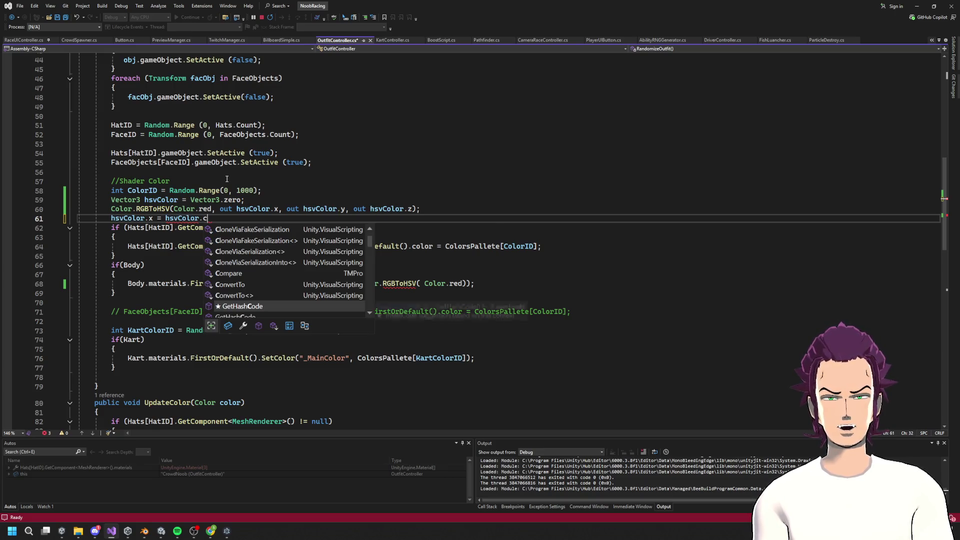
pyautogui.press('BackSpace')
pyautogui.write('x ')
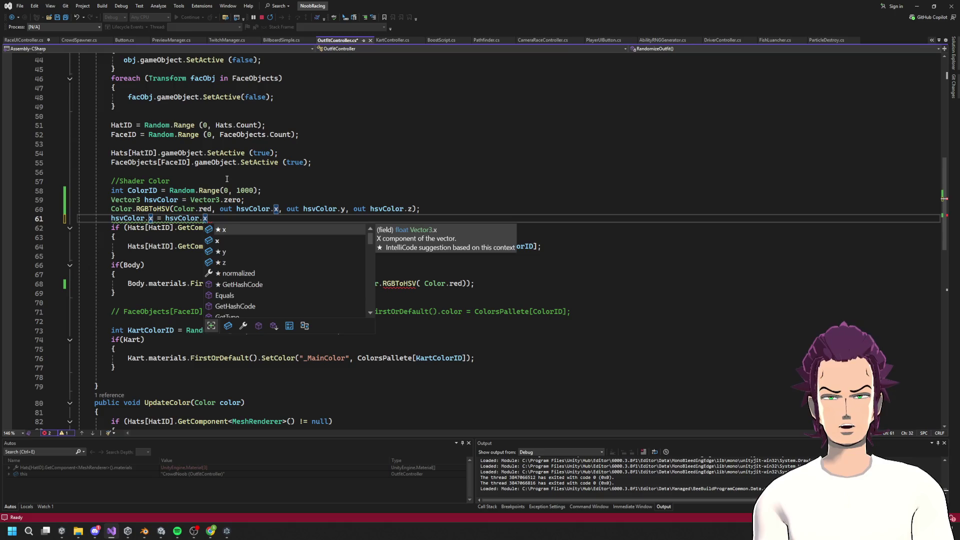
pyautogui.write('+ ')
pyautogui.write('Col')
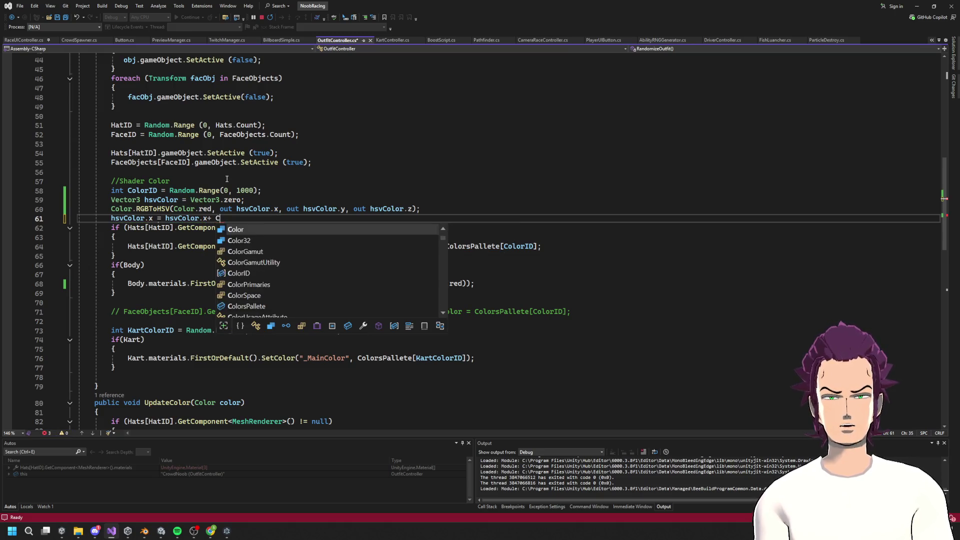
pyautogui.write('o')
pyautogui.press('Down')
pyautogui.press('Down')
pyautogui.press('Down')
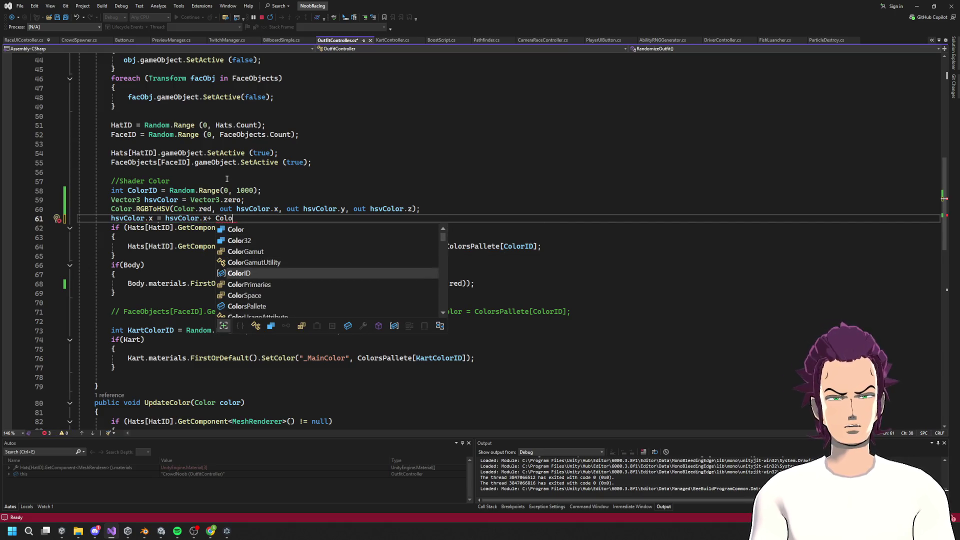
pyautogui.write('rID;')
pyautogui.hotkey('ctrl', 's')
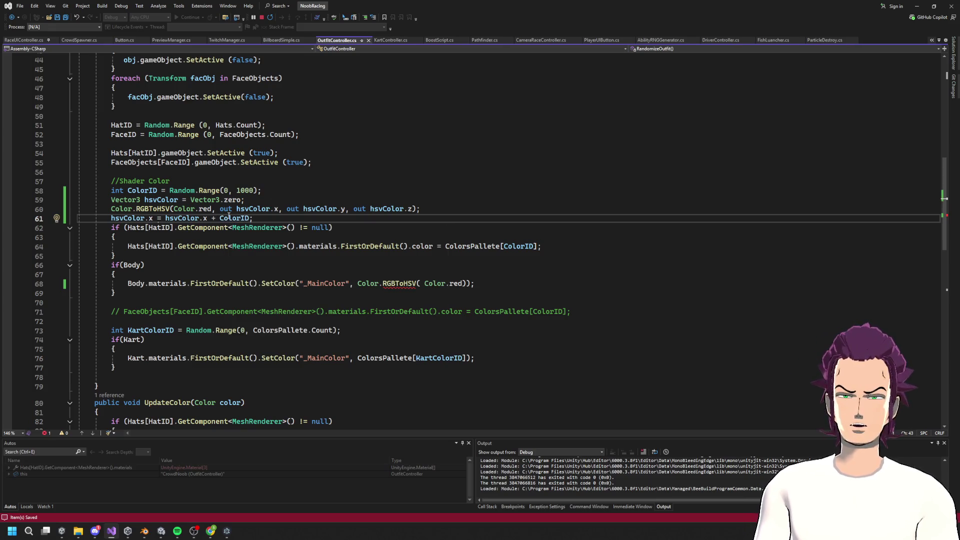
# Step: Declare Color newColor = Color.HSVToRGB(hsvColor); on a new line and save
pyautogui.press('Return')
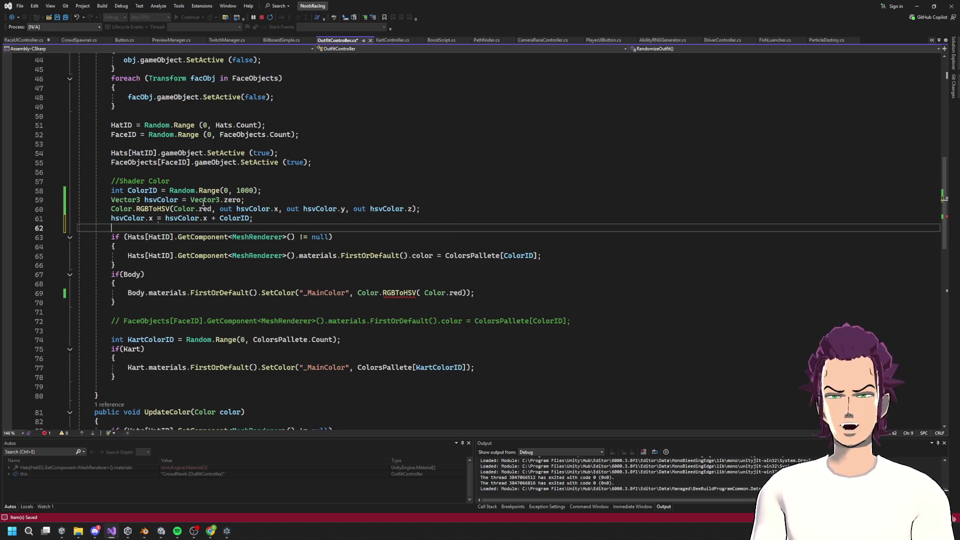
pyautogui.write('Co')
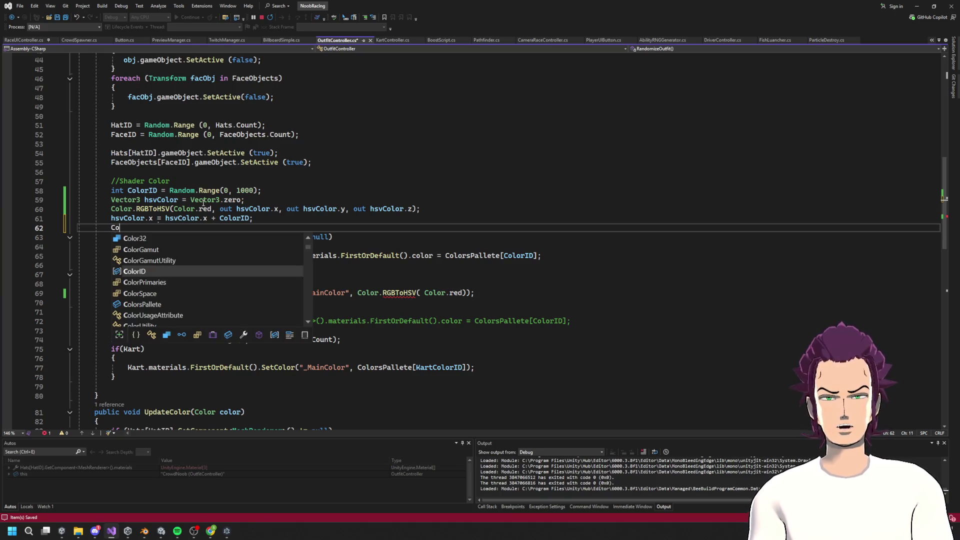
pyautogui.write('lor newC')
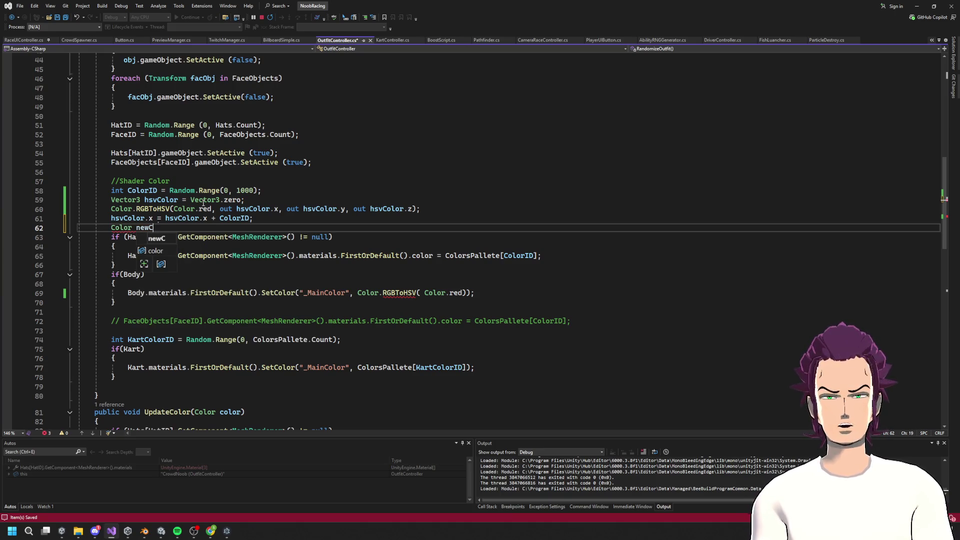
pyautogui.write('olor = Color.')
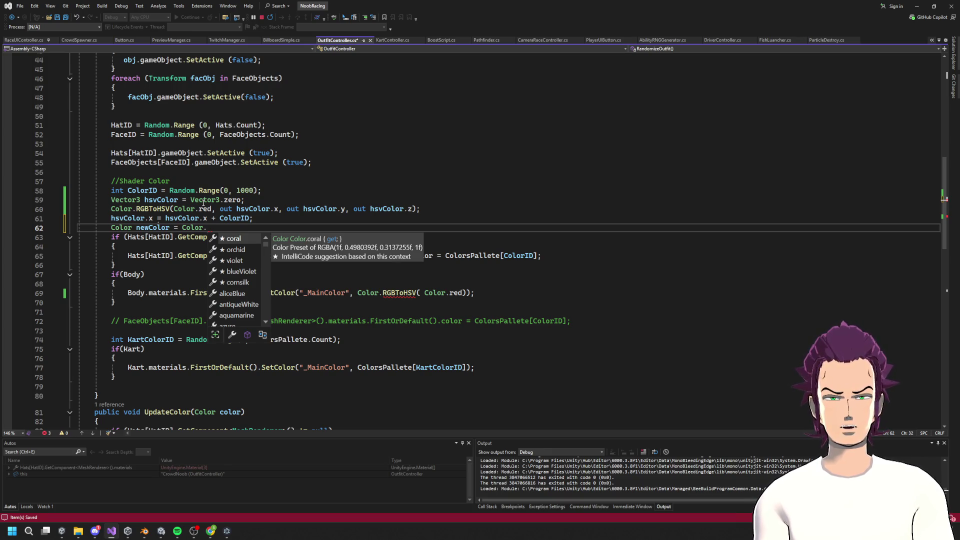
pyautogui.write('HSVToRGB(')
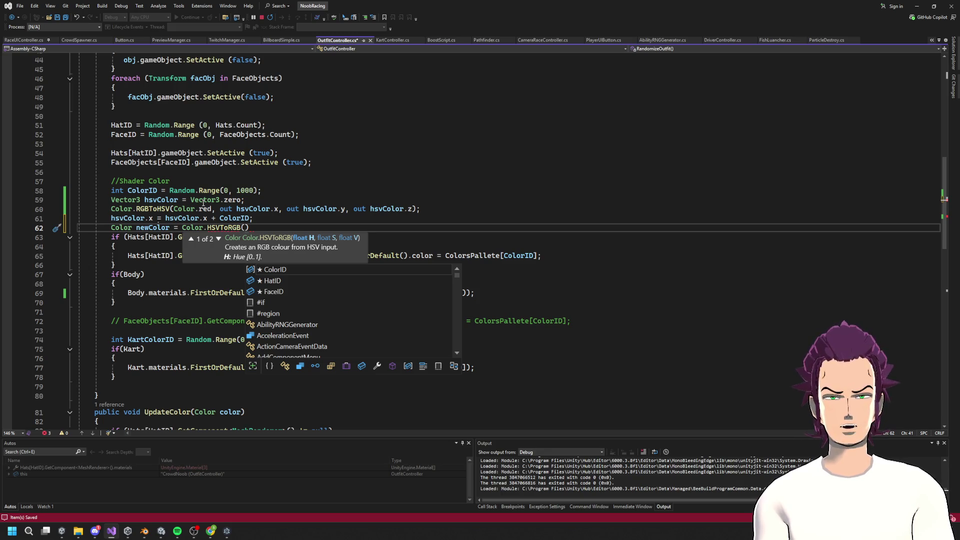
pyautogui.write('hsvColor);')
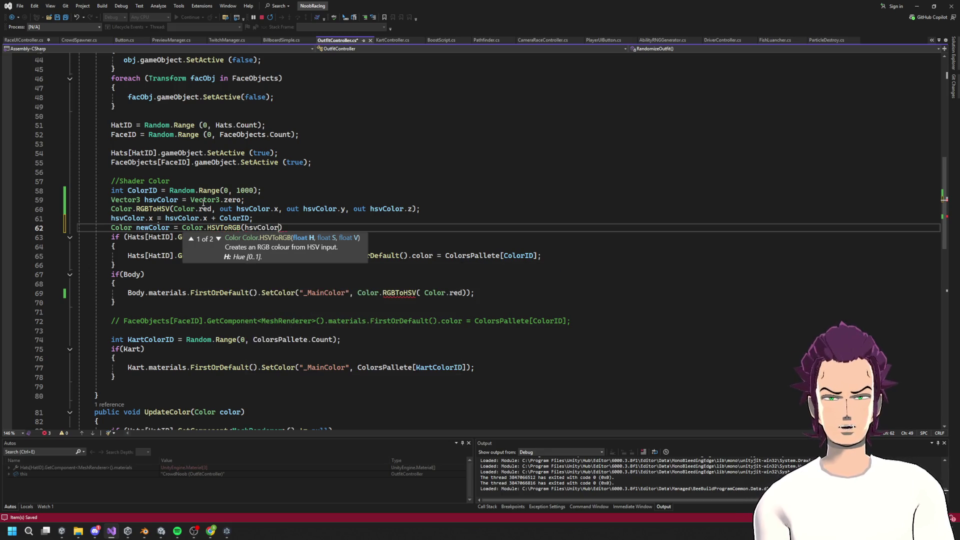
pyautogui.hotkey('ctrl', 's')
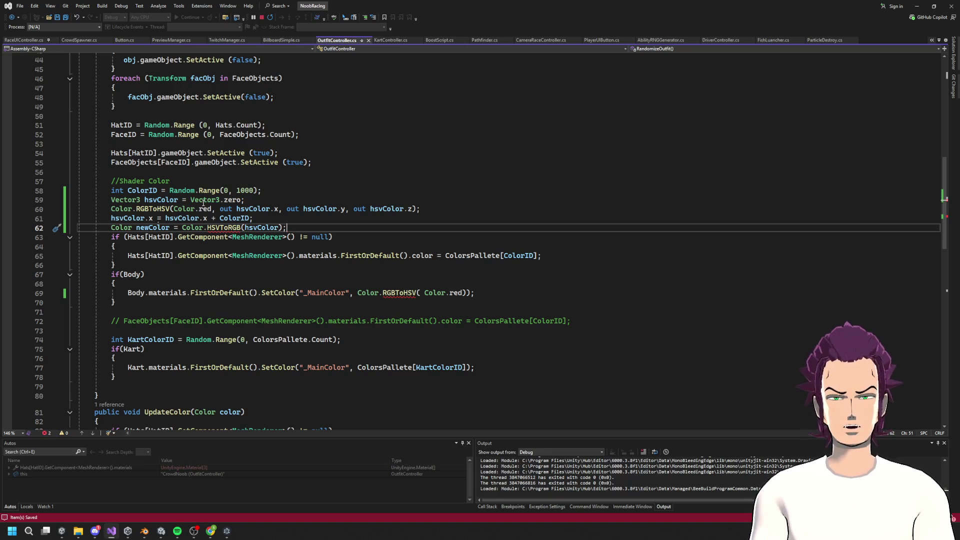
pyautogui.moveTo(238, 230)
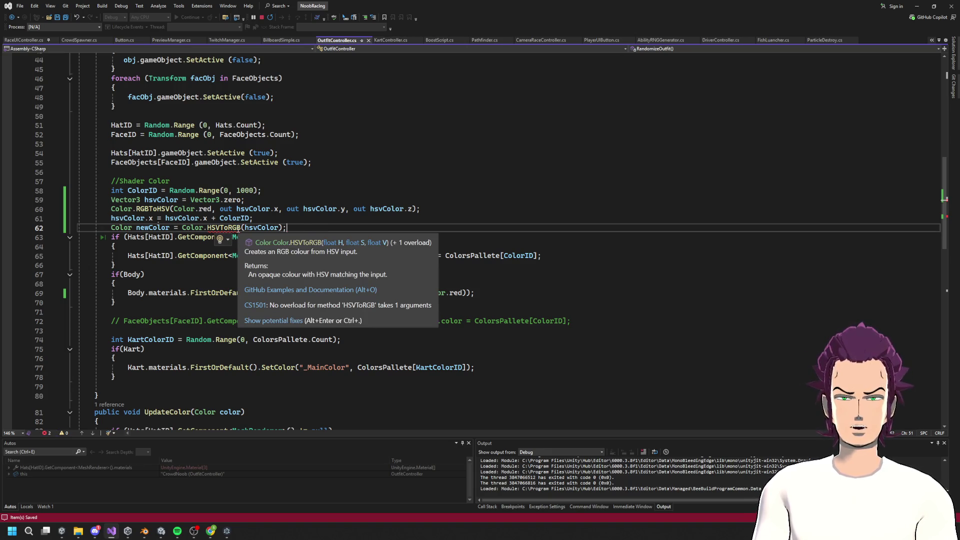
# Step: Pass hsvColor.x, hsvColor.y, hsvColor.x as HSVToRGB's arguments and save
pyautogui.click(279, 227)
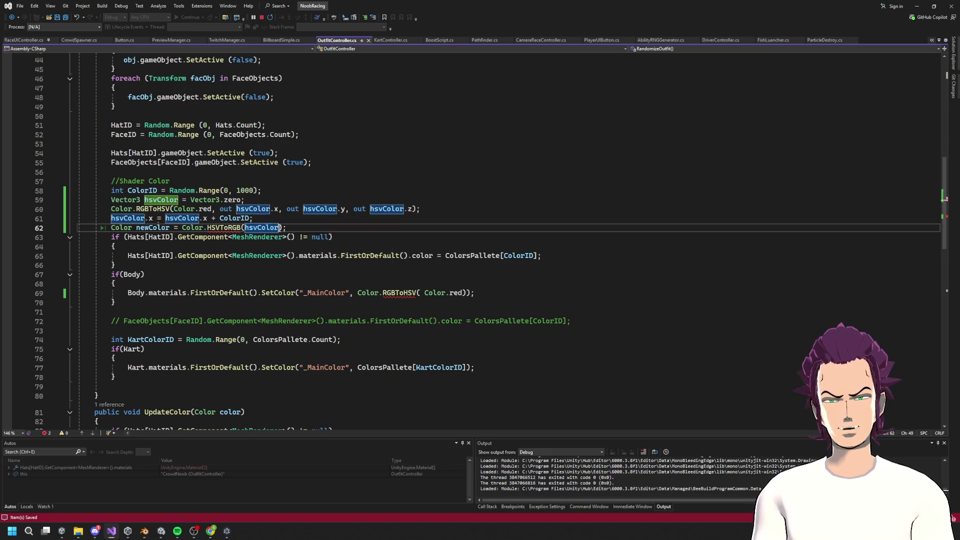
pyautogui.write('x,')
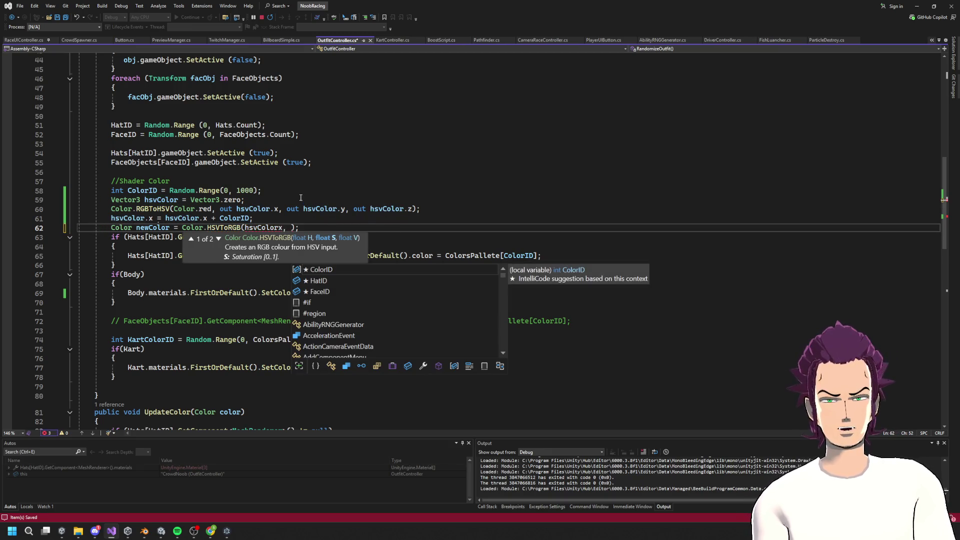
pyautogui.press('BackSpace')
pyautogui.press('BackSpace')
pyautogui.press('BackSpace')
pyautogui.write('.x,')
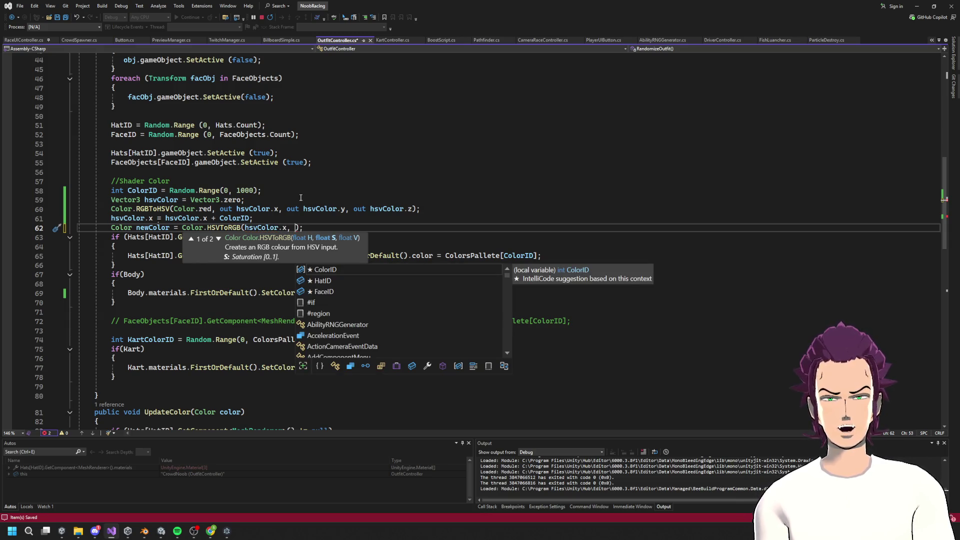
pyautogui.write(' hsvColor.y, hs')
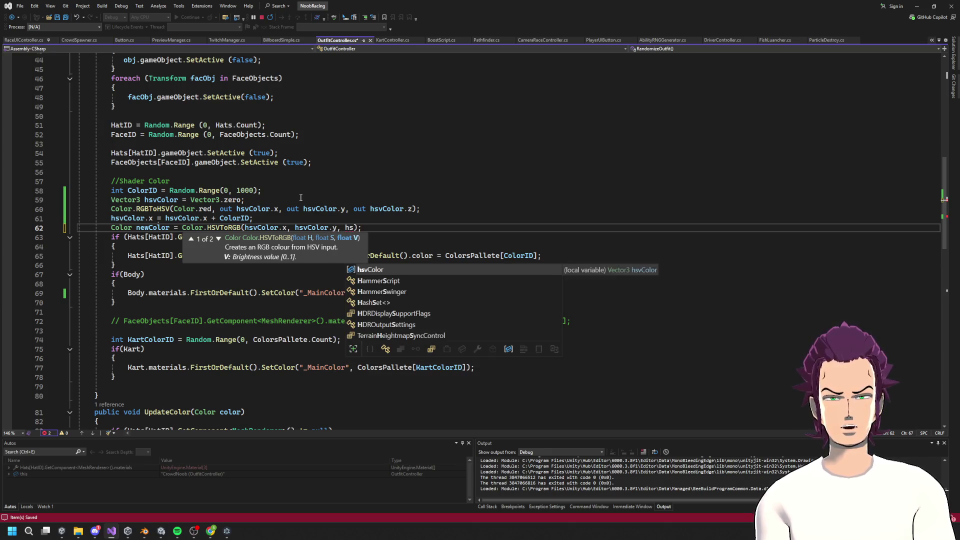
pyautogui.write('vColor.x')
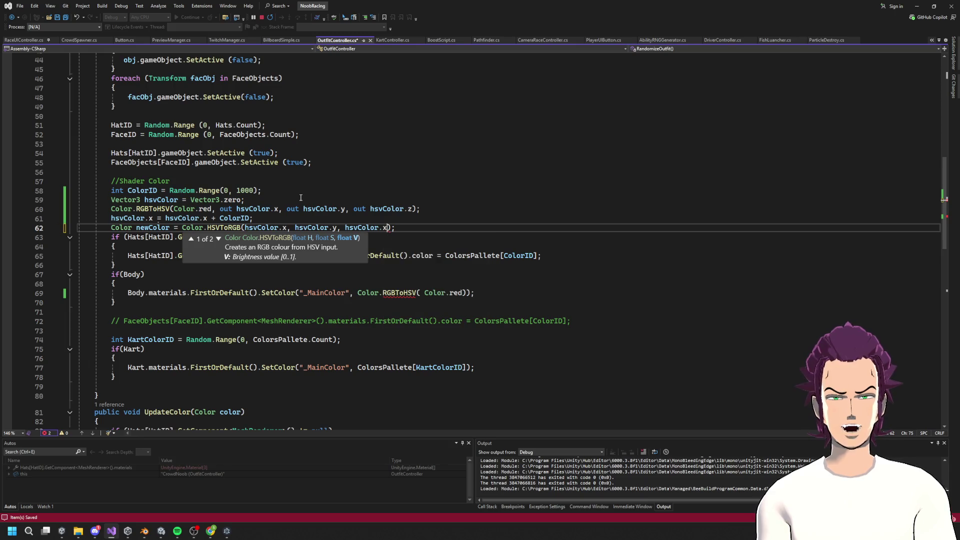
pyautogui.write(')')
pyautogui.hotkey('ctrl', 's')
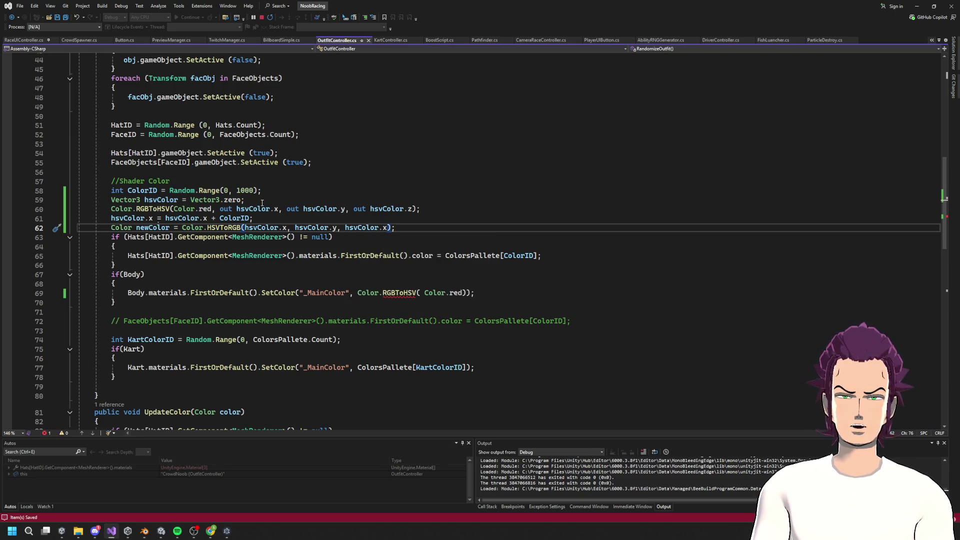
pyautogui.moveTo(227, 229)
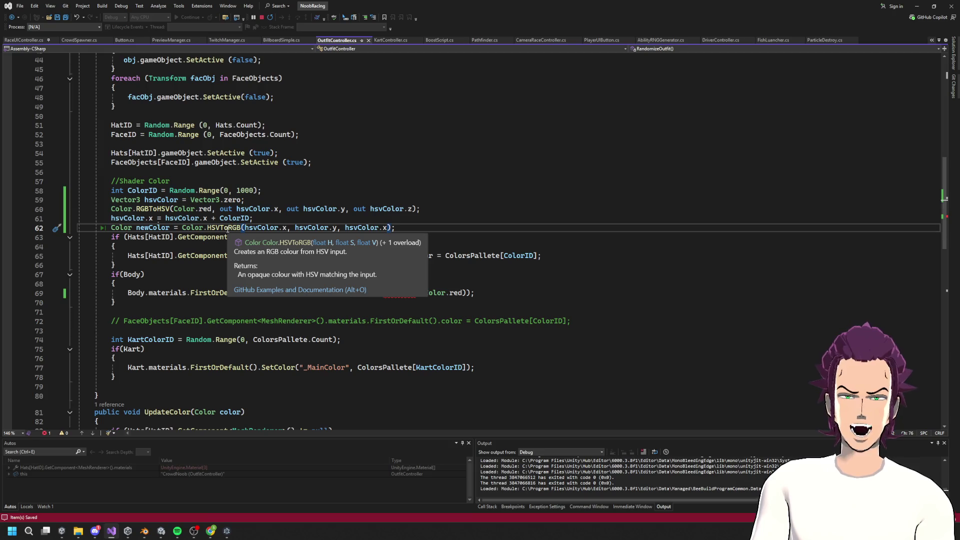
# Step: Replace the body and hat colour expressions with newColor and save
pyautogui.doubleClick(153, 227)
pyautogui.hotkey('ctrl', 'c')
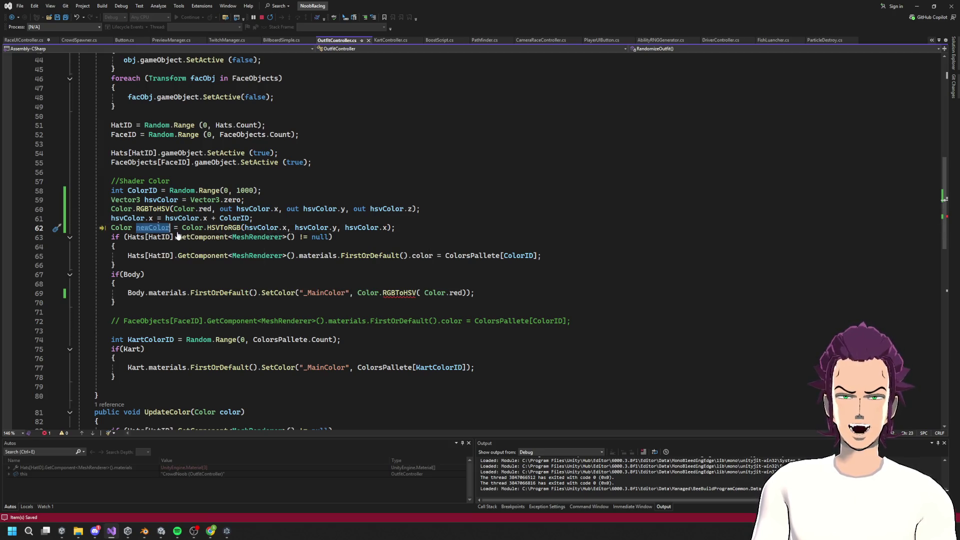
pyautogui.moveTo(467, 292); pyautogui.dragTo(357, 293)
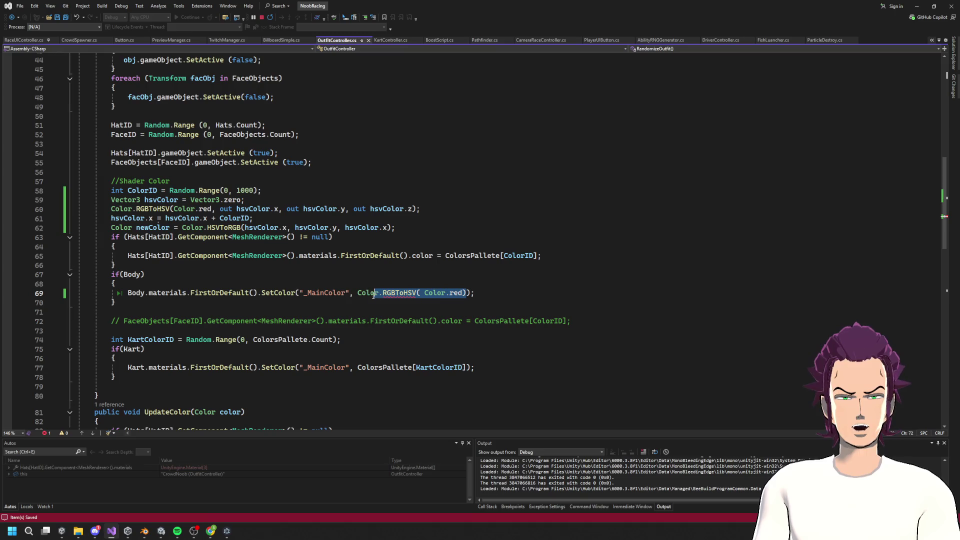
pyautogui.write('newColor')
pyautogui.click(482, 259)
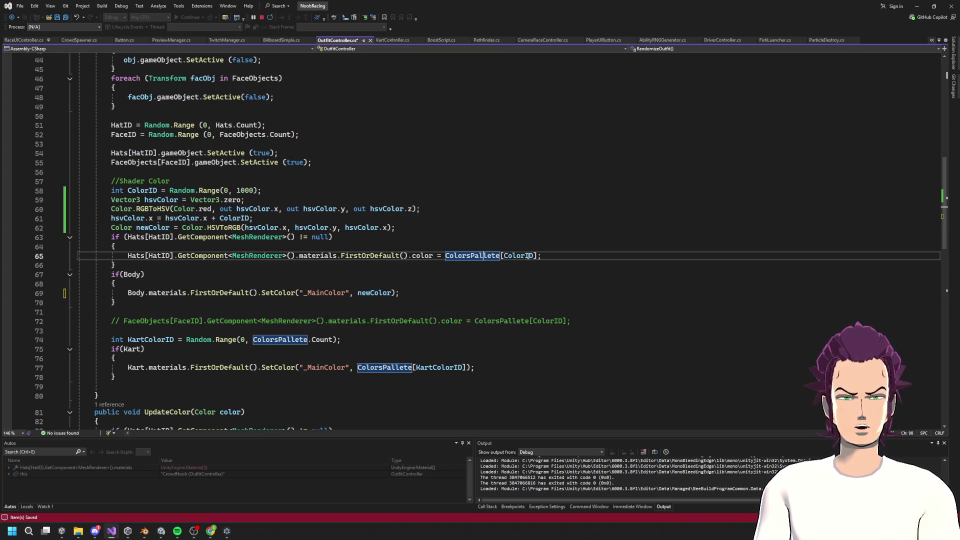
pyautogui.moveTo(537, 255); pyautogui.dragTo(444, 255)
pyautogui.hotkey('ctrl', 'v')
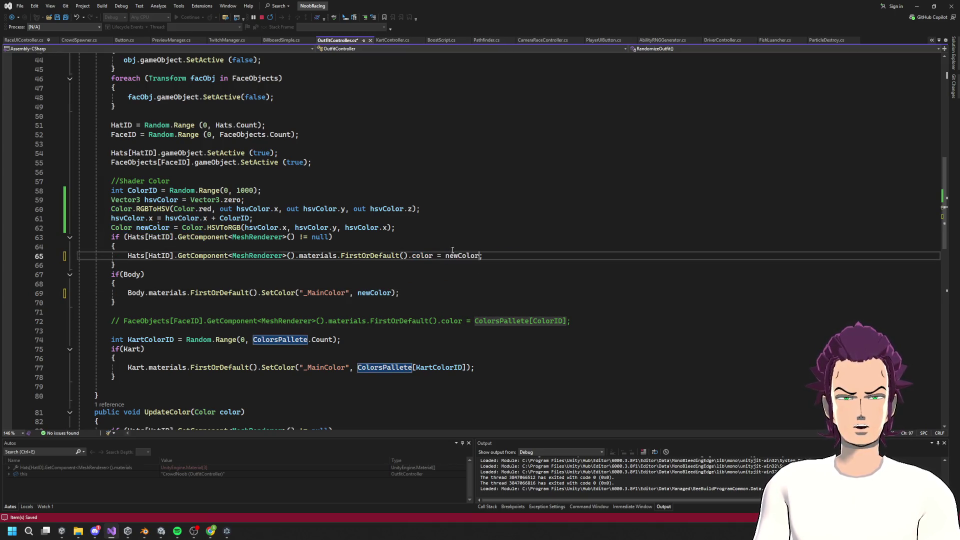
pyautogui.hotkey('ctrl', 's')
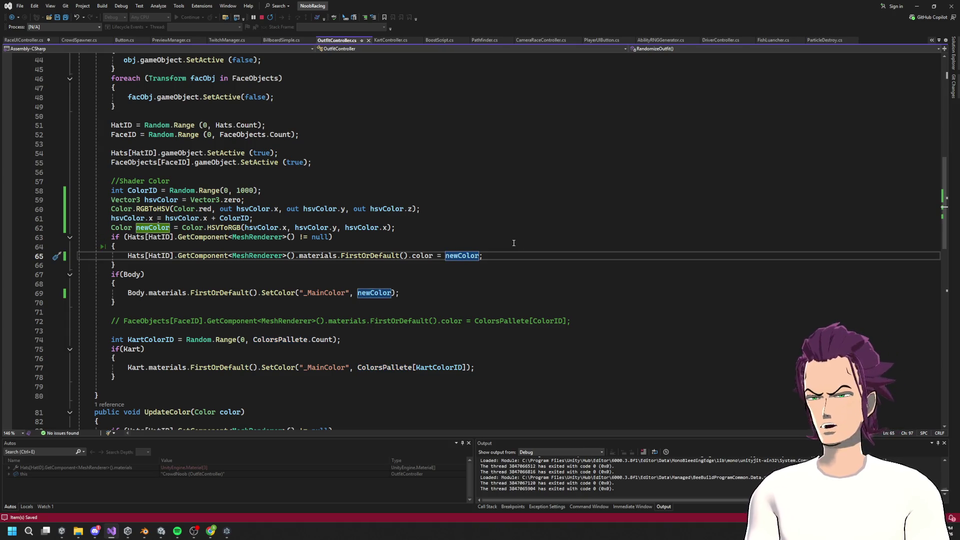
pyautogui.press('Up')
pyautogui.press('Up')
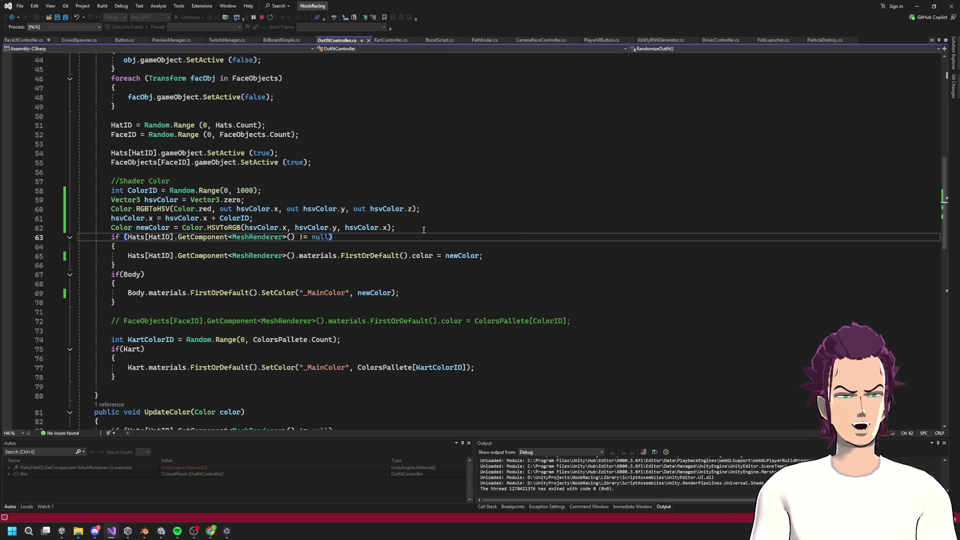
# Step: Play the game and orbit the Scene view to look down on the Noob crowd's hats
pyautogui.click(917, 6)
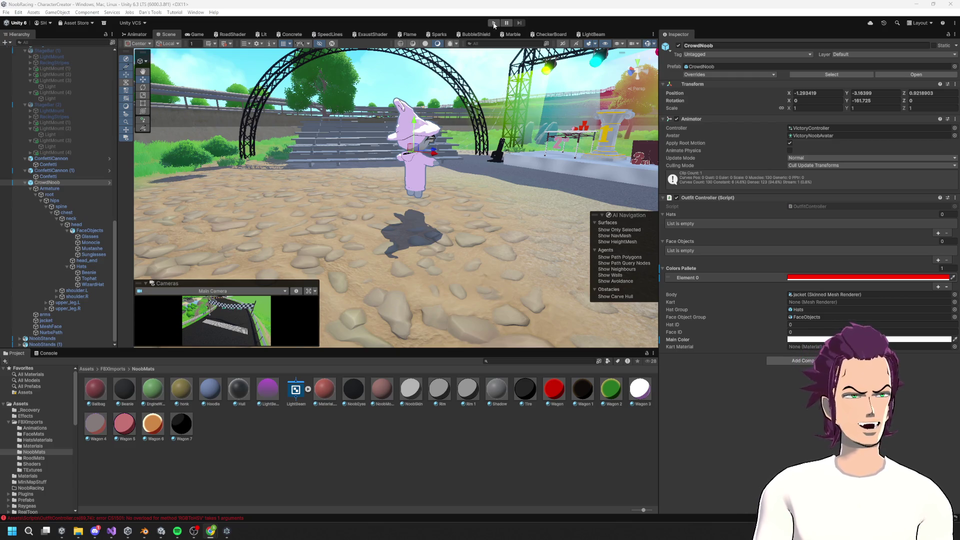
pyautogui.click(494, 24)
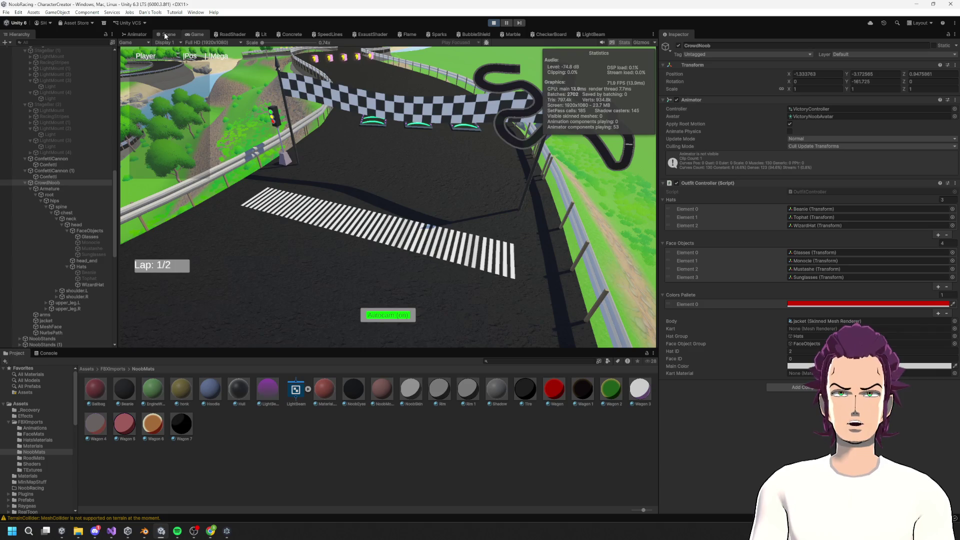
pyautogui.click(167, 34)
pyautogui.moveTo(374, 218)
pyautogui.mouseDown()
pyautogui.moveTo(376, 250)
pyautogui.moveTo(375, 215)
pyautogui.moveTo(376, 235)
pyautogui.moveTo(290, 235)
pyautogui.moveTo(16, 195)
pyautogui.mouseUp()
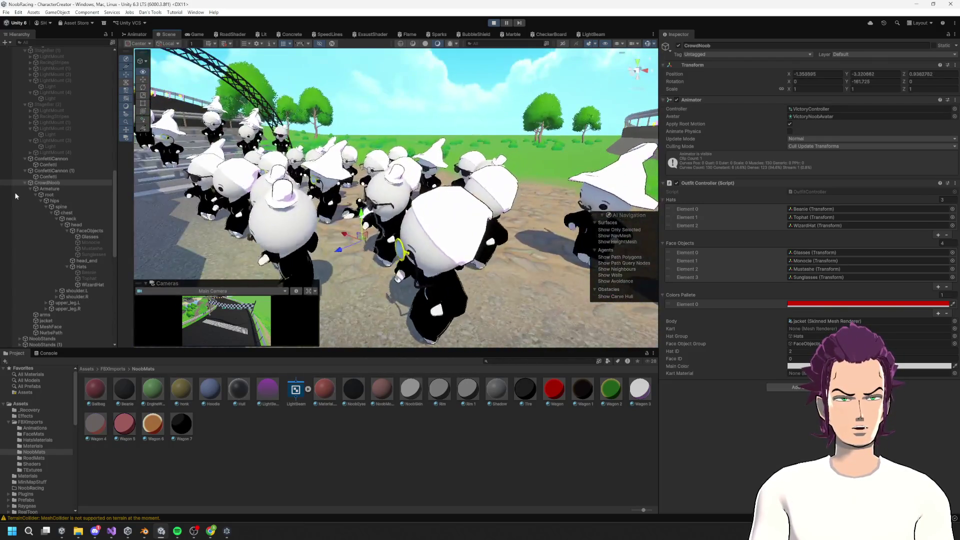
pyautogui.moveTo(320, 165)
pyautogui.mouseDown()
pyautogui.moveTo(347, 230)
pyautogui.moveTo(481, 199)
pyautogui.mouseUp()
# Step: Inspect a clone jacket's RealToon material, then return to OutfitController.cs in Visual Studio
pyautogui.click(470, 203)
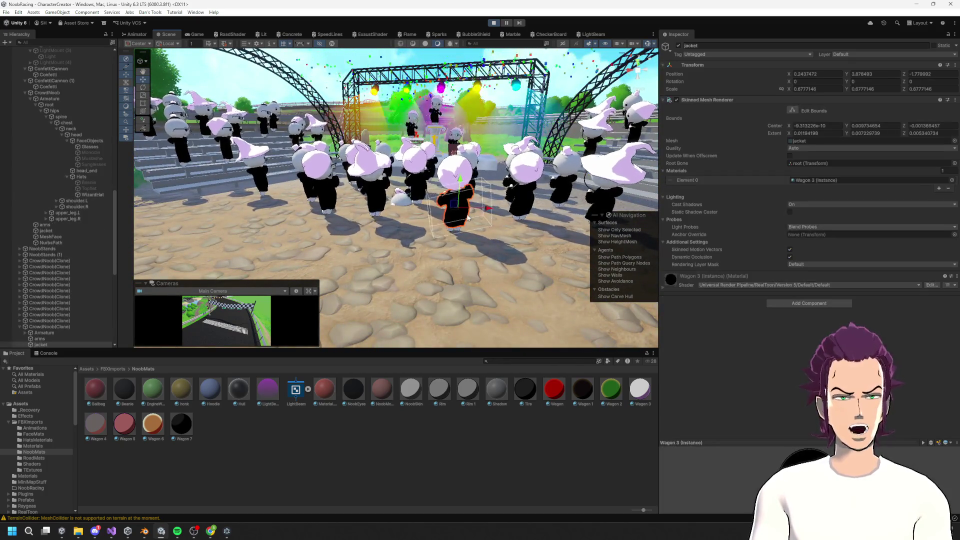
pyautogui.click(754, 276)
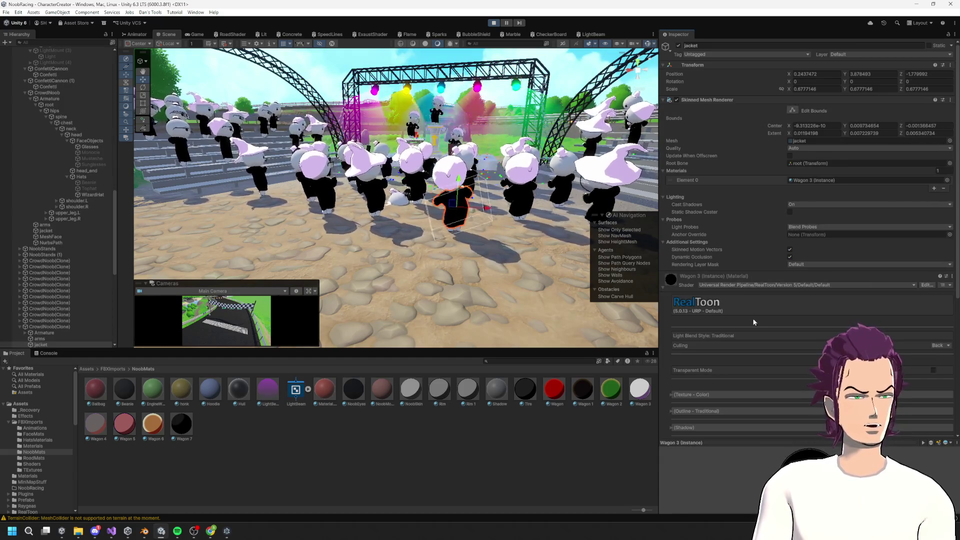
pyautogui.scroll(-6, 750, 310)
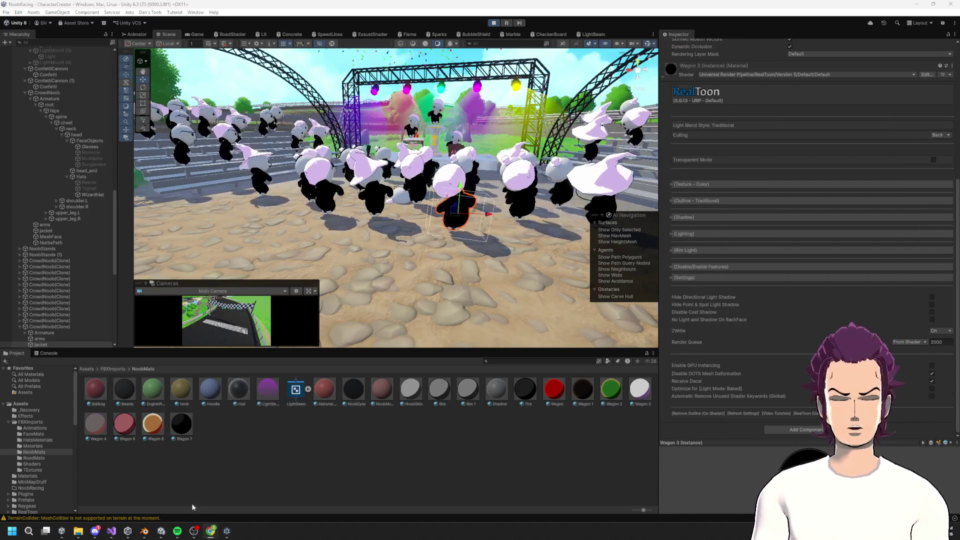
pyautogui.moveTo(144, 531)
pyautogui.click(112, 532)
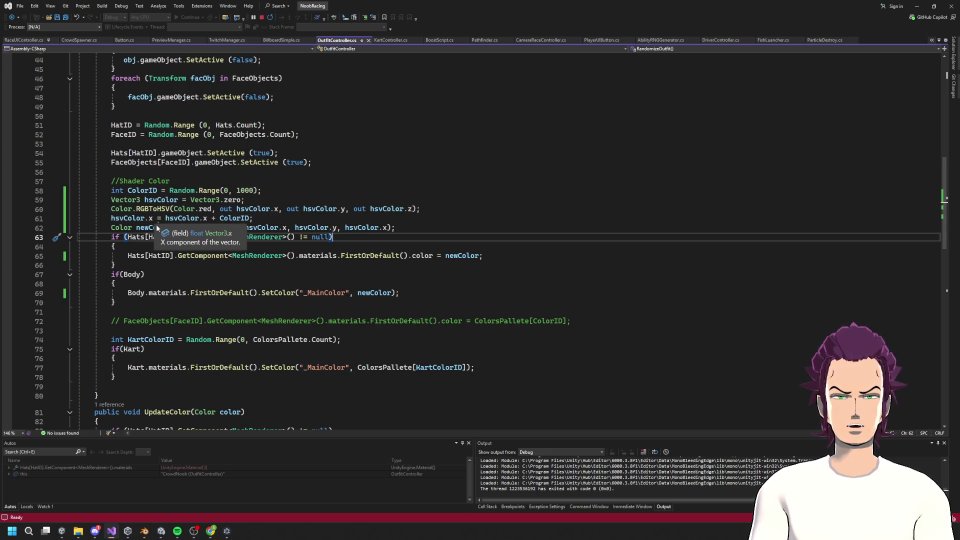
pyautogui.click(153, 208)
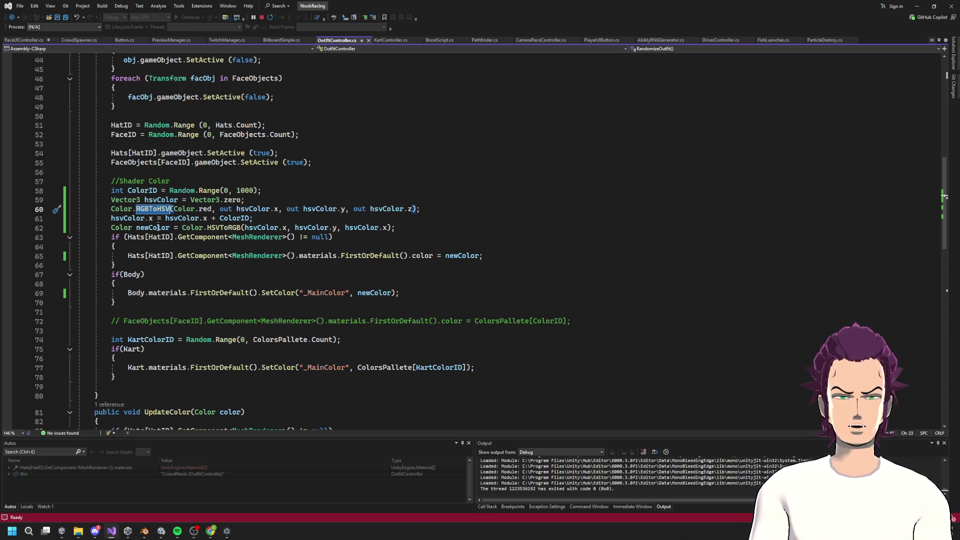
pyautogui.moveTo(165, 218); pyautogui.dragTo(251, 219)
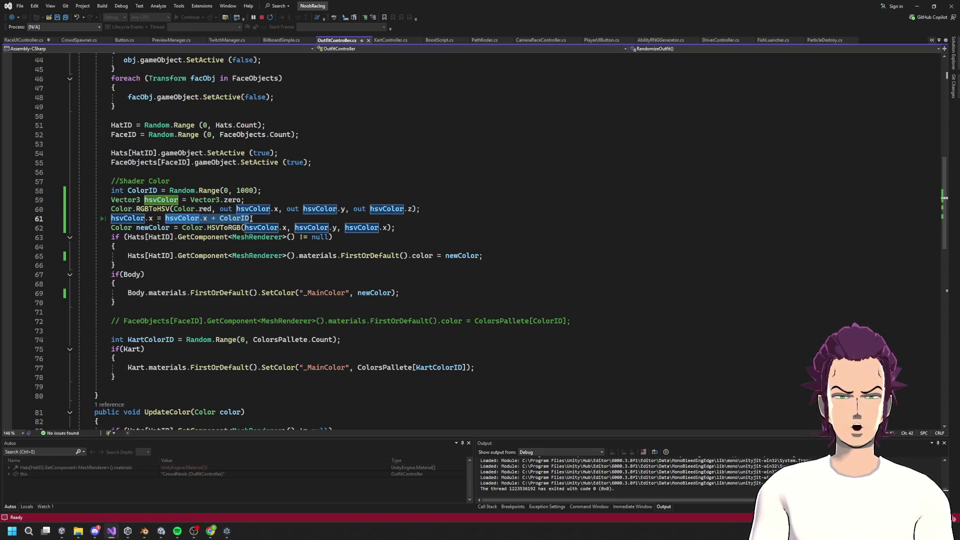
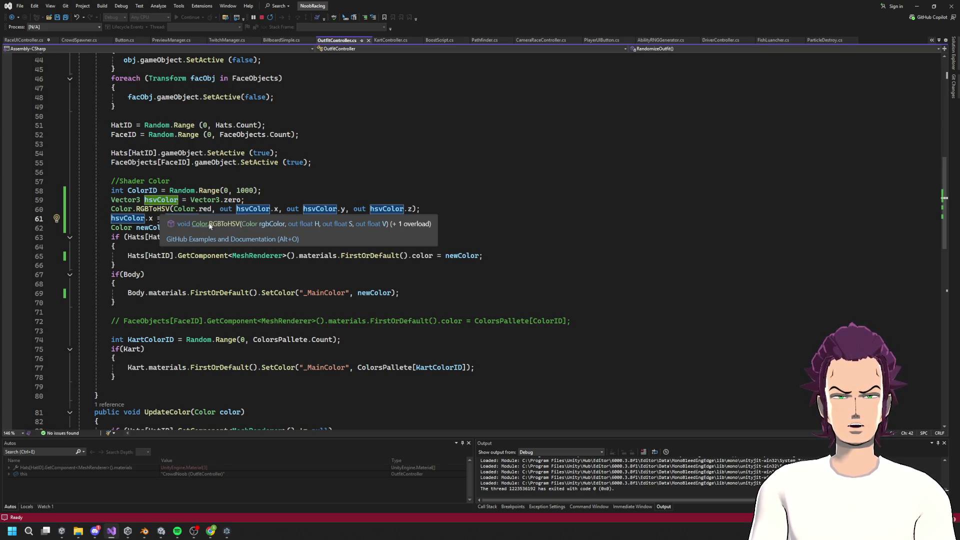
# Step: Look up the RGBToHSV definition, then highlight ColorID and newColor usages in OutfitController
pyautogui.click(210, 224)
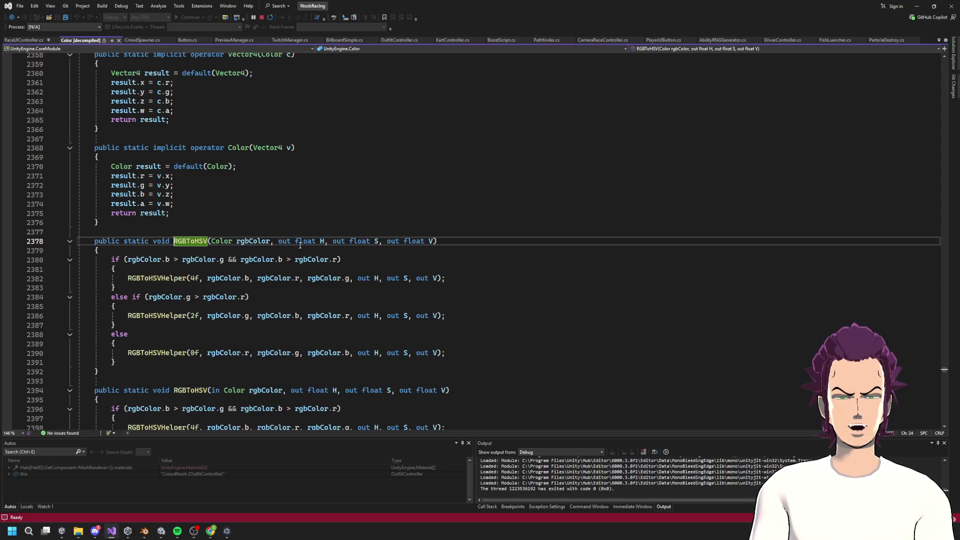
pyautogui.scroll(-3, 300, 244)
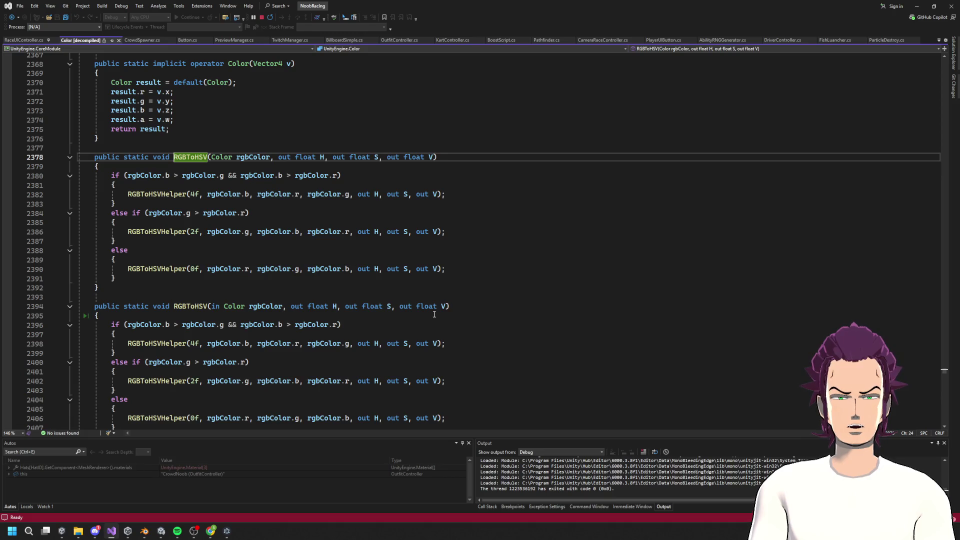
pyautogui.scroll(-5, 434, 313)
pyautogui.hotkey('ctrl', '-')
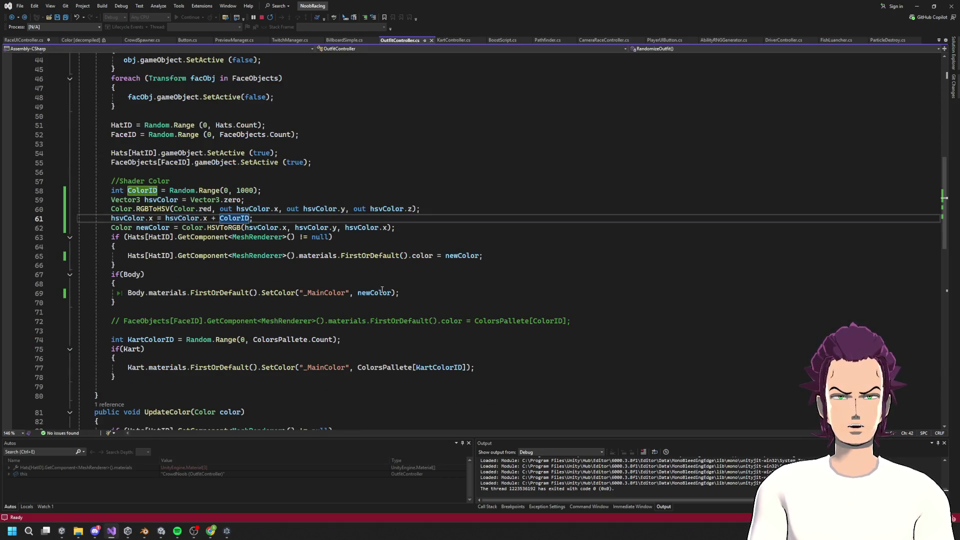
pyautogui.doubleClick(234, 219)
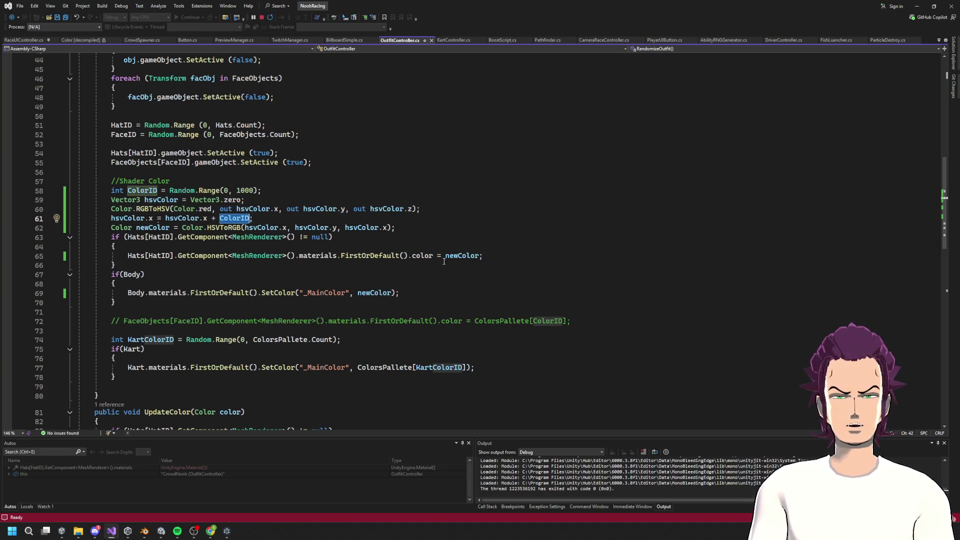
pyautogui.doubleClick(369, 294)
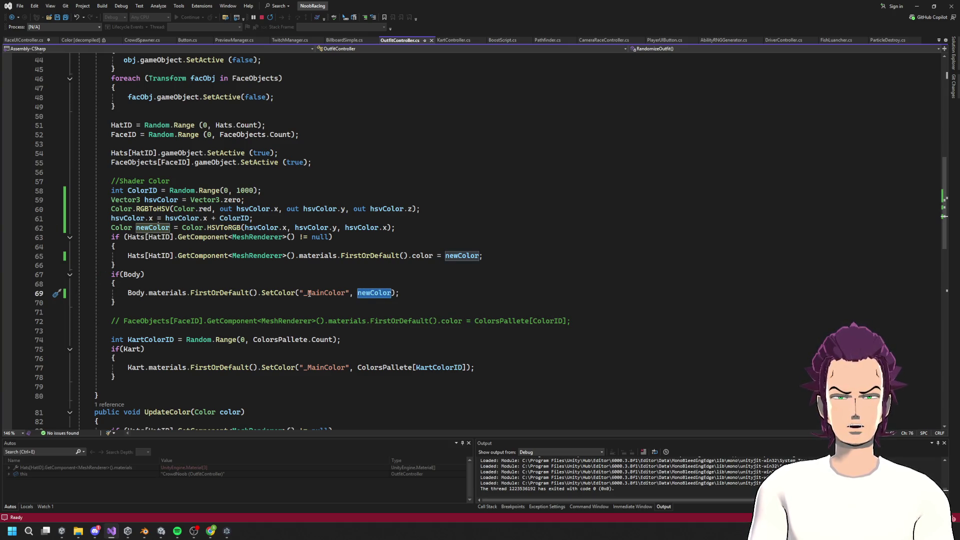
# Step: Paste the body's SetColor("_MainColor", newColor) call over the hat's material colour assignment and save
pyautogui.click(307, 294)
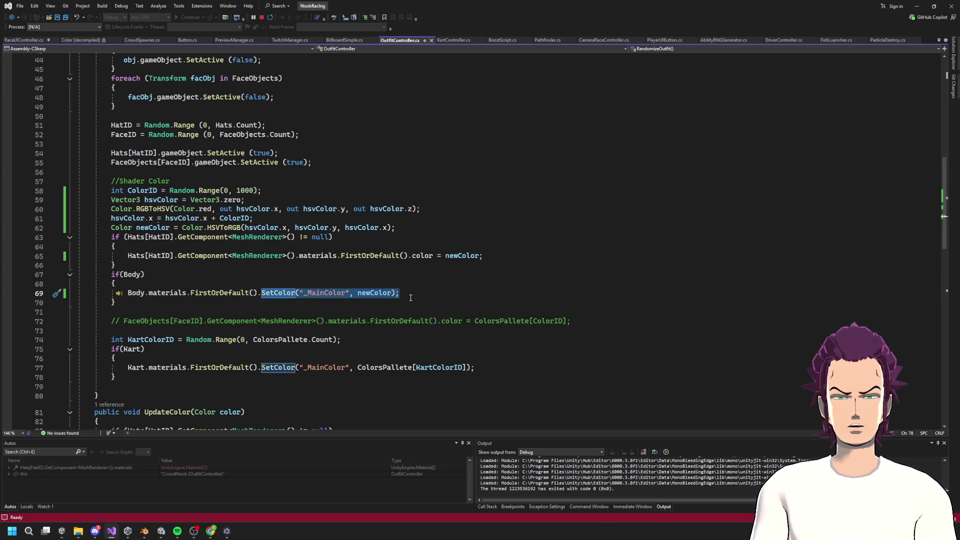
pyautogui.click(428, 265)
pyautogui.moveTo(433, 255); pyautogui.dragTo(299, 255)
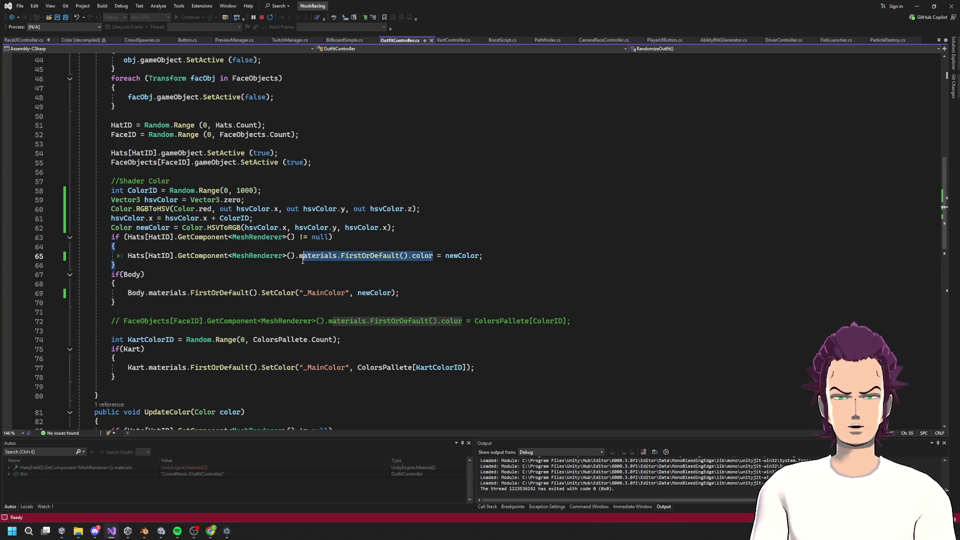
pyautogui.write('SetColor("_MainColor", newColor);')
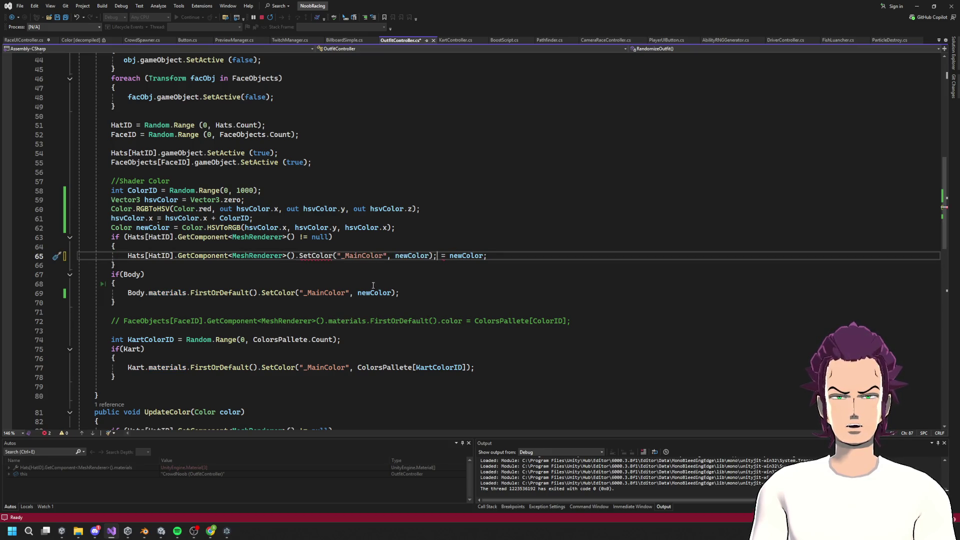
pyautogui.press('BackSpace')
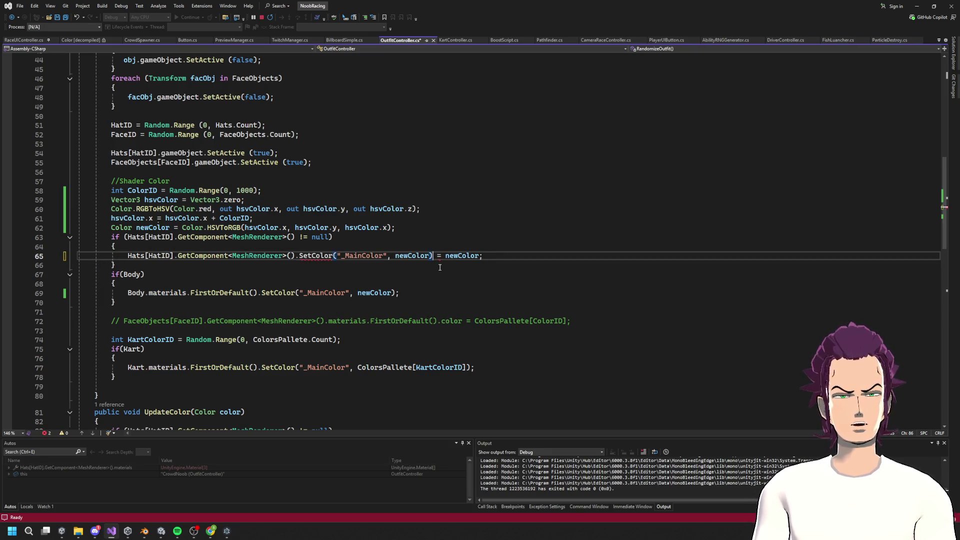
pyautogui.press('BackSpace')
pyautogui.press('BackSpace')
pyautogui.press('BackSpace')
pyautogui.press('BackSpace')
pyautogui.press('BackSpace')
pyautogui.press('BackSpace')
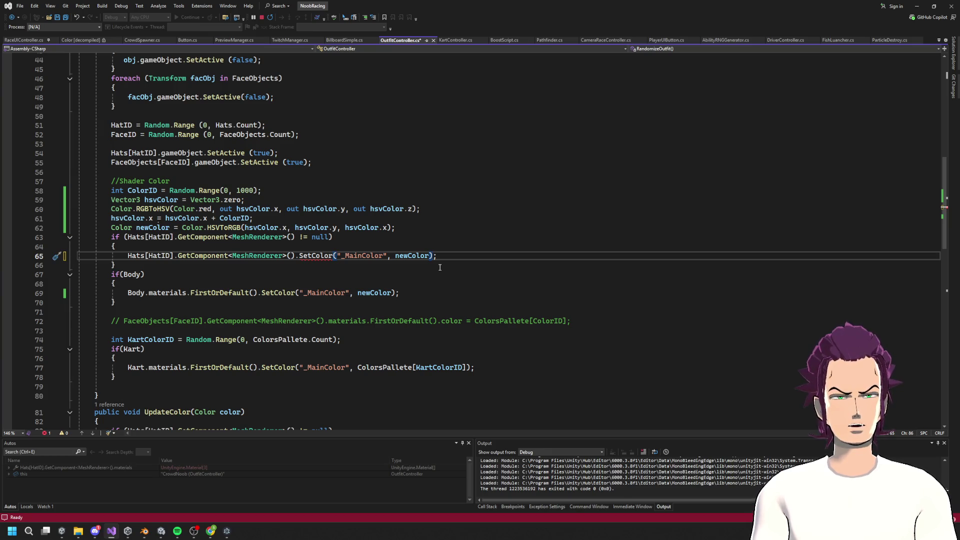
pyautogui.hotkey('ctrl', 's')
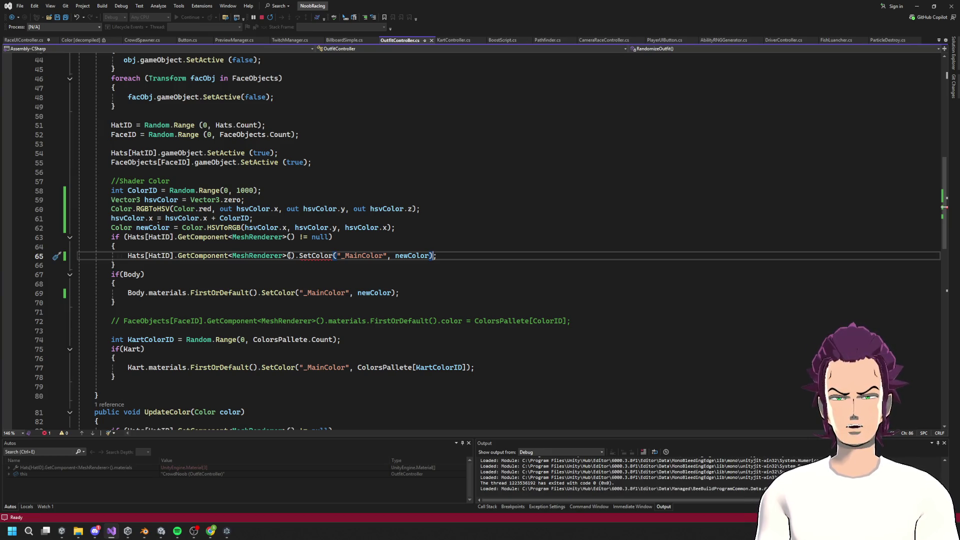
# Step: Fix line 65 to materials.FirstOrDefault().SetColor(...) and save the script
pyautogui.click(297, 256)
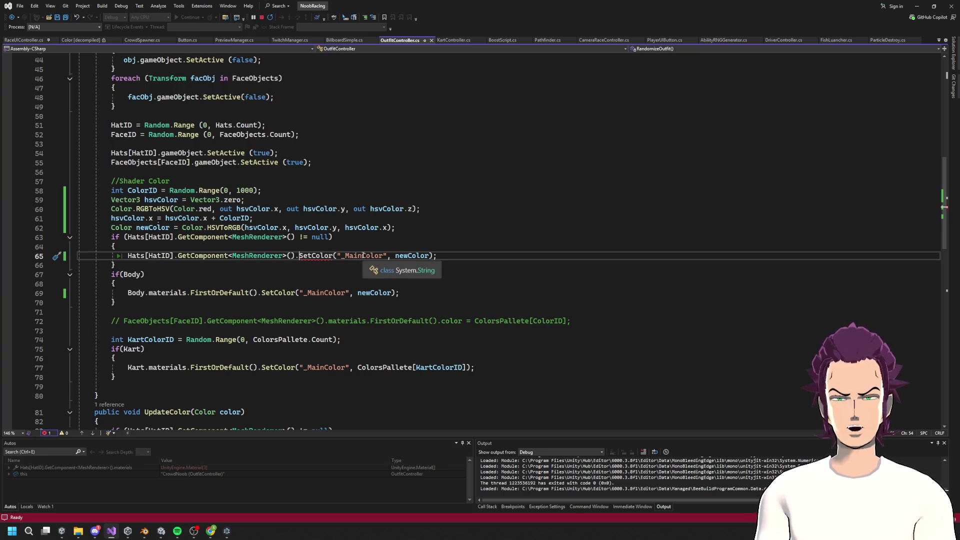
pyautogui.hotkey('ctrl', 'z')
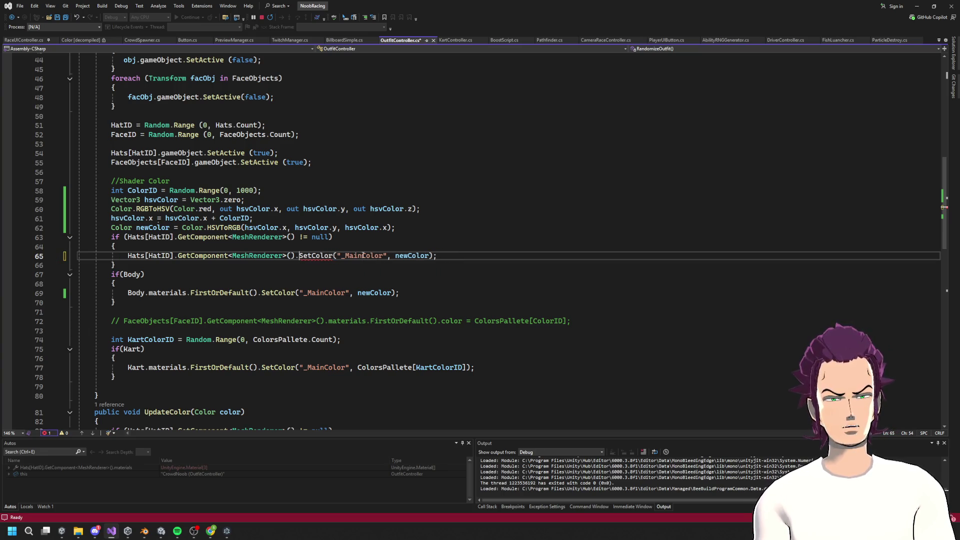
pyautogui.write('ma.')
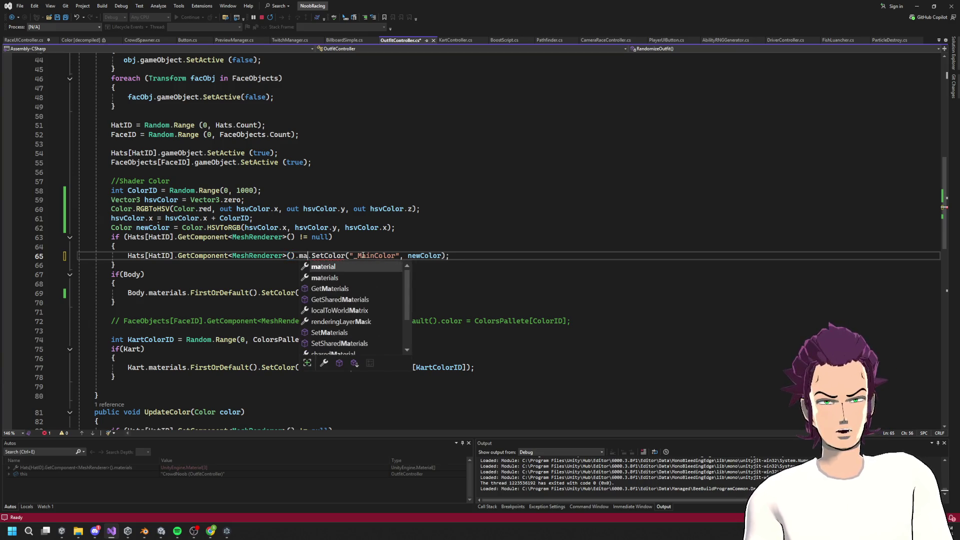
pyautogui.press('Down')
pyautogui.press('Tab')
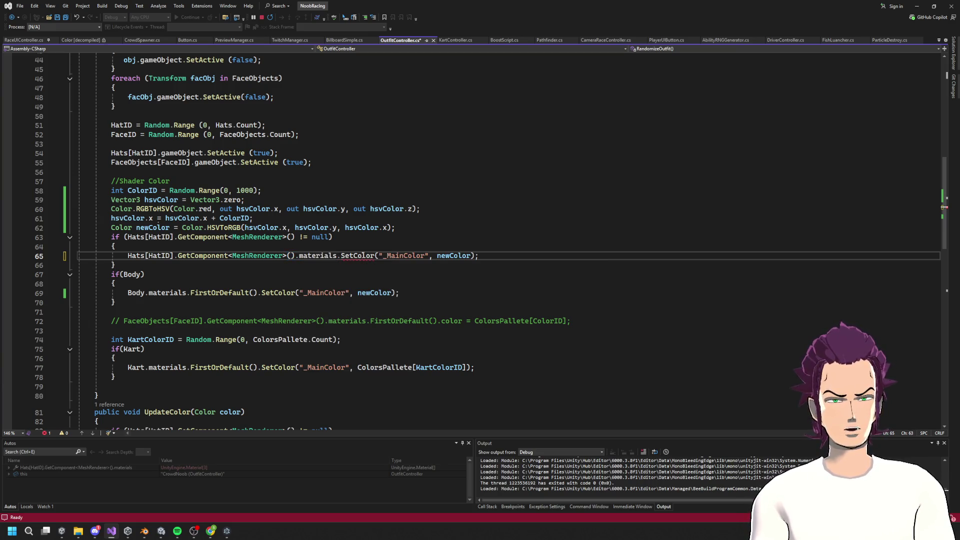
pyautogui.write('.g')
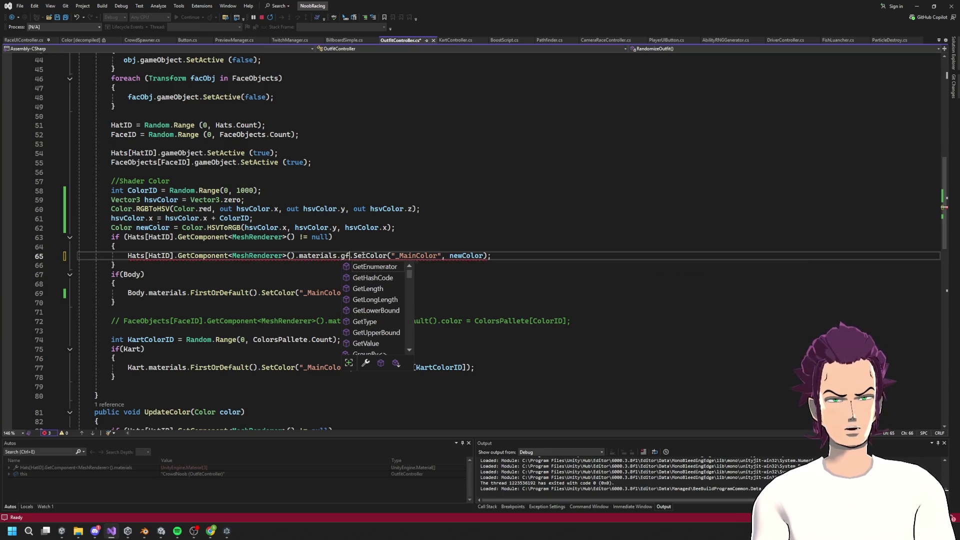
pyautogui.press('BackSpace')
pyautogui.write('fir')
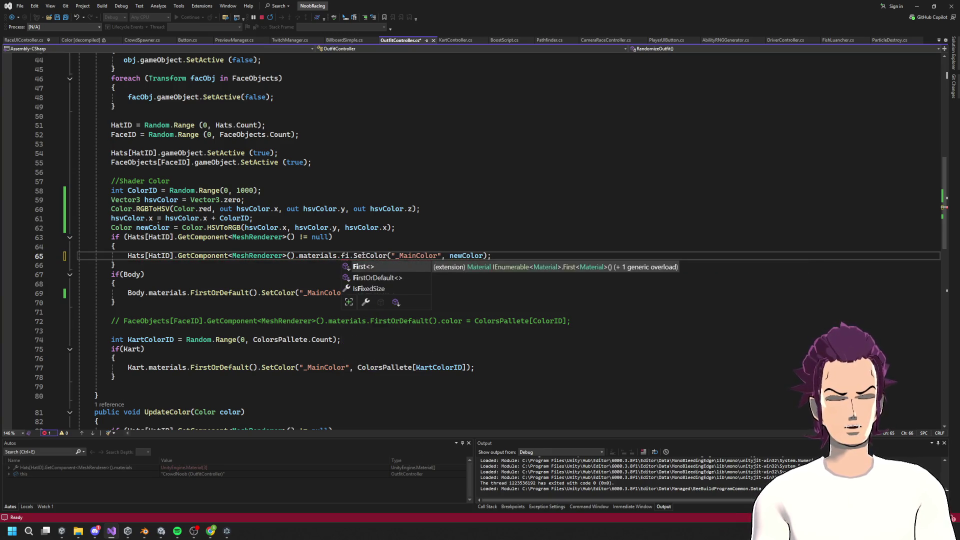
pyautogui.write('(')
pyautogui.press('Right')
pyautogui.hotkey('ctrl', 's')
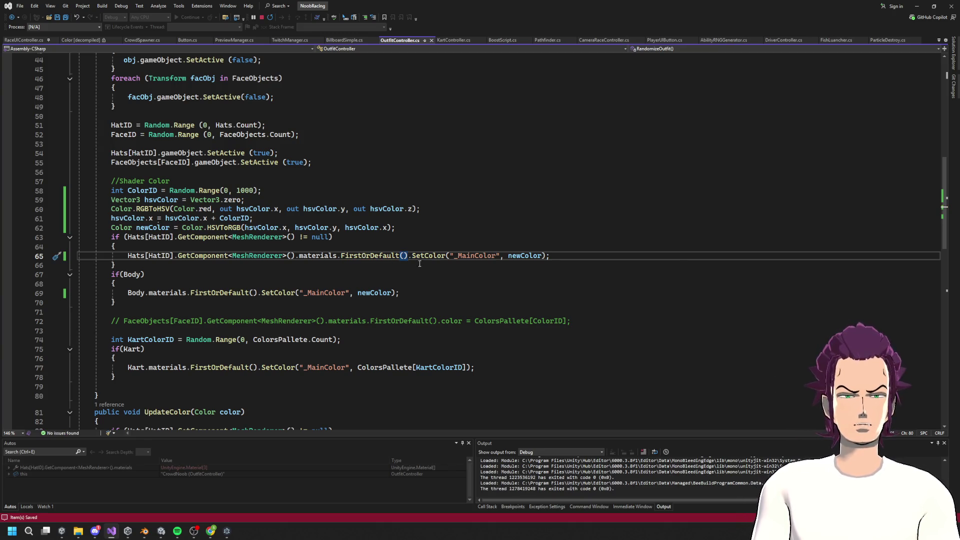
# Step: Set a breakpoint on line 62's newColor = Color.HSVToRGB line and save
pyautogui.doubleClick(151, 228)
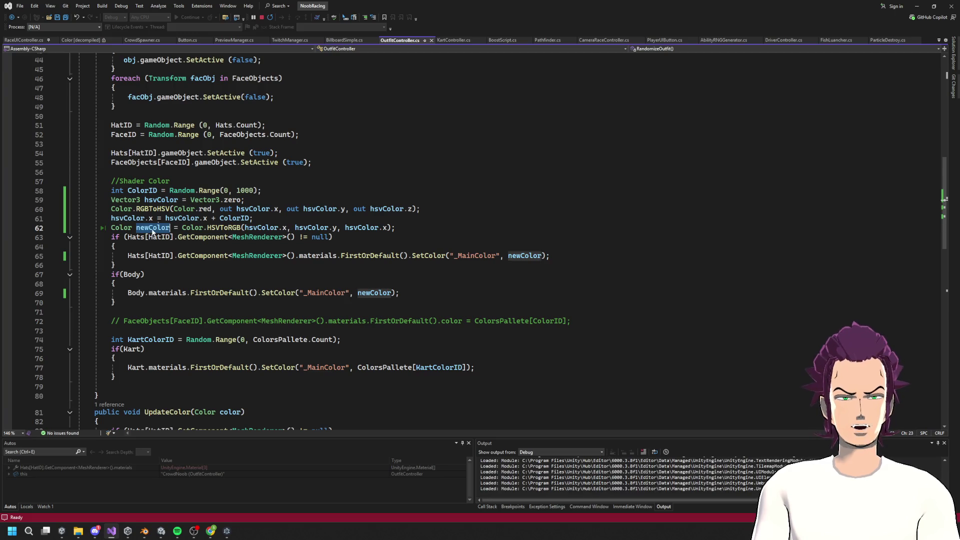
pyautogui.moveTo(250, 231)
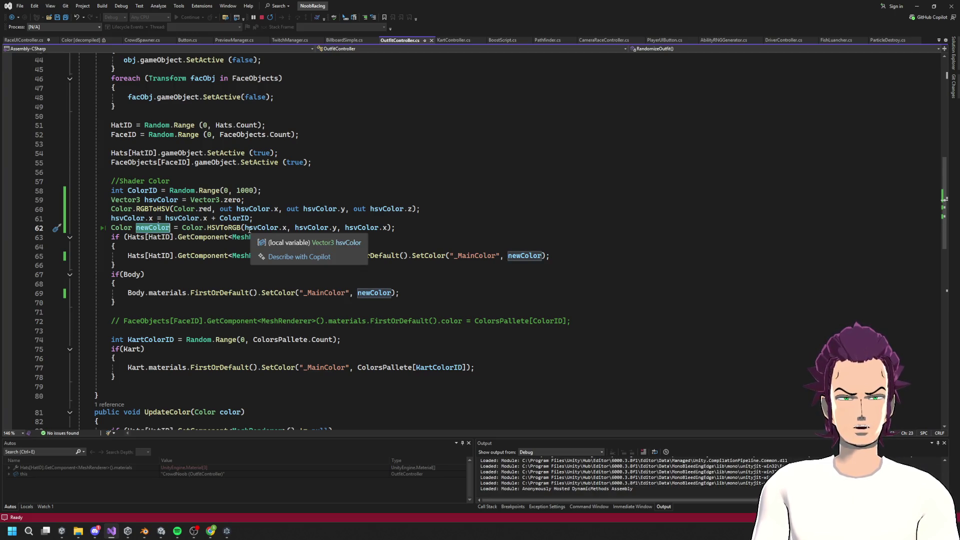
pyautogui.moveTo(212, 230)
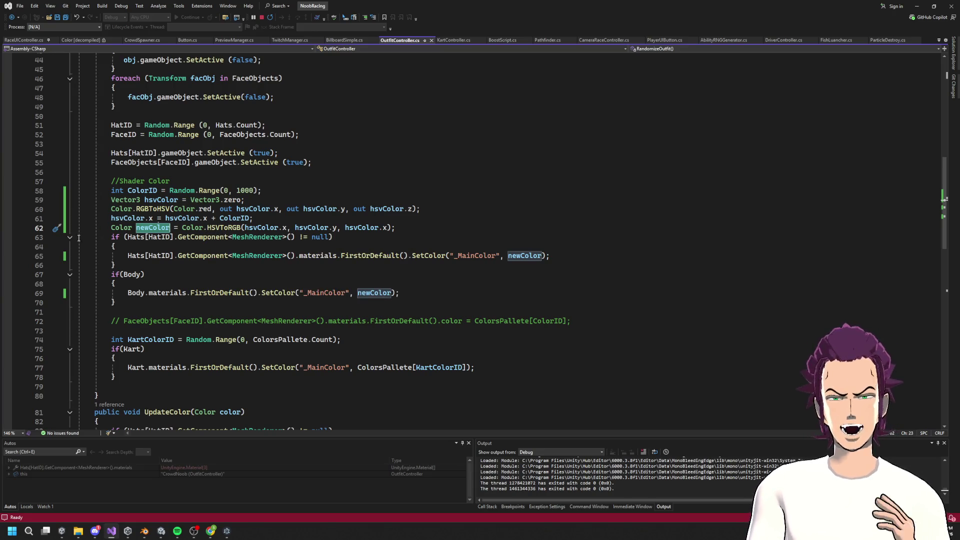
pyautogui.click(8, 228)
pyautogui.hotkey('ctrl', 's')
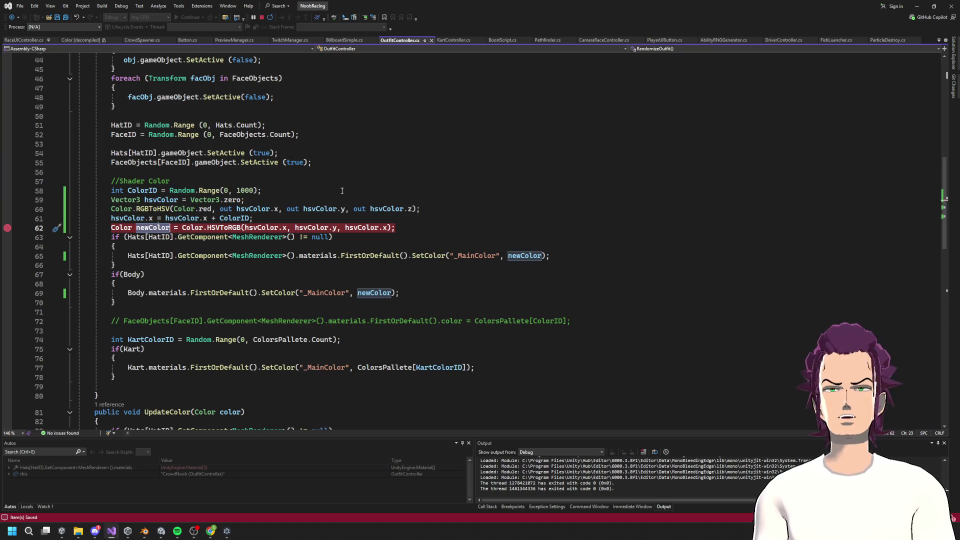
pyautogui.click(916, 6)
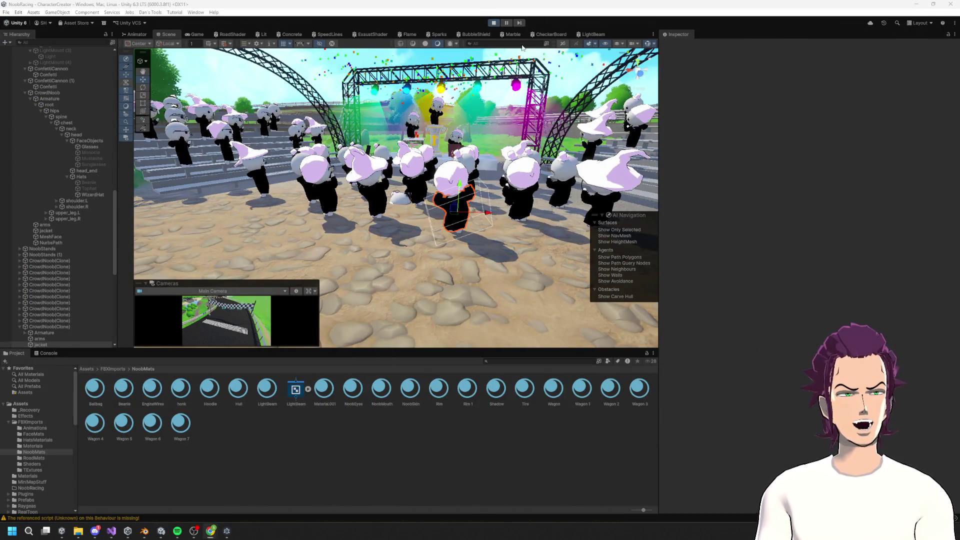
# Step: Play in Unity until the line 62 breakpoint hits, with hsvColor at (141.00, 1.00, 1.00)
pyautogui.hotkey('ctrl', 'p')
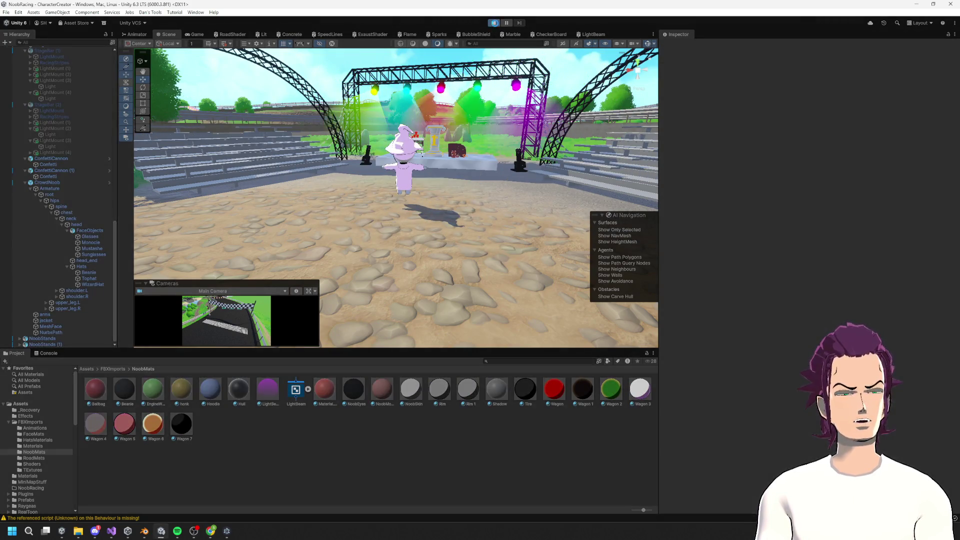
pyautogui.click(111, 530)
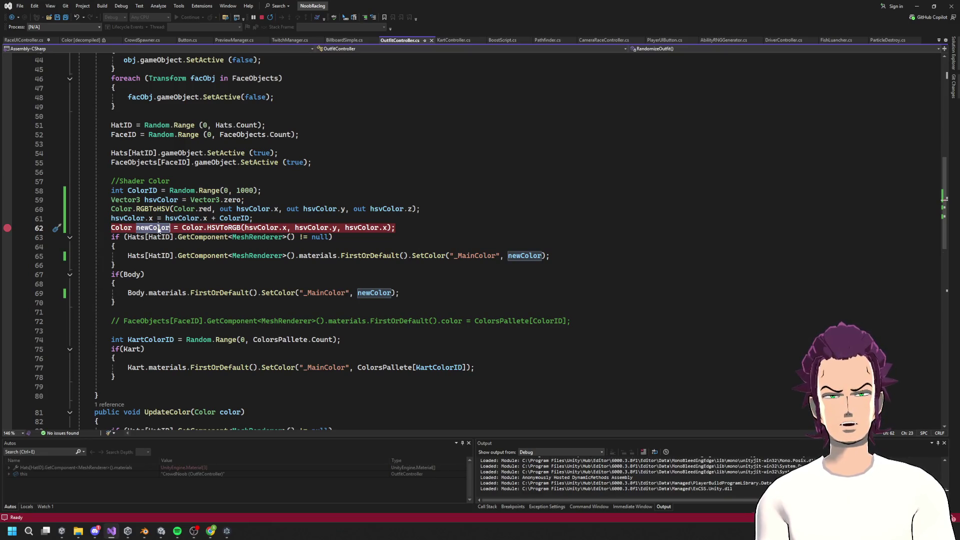
pyautogui.moveTo(158, 230)
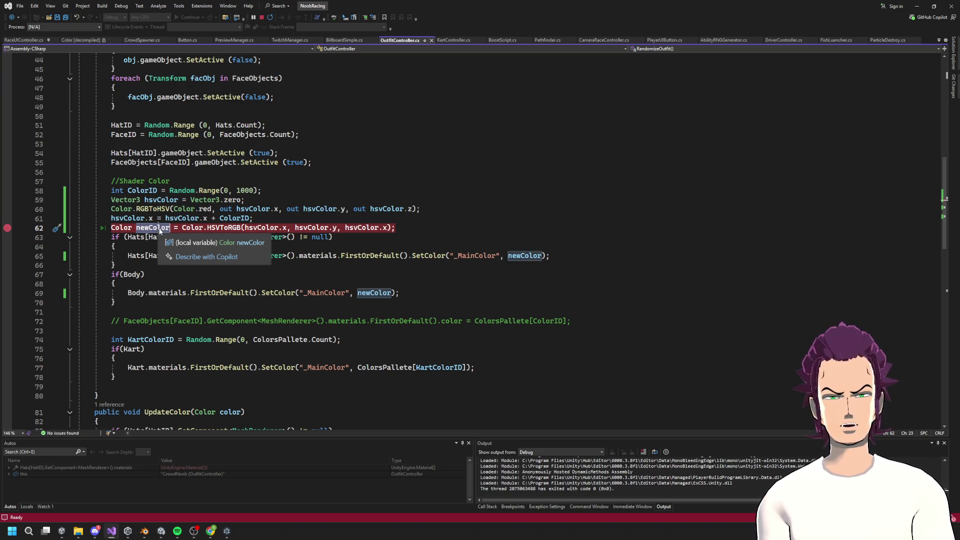
pyautogui.hotkey('alt', 'Tab')
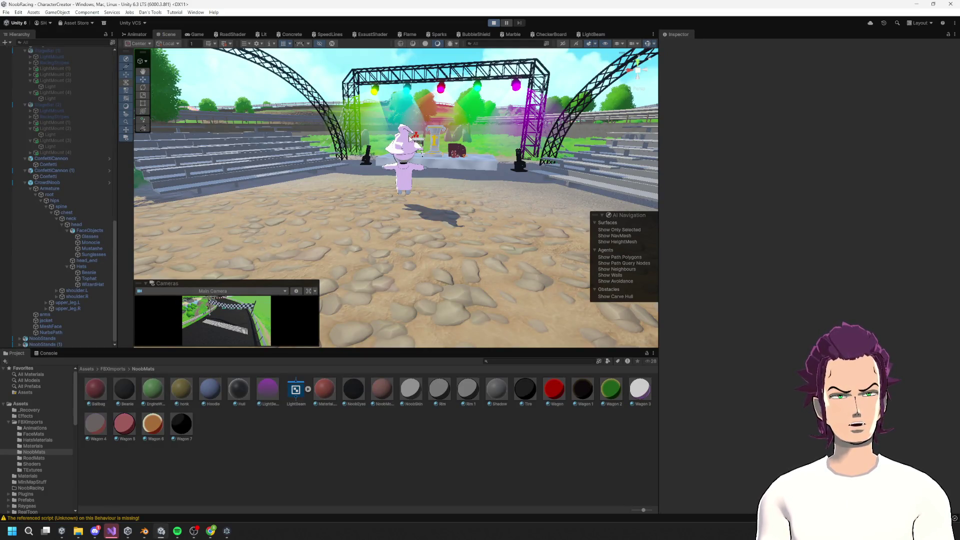
pyautogui.click(110, 532)
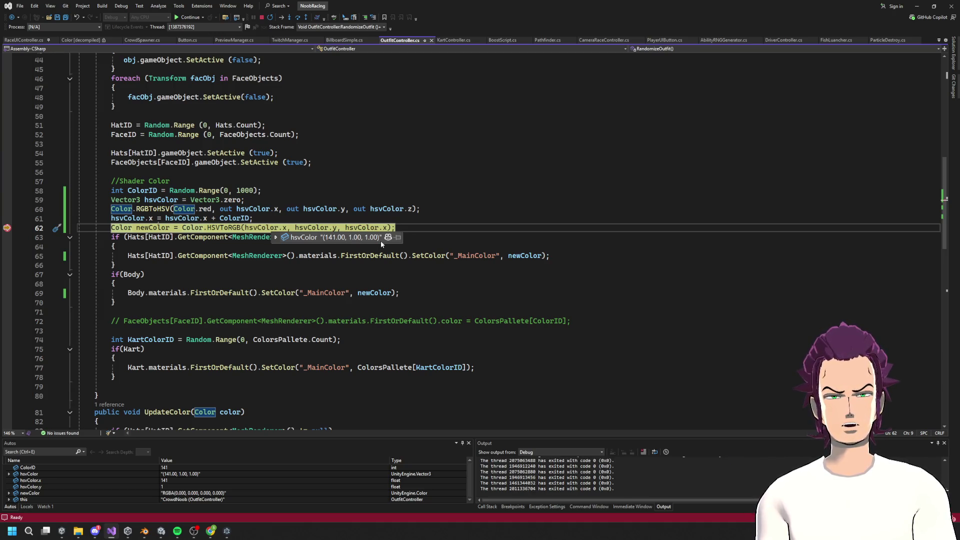
# Step: Read the hsvColor, hue and newColor DataTips on lines 60–62, then bring up colorizer.org
pyautogui.click(185, 209)
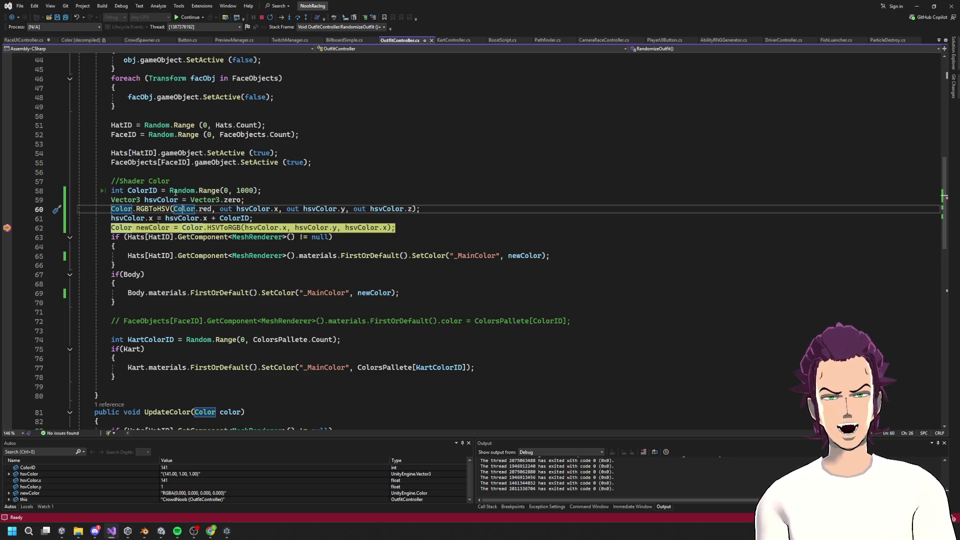
pyautogui.moveTo(141, 191)
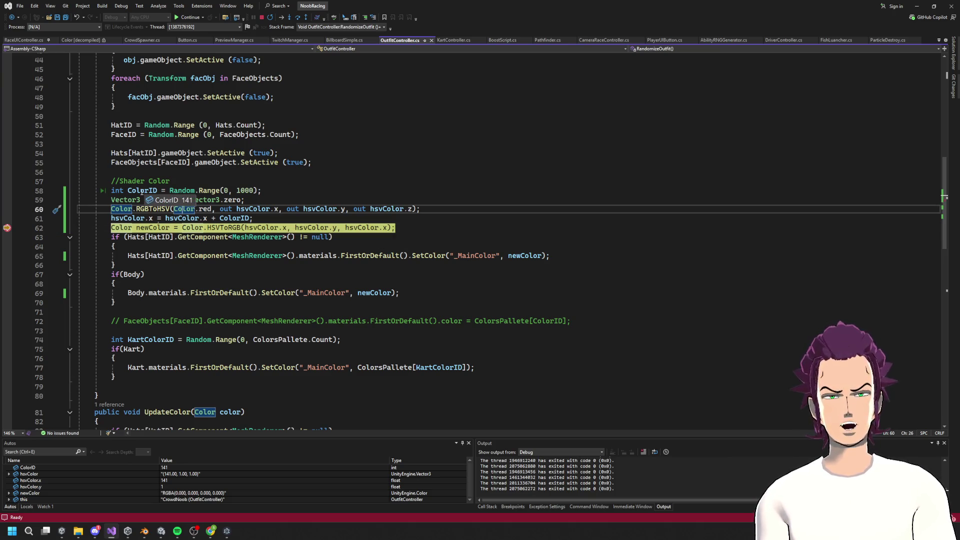
pyautogui.press('Down')
pyautogui.press('End')
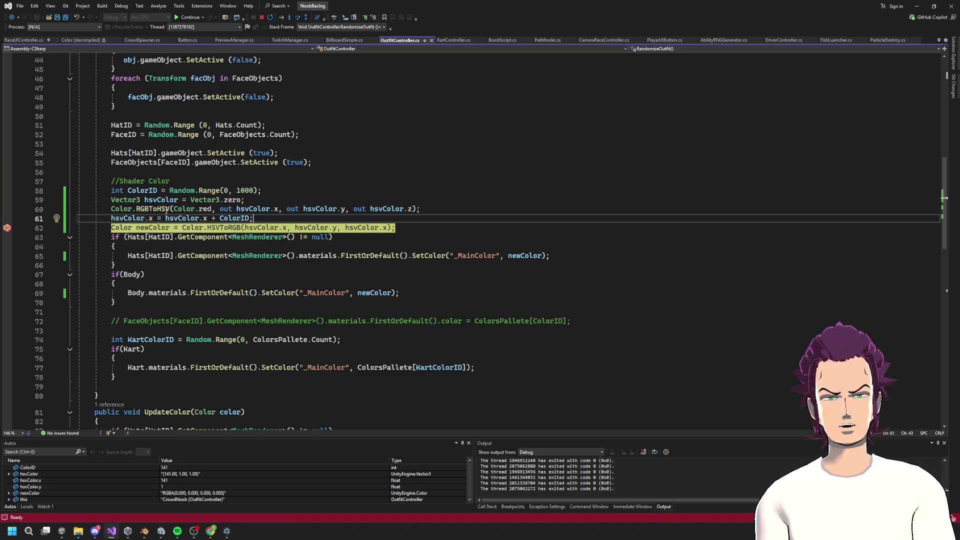
pyautogui.moveTo(208, 209)
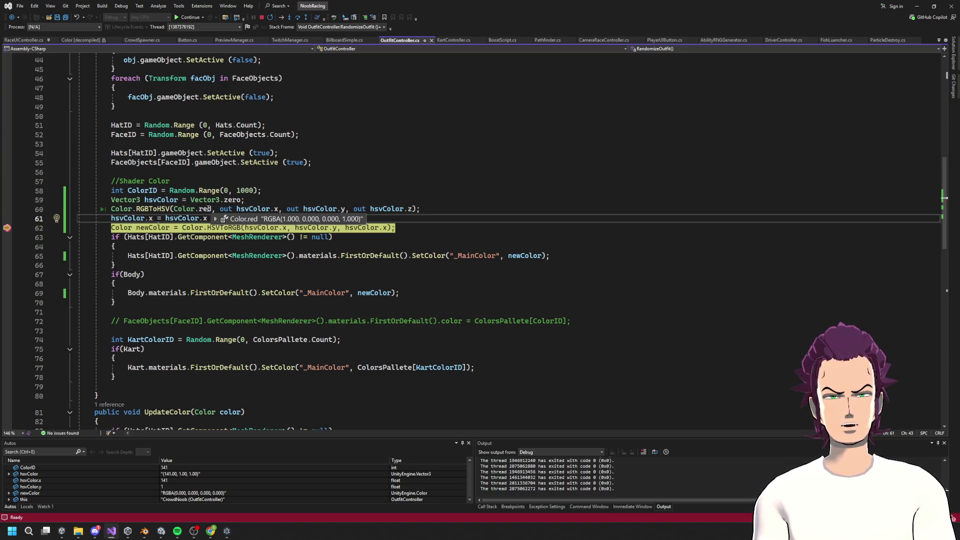
pyautogui.click(334, 228)
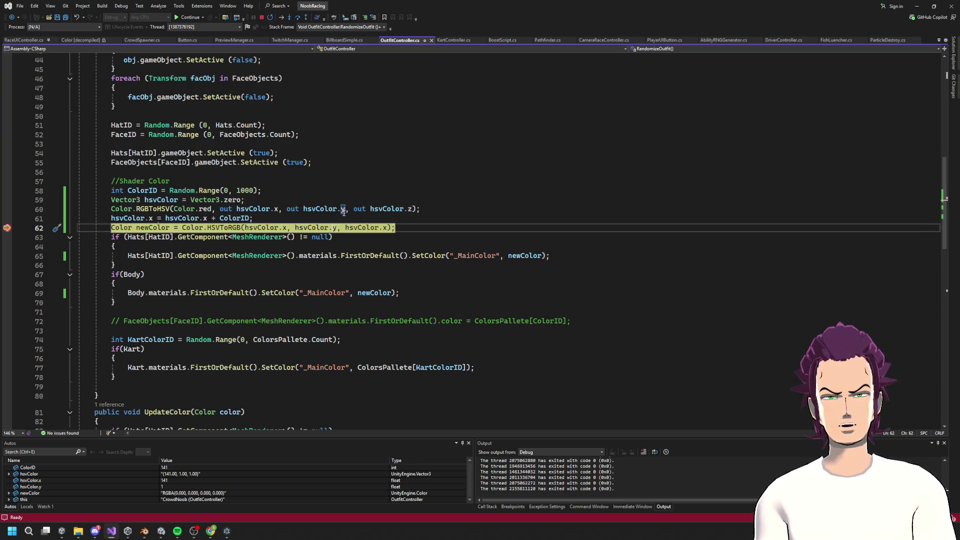
pyautogui.moveTo(328, 209)
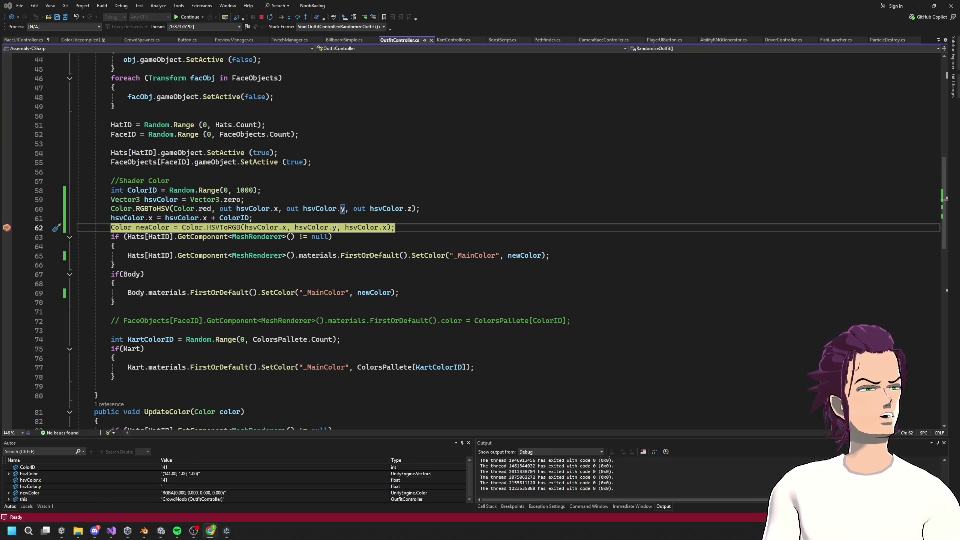
pyautogui.click(210, 530)
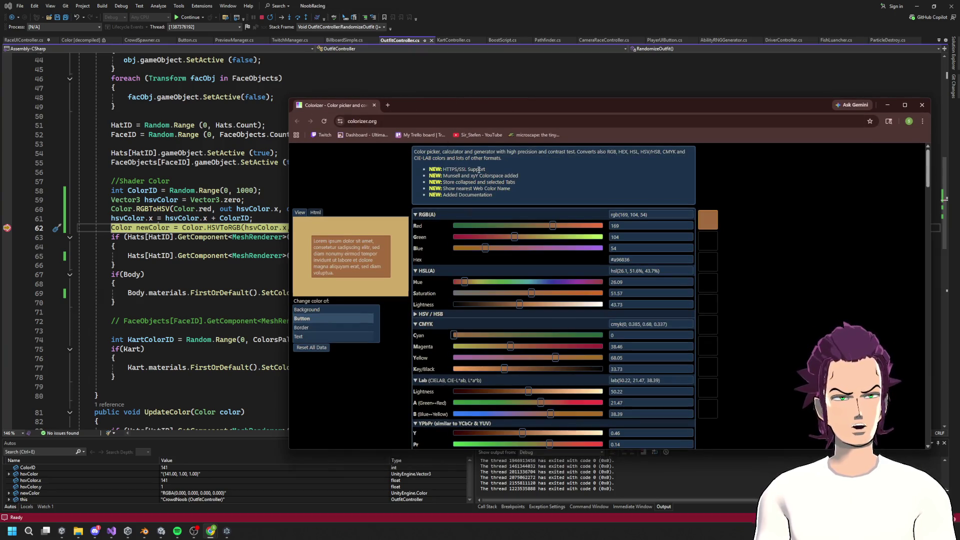
# Step: Enter HSV hue 141, saturation 1 and value 1 in Colorizer to see the near-black result
pyautogui.click(437, 315)
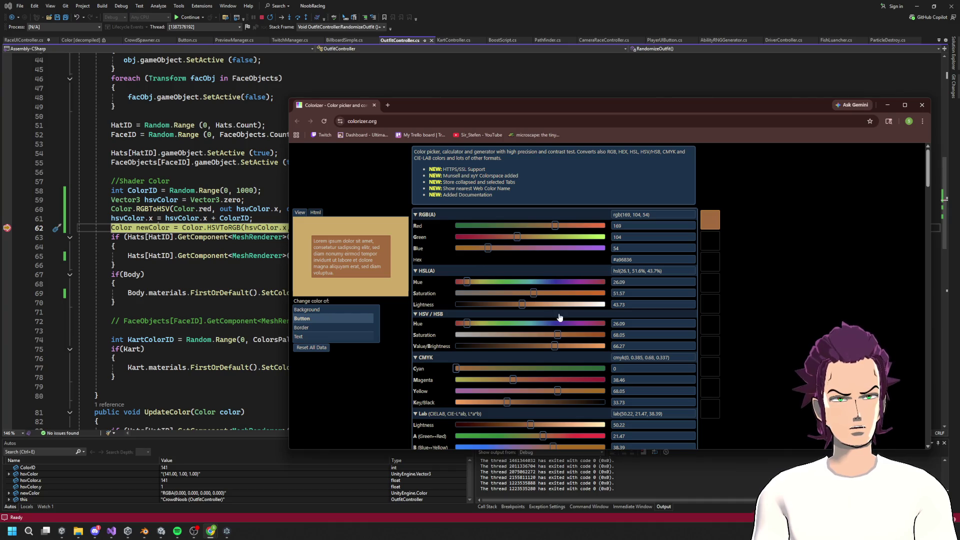
pyautogui.click(645, 320)
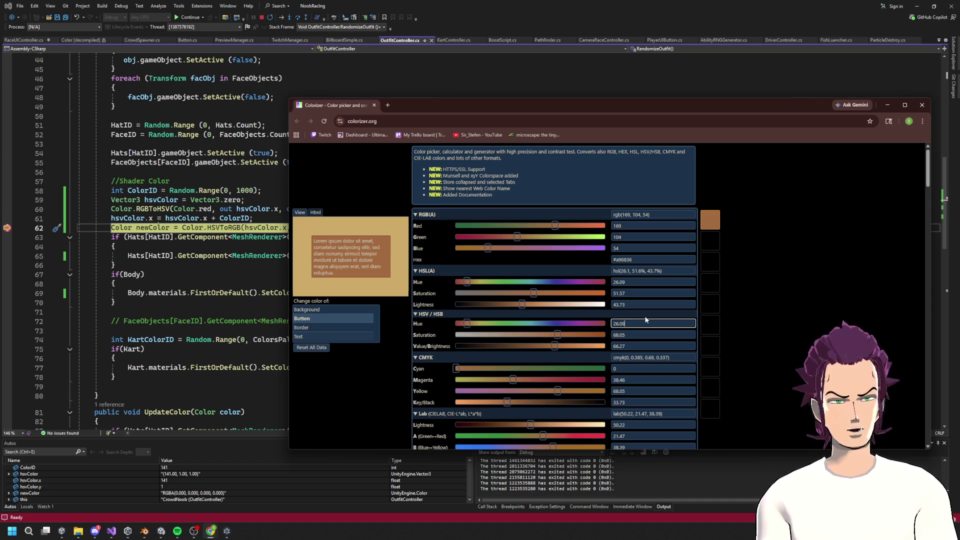
pyautogui.press('BackSpace')
pyautogui.press('BackSpace')
pyautogui.press('BackSpace')
pyautogui.write('141')
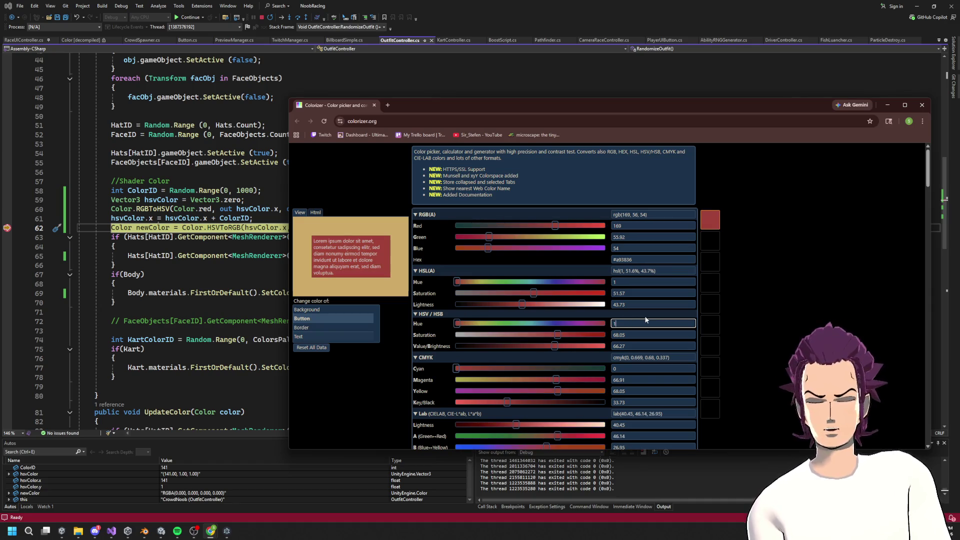
pyautogui.press('Tab')
pyautogui.write('1')
pyautogui.press('Tab')
pyautogui.write('1')
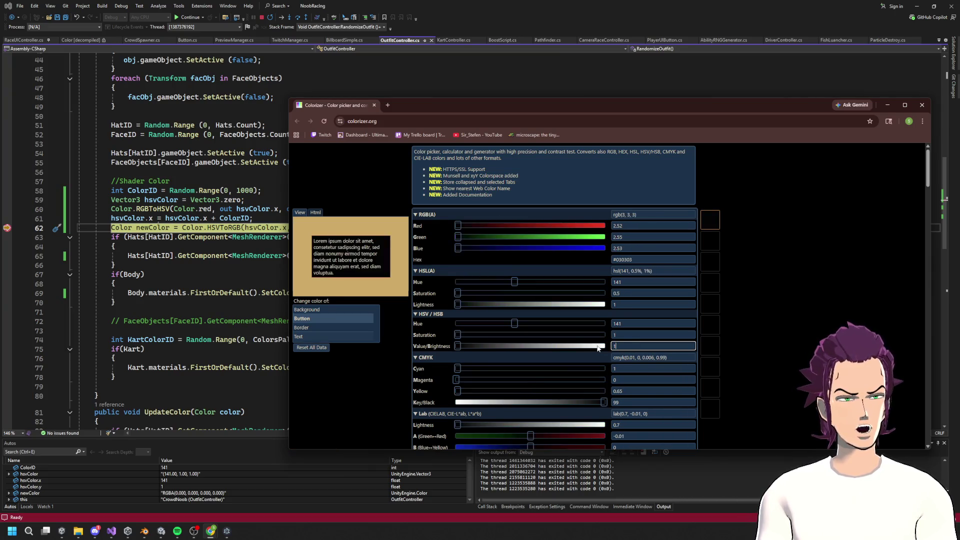
pyautogui.moveTo(457, 346)
pyautogui.mouseDown()
pyautogui.moveTo(599, 347)
pyautogui.moveTo(550, 347)
pyautogui.moveTo(585, 346)
pyautogui.moveTo(592, 360)
pyautogui.moveTo(614, 357)
pyautogui.moveTo(468, 346)
pyautogui.mouseUp()
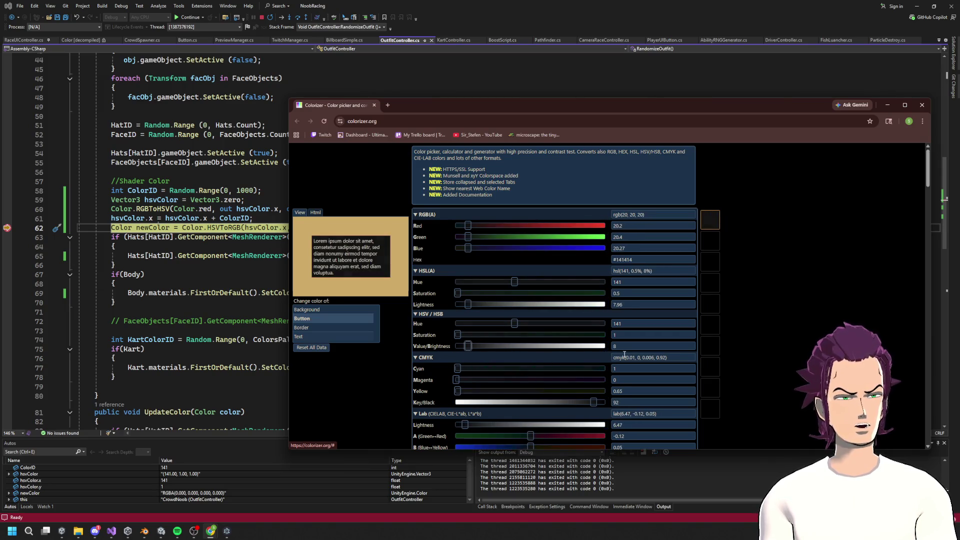
pyautogui.doubleClick(622, 346)
pyautogui.write('1')
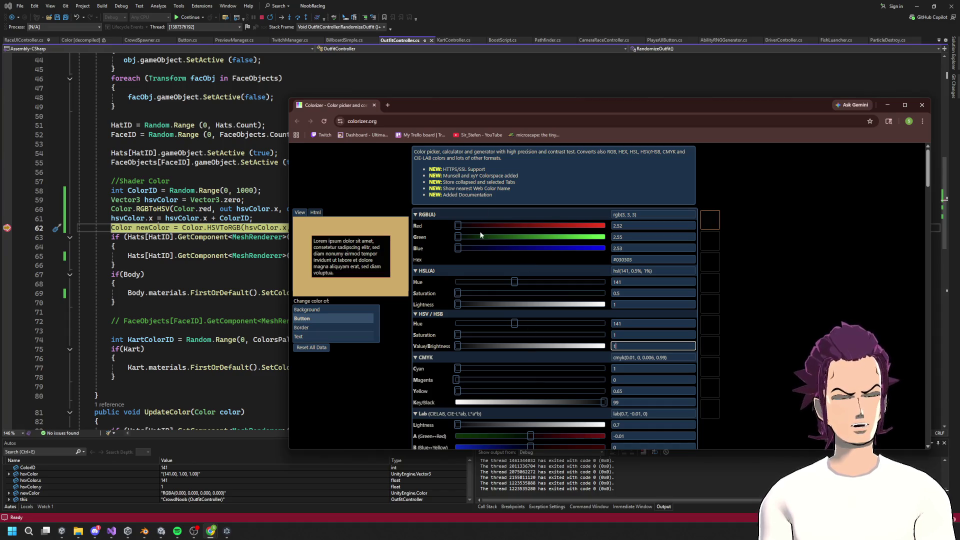
# Step: Raise saturation and brightness to 100 at hue 141 to get bright green
pyautogui.moveTo(458, 225); pyautogui.dragTo(605, 225)
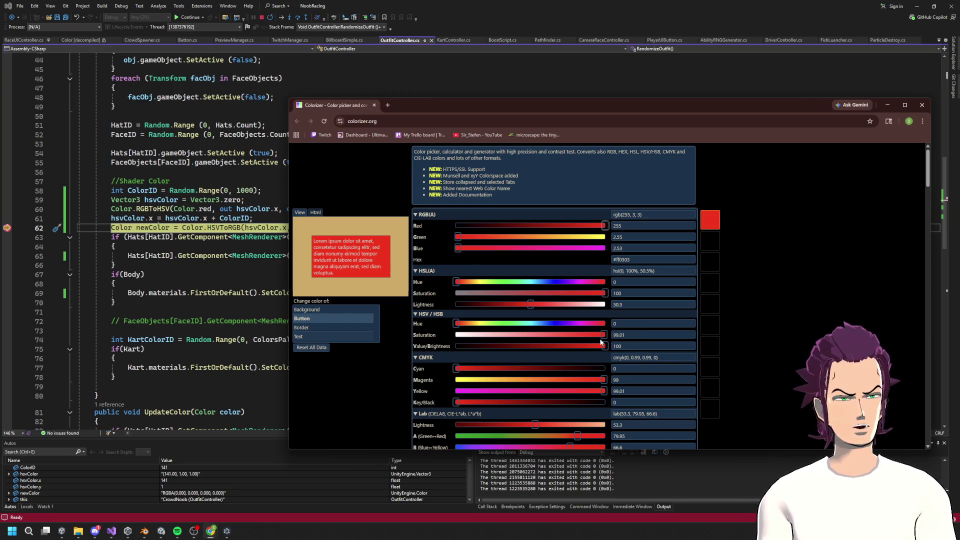
pyautogui.tripleClick(616, 335)
pyautogui.write('1')
pyautogui.tripleClick(619, 346)
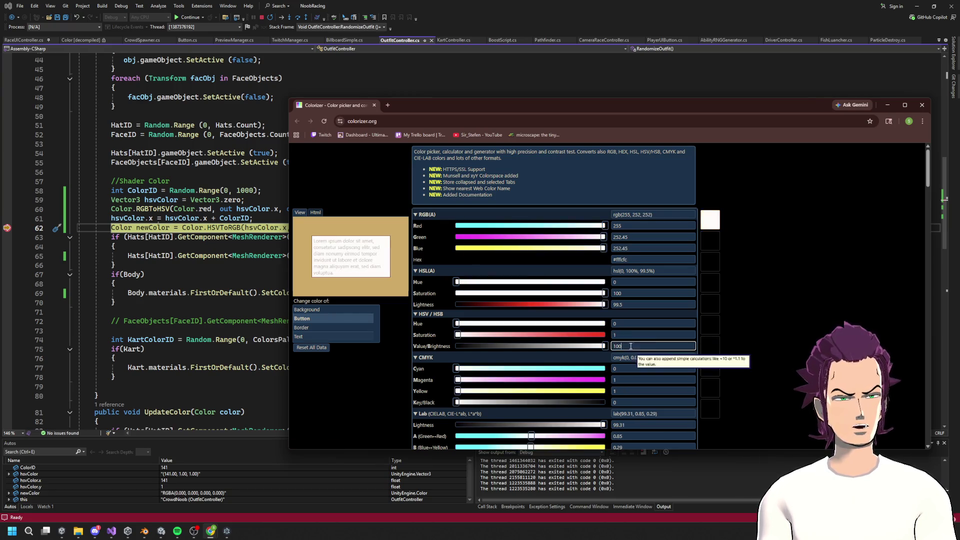
pyautogui.write('1')
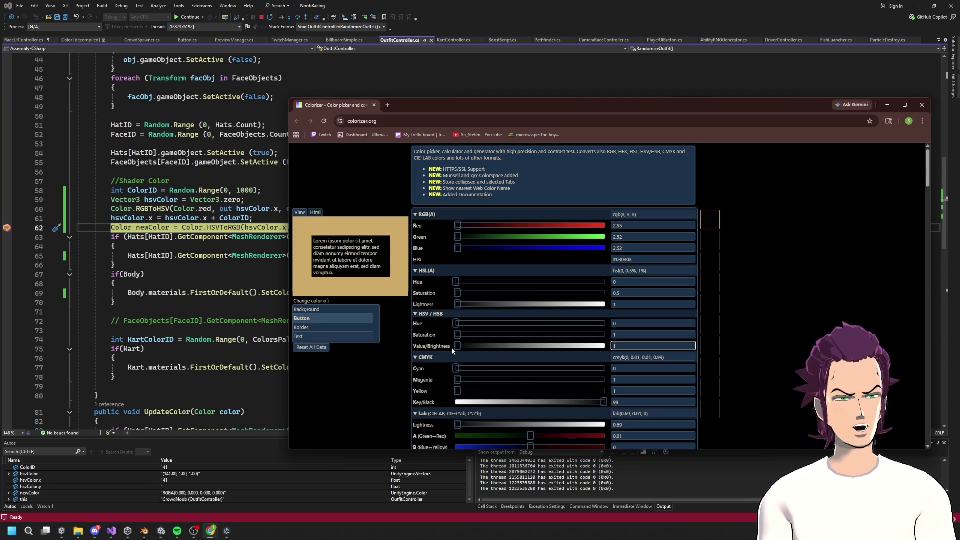
pyautogui.moveTo(452, 344); pyautogui.dragTo(613, 346)
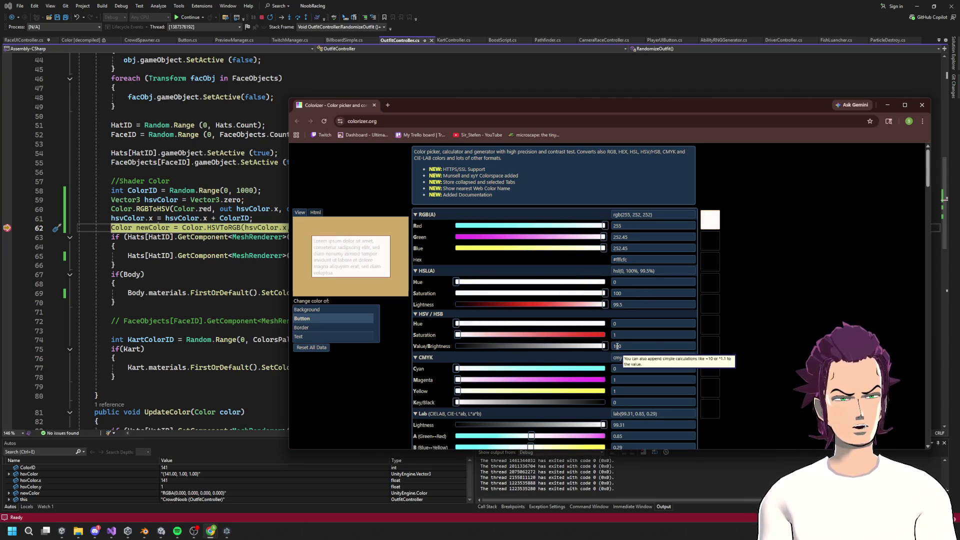
pyautogui.moveTo(457, 335); pyautogui.dragTo(629, 339)
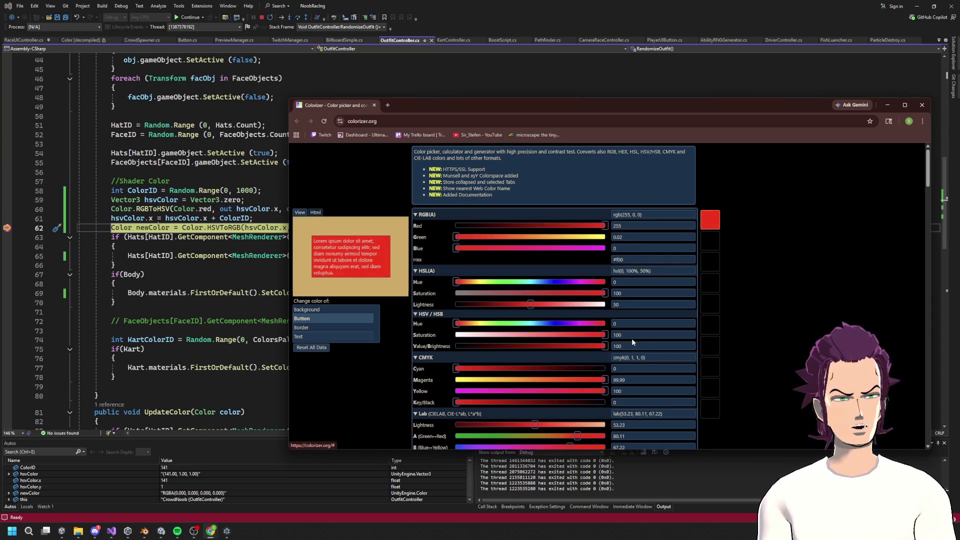
pyautogui.click(620, 323)
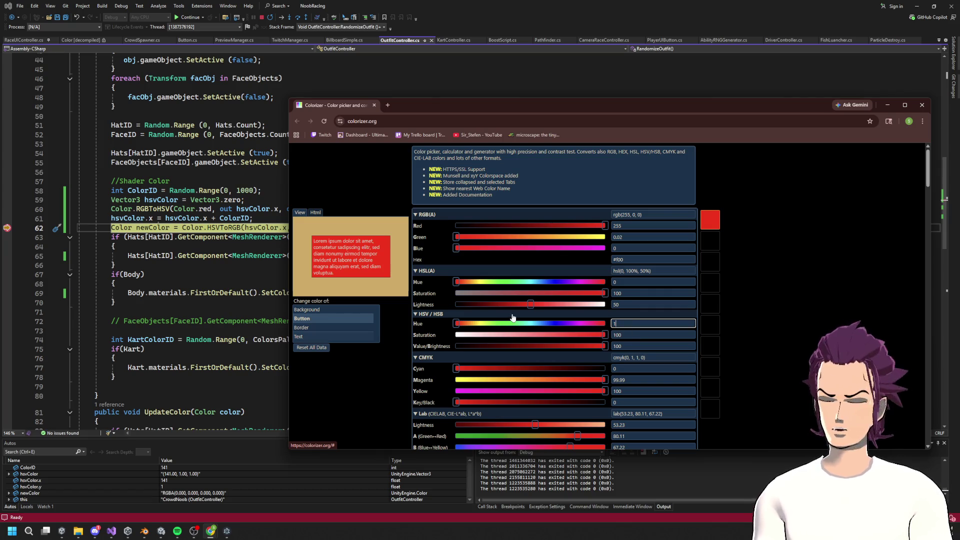
pyautogui.write('141')
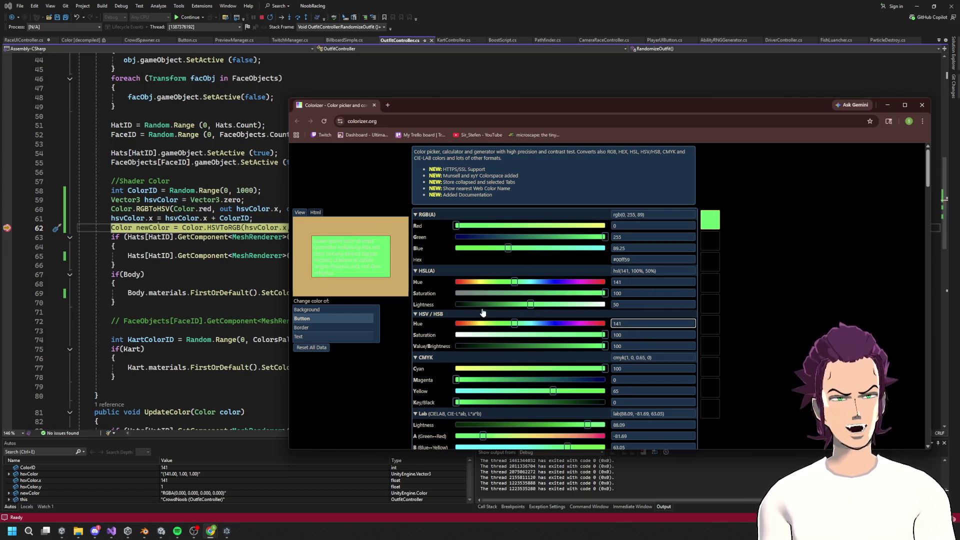
pyautogui.click(433, 268)
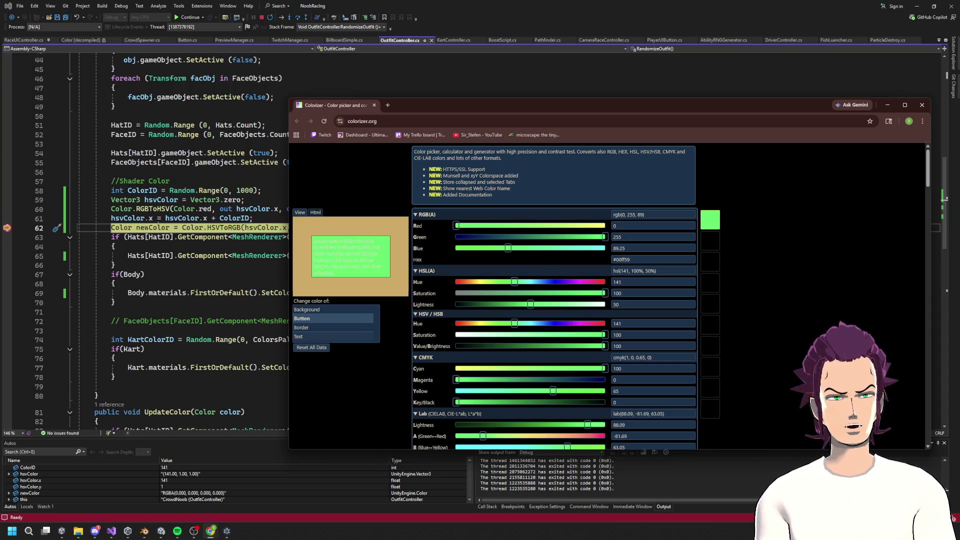
pyautogui.moveTo(155, 228)
pyautogui.hotkey('alt', 'Tab')
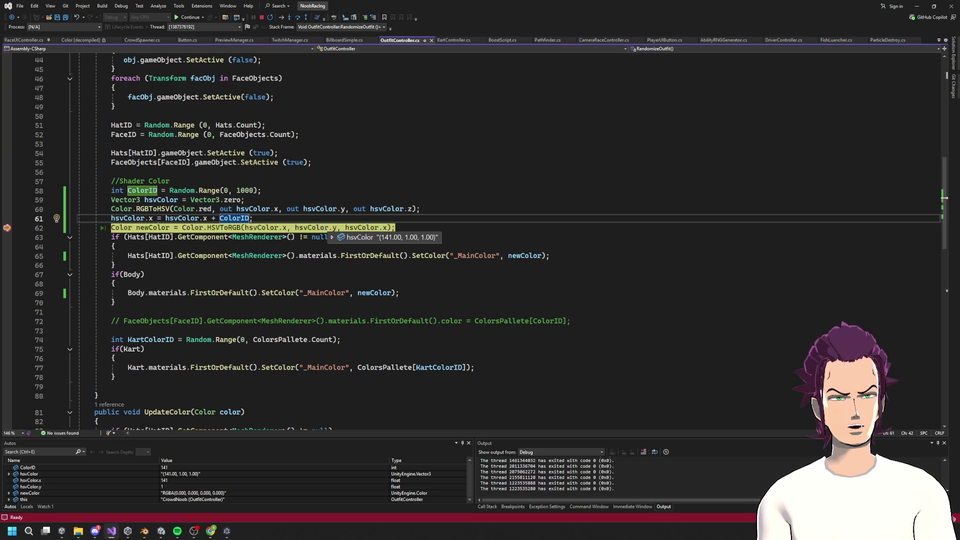
# Step: Step over line 62 and read the hsvColor.x, hsvColor.y and newColor DataTips
pyautogui.moveTo(331, 228)
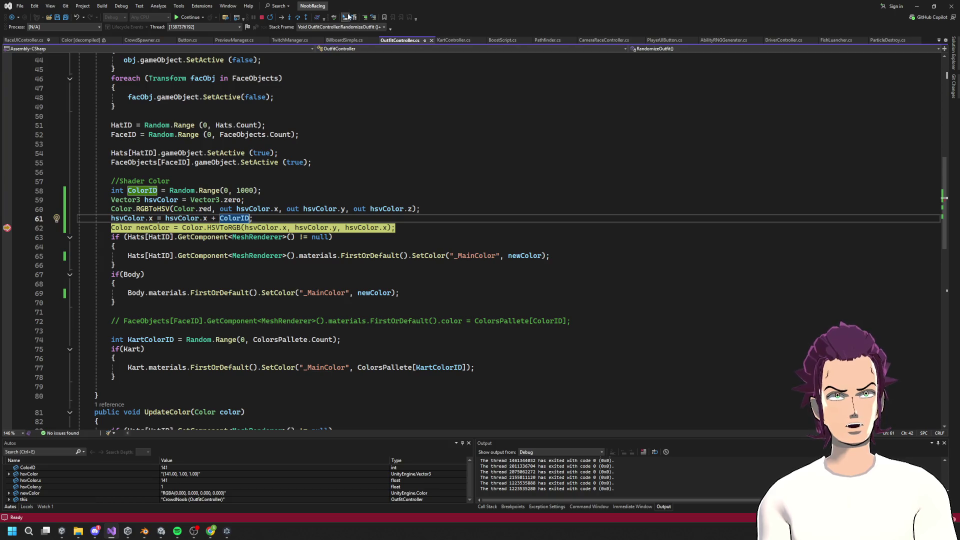
pyautogui.click(298, 18)
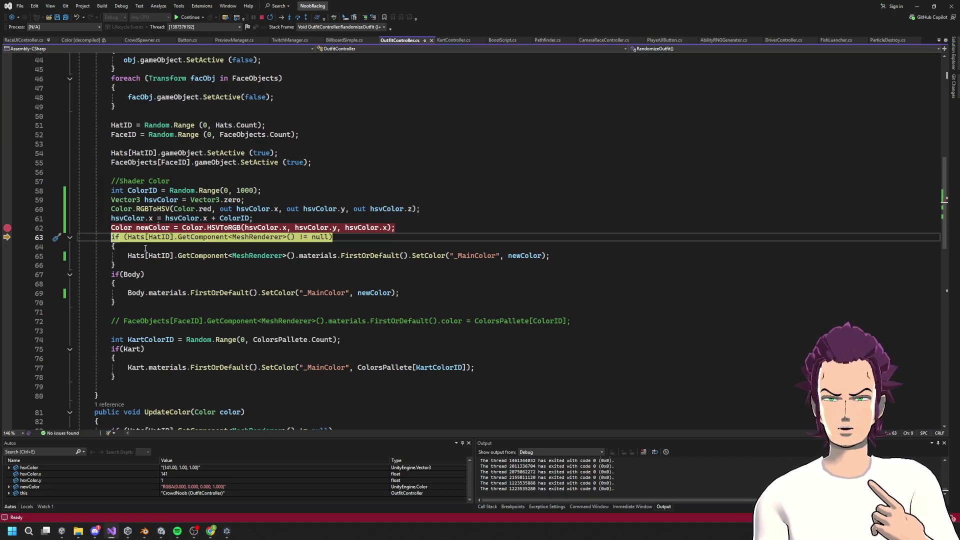
pyautogui.moveTo(259, 229)
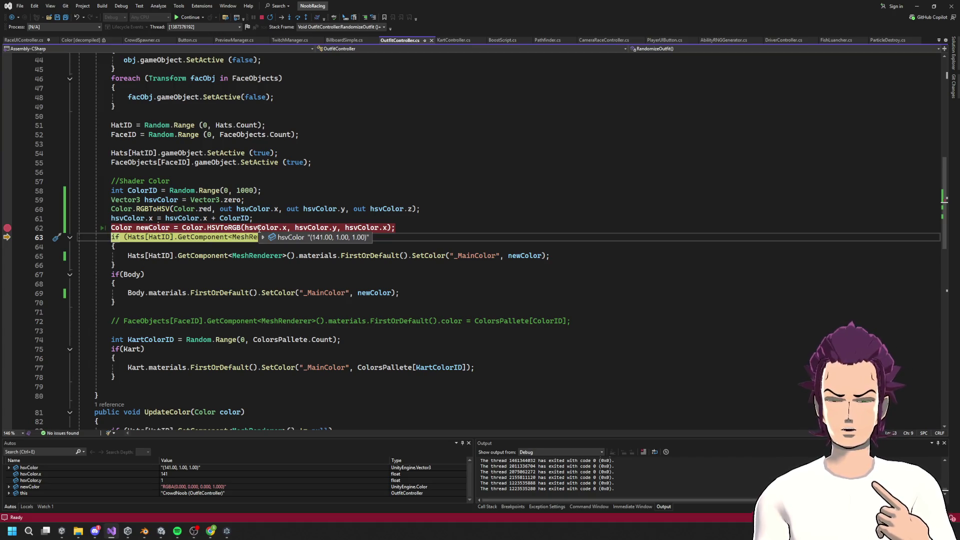
pyautogui.click(226, 227)
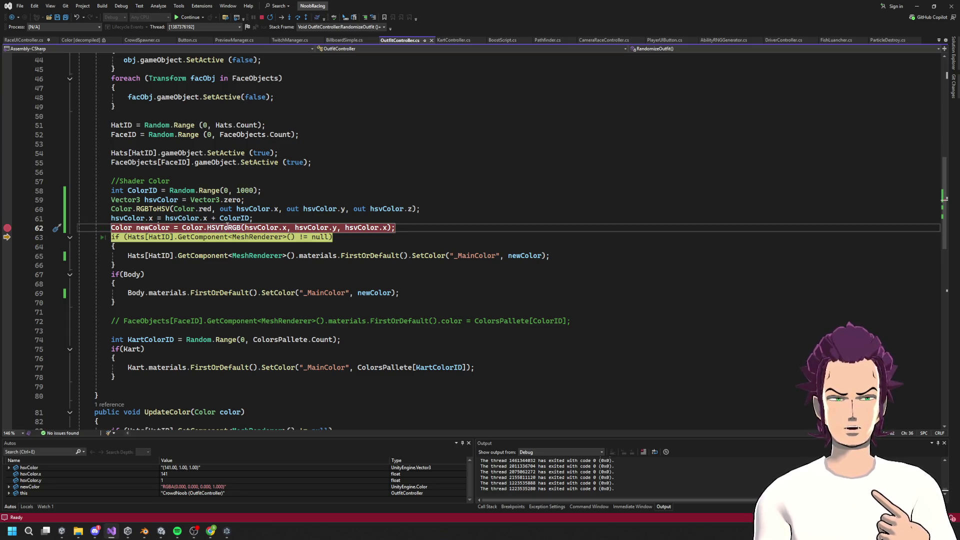
pyautogui.click(337, 228)
pyautogui.moveTo(337, 226)
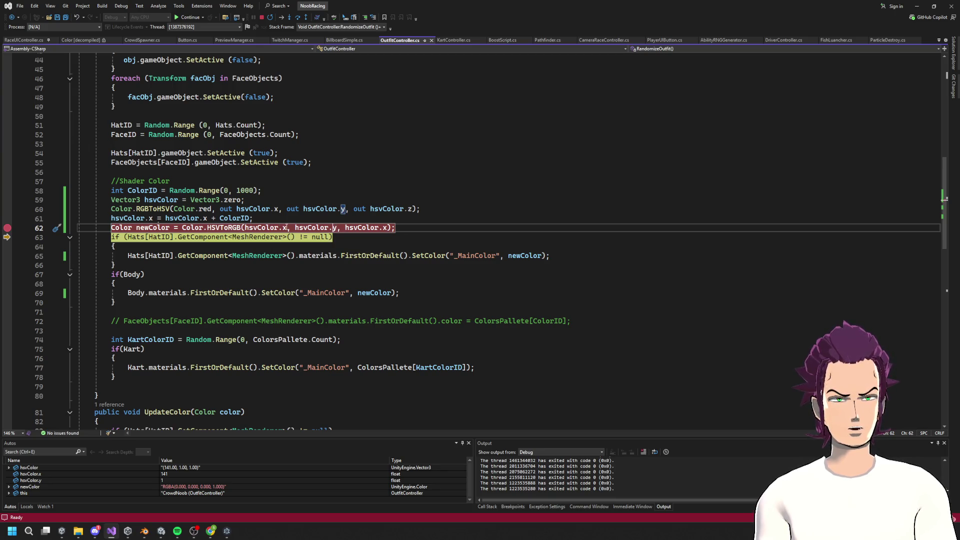
pyautogui.moveTo(287, 228)
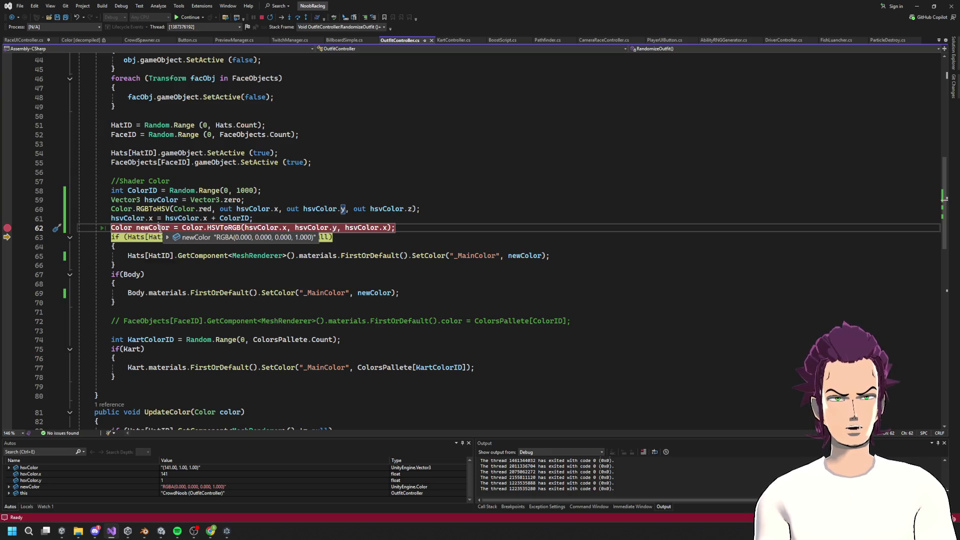
# Step: Compare with the colour picker, recheck hsvColor.y, and stop the debugging session
pyautogui.hotkey('alt', 'Tab')
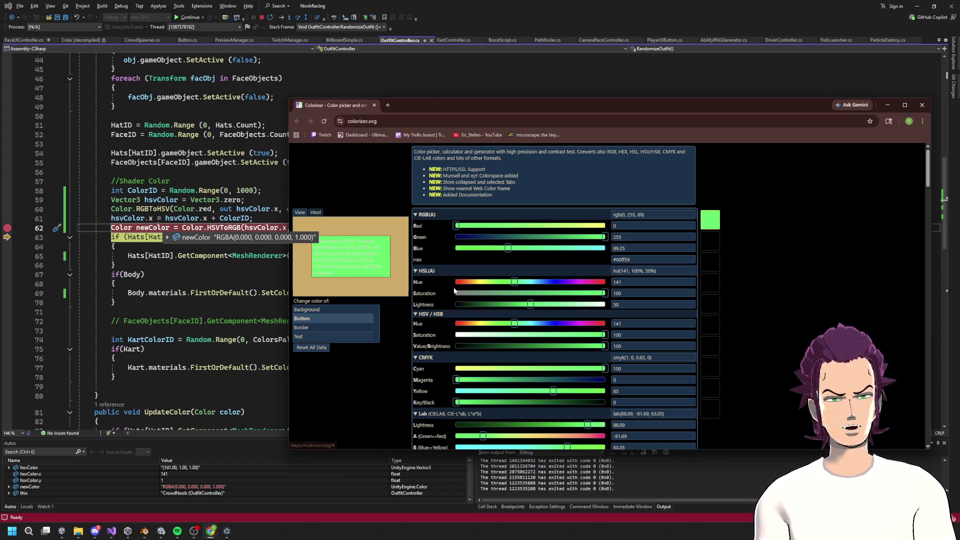
pyautogui.hotkey('alt', 'Tab')
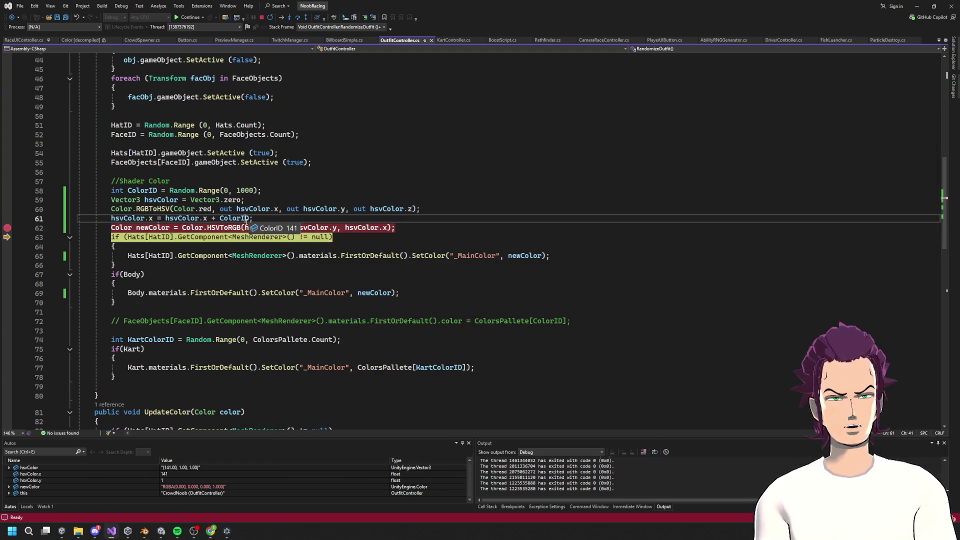
pyautogui.click(334, 228)
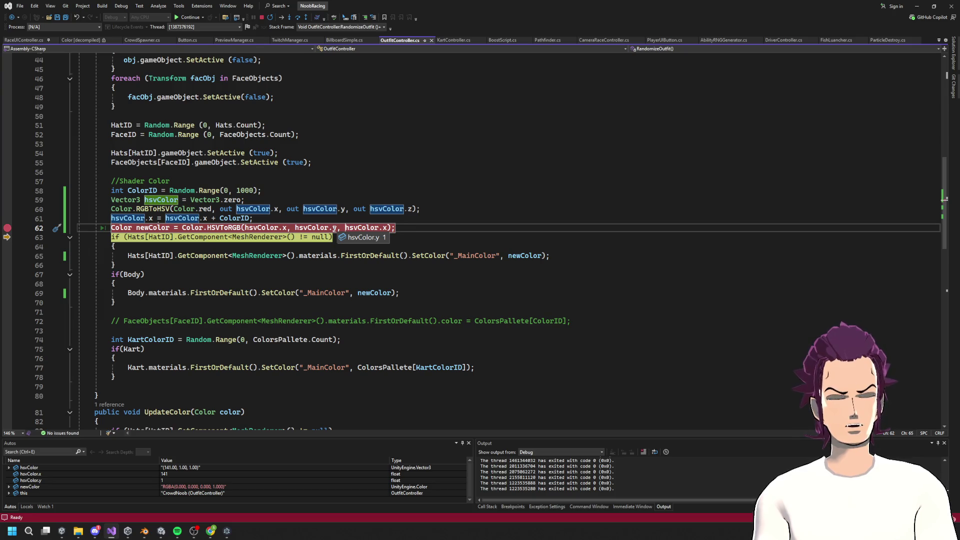
pyautogui.click(263, 18)
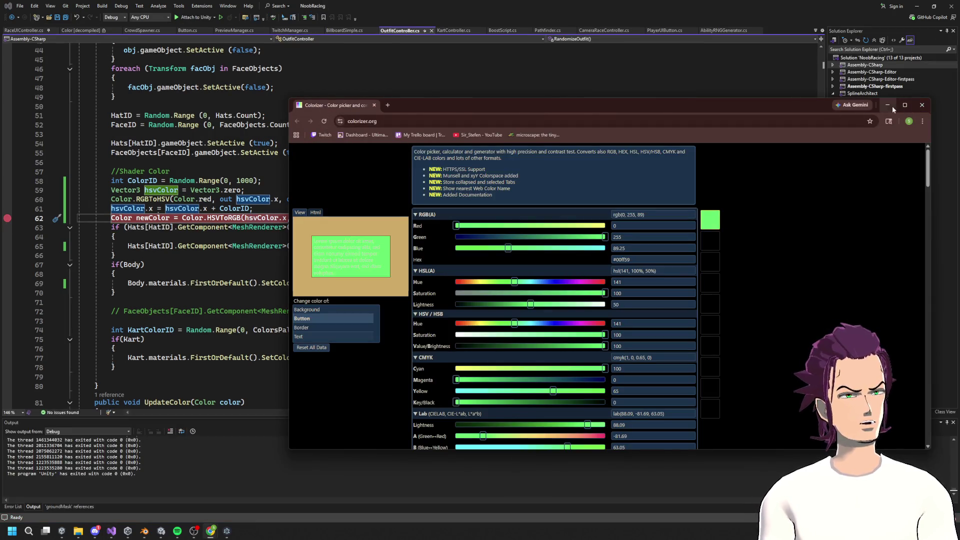
# Step: Try 100 as the second HSVToRGB argument on line 62, then undo the edit
pyautogui.click(888, 106)
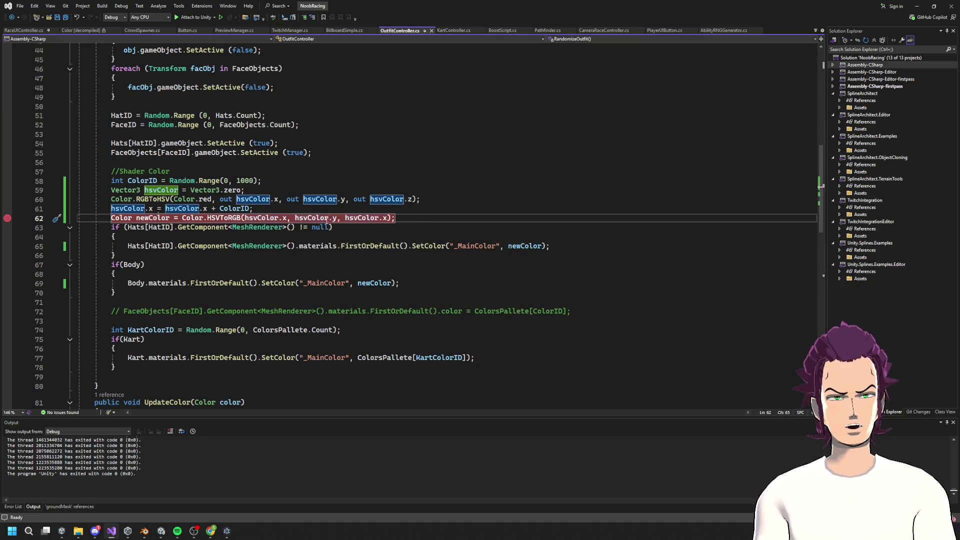
pyautogui.hotkey('ctrl', 'shift', 'Left')
pyautogui.hotkey('ctrl', 'shift', 'Left')
pyautogui.hotkey('ctrl', 'shift', 'Left')
pyautogui.write('100')
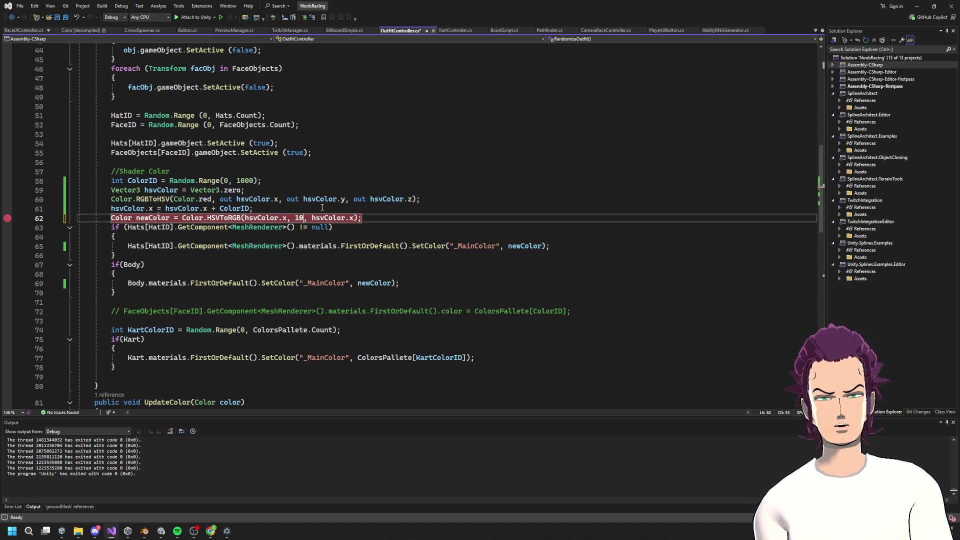
pyautogui.press('Right')
pyautogui.press('Right')
pyautogui.press('Right')
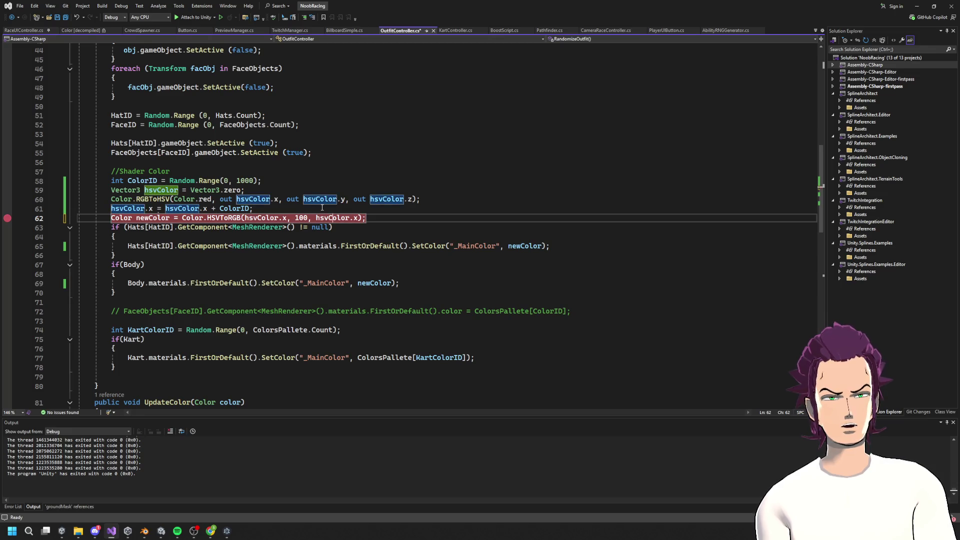
pyautogui.press('Delete')
pyautogui.press('Delete')
pyautogui.press('BackSpace')
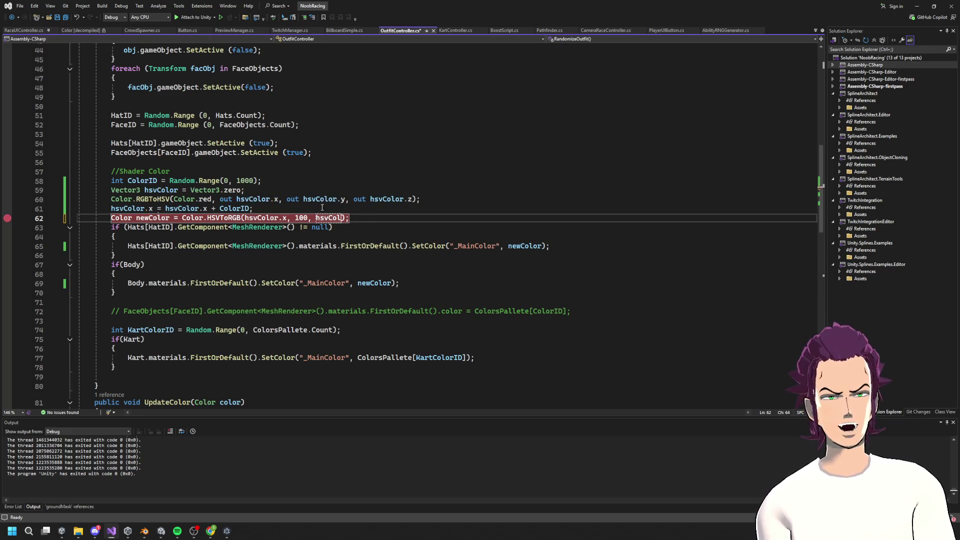
pyautogui.write('o')
pyautogui.hotkey('ctrl', 'z')
pyautogui.hotkey('ctrl', 'z')
pyautogui.hotkey('ctrl', 'z')
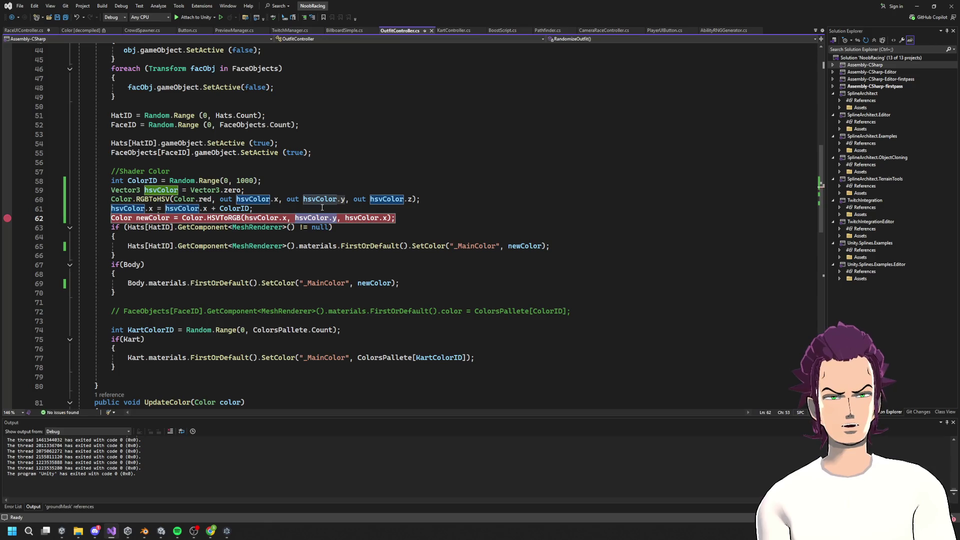
# Step: Change the last HSVToRGB argument from hsvColor.x to hsvColor.z and save OutfitController
pyautogui.hotkey('ctrl', 'Right')
pyautogui.hotkey('ctrl', 'Right')
pyautogui.hotkey('ctrl', 'Right')
pyautogui.press('BackSpace')
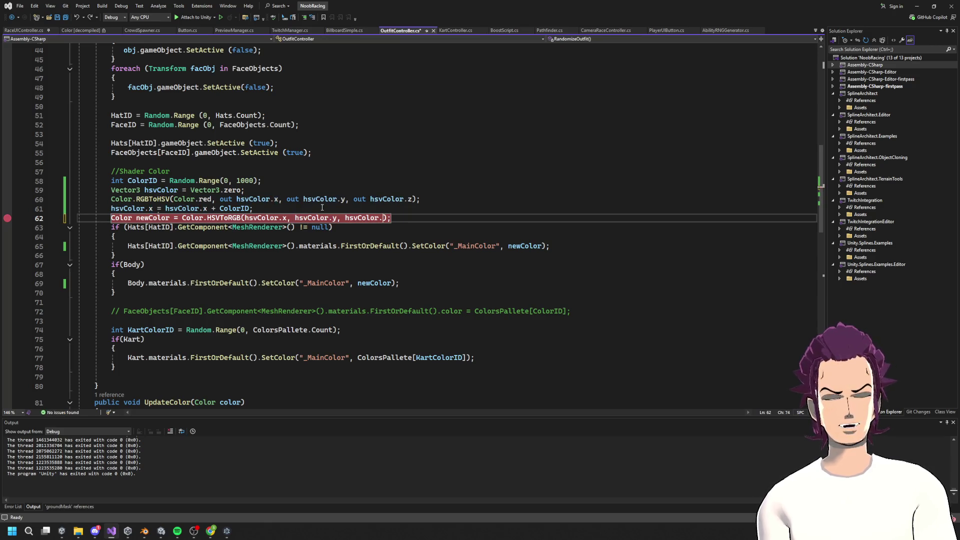
pyautogui.write('z')
pyautogui.click(380, 179)
pyautogui.hotkey('ctrl', 's')
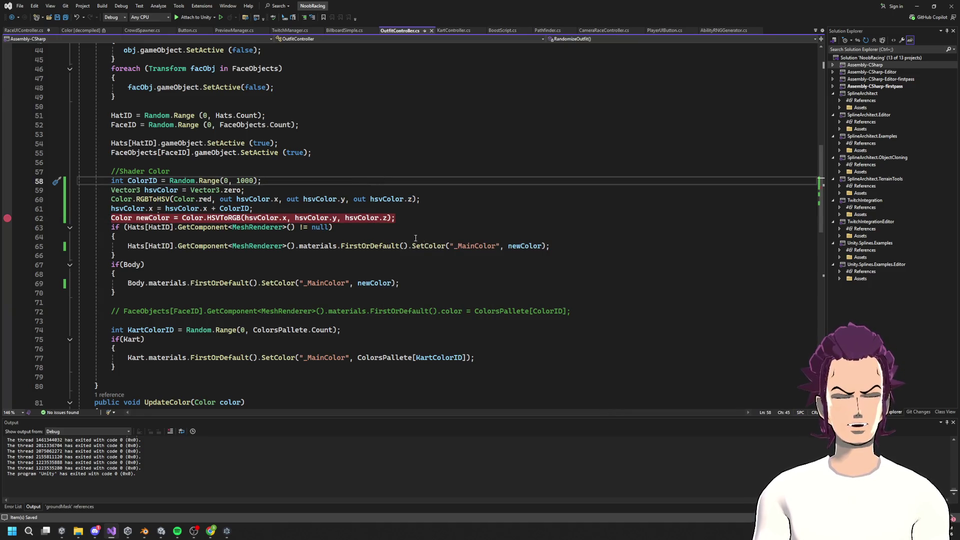
pyautogui.click(384, 219)
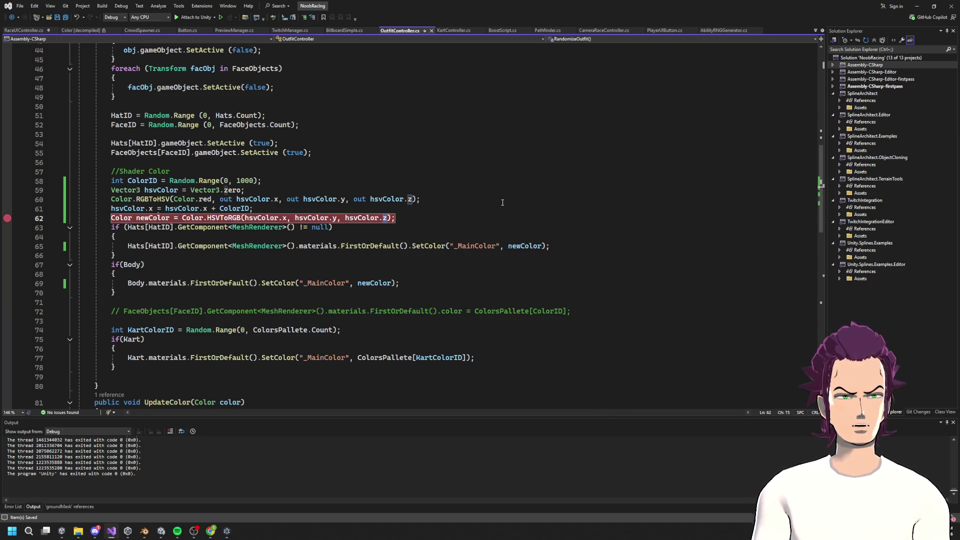
pyautogui.hotkey('alt', 'Tab')
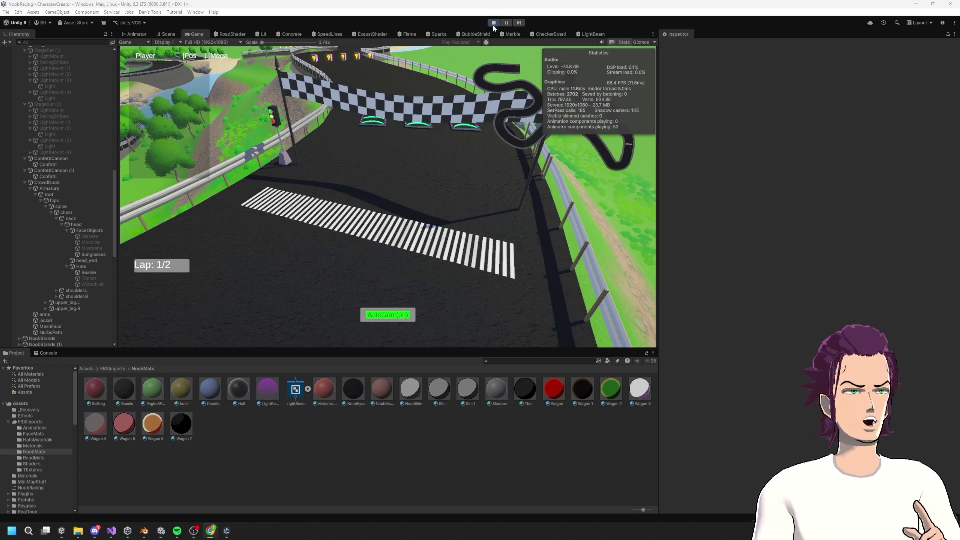
# Step: Play the race, view the crowd in the Game and Scene tabs, then stop play mode
pyautogui.click(494, 23)
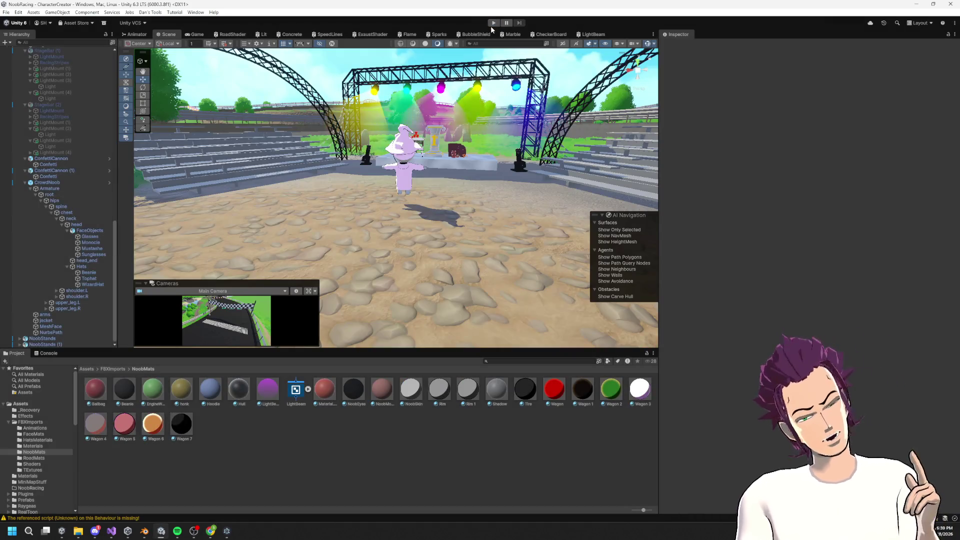
pyautogui.click(491, 24)
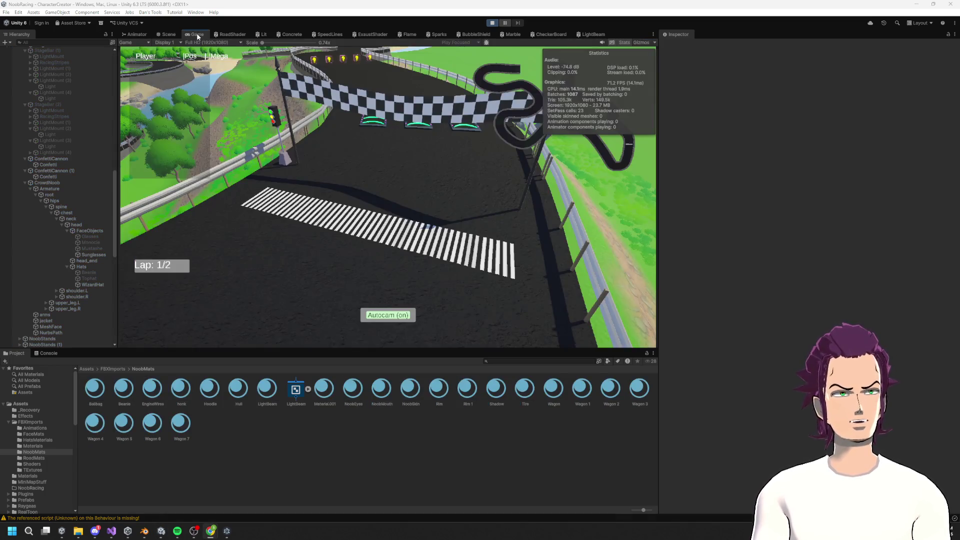
pyautogui.click(199, 35)
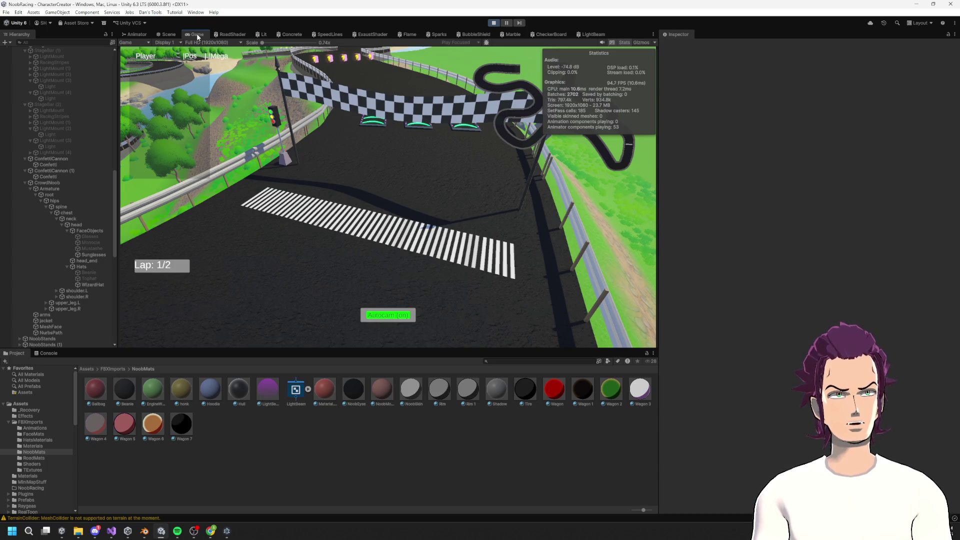
pyautogui.click(167, 36)
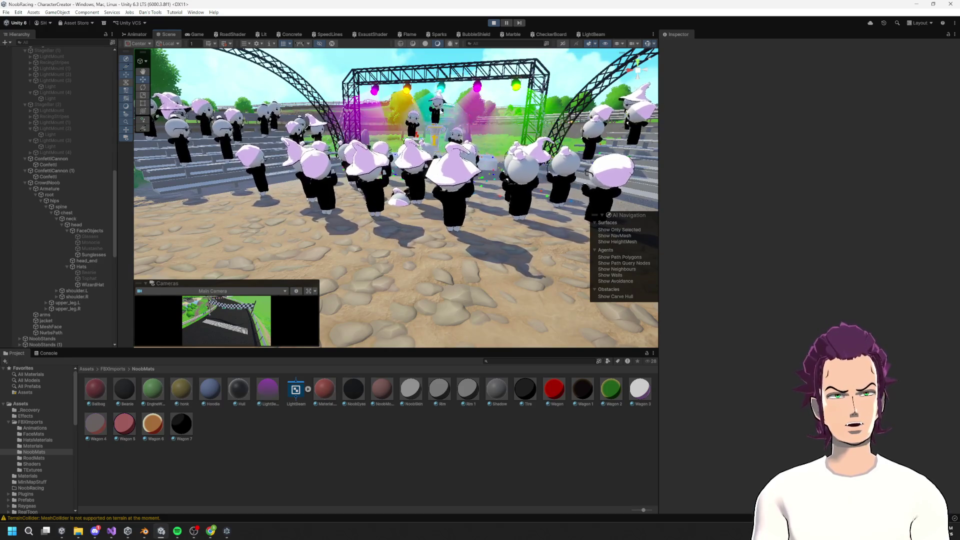
pyautogui.hotkey('ctrl', 'p')
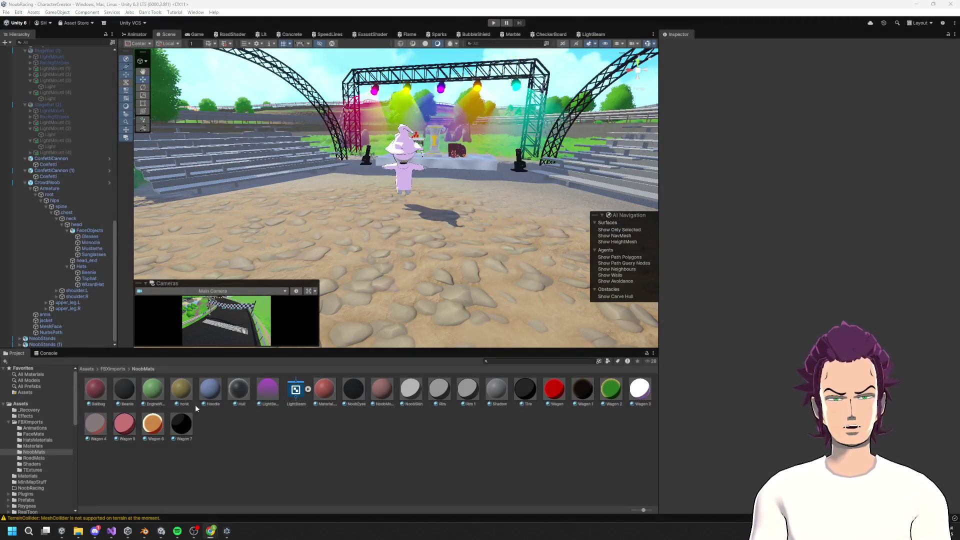
pyautogui.click(111, 530)
pyautogui.click(373, 227)
# Step: Replace the saturation argument on line 62 with 100 and select hsvColor.z to replace it
pyautogui.press('Up')
pyautogui.press('BackSpace')
pyautogui.press('BackSpace')
pyautogui.press('BackSpace')
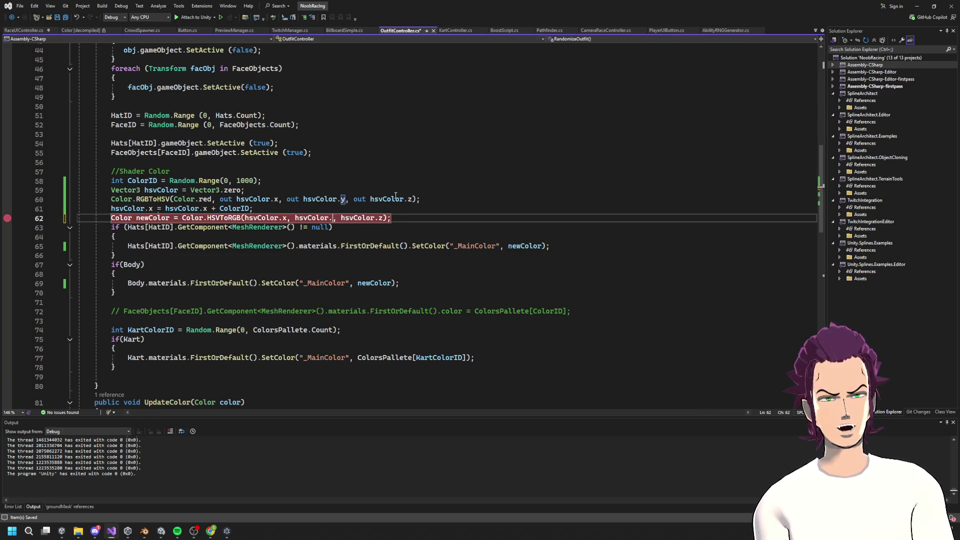
pyautogui.press('BackSpace')
pyautogui.press('BackSpace')
pyautogui.press('BackSpace')
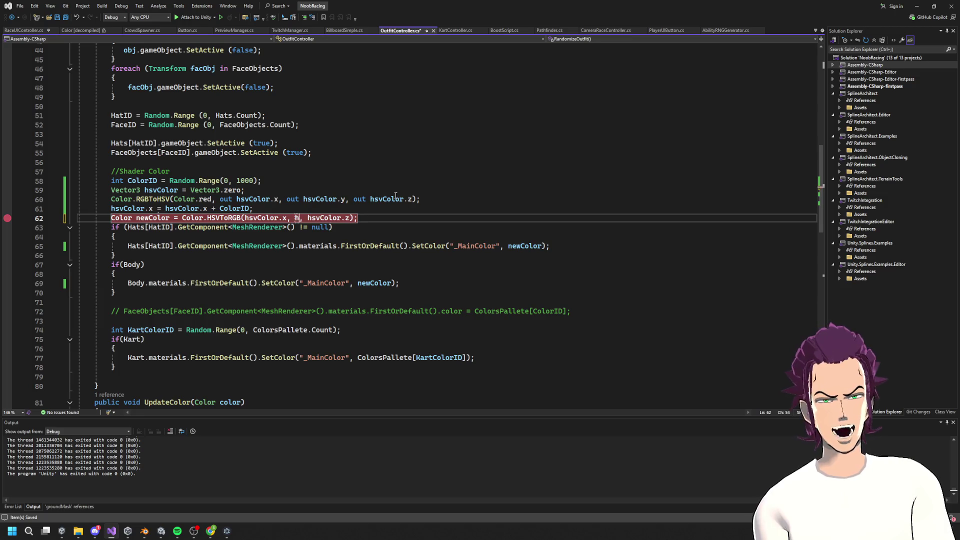
pyautogui.write('100')
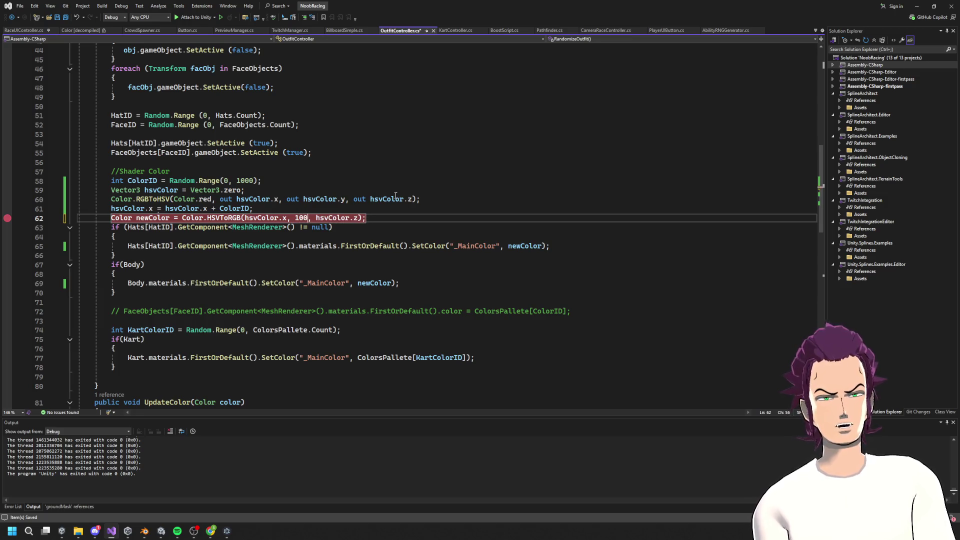
pyautogui.moveTo(360, 220); pyautogui.dragTo(317, 220)
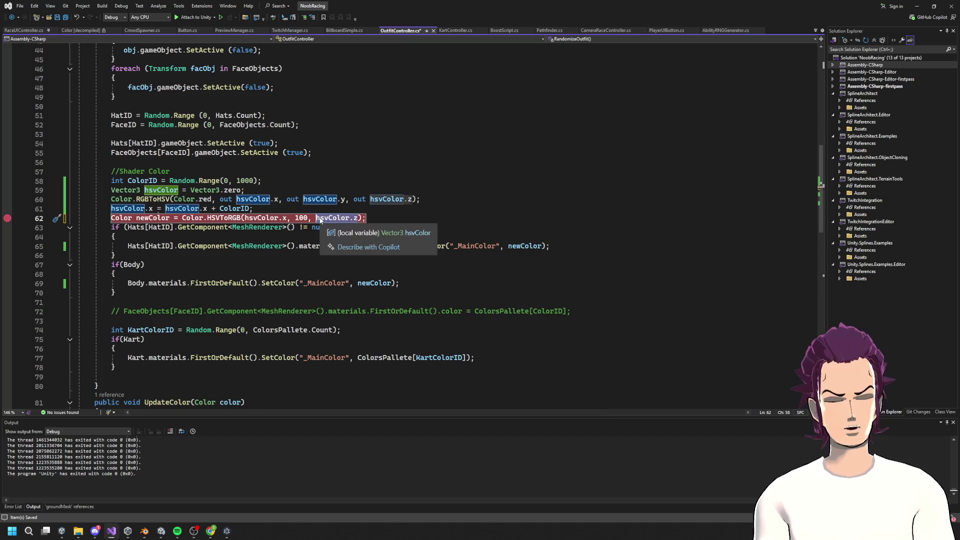
pyautogui.write('100')
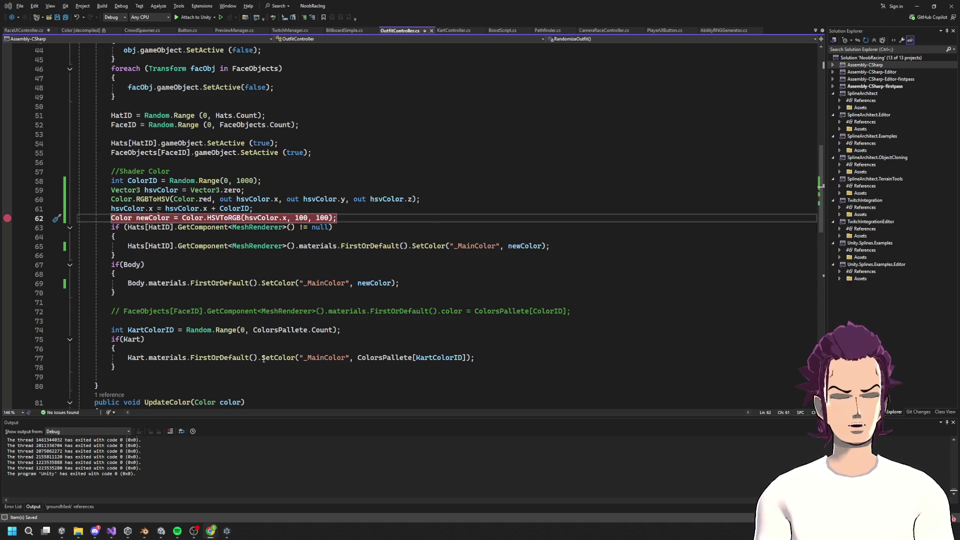
# Step: In Colorizer, compare saturation and value of 1 against 100
pyautogui.moveTo(210, 531)
pyautogui.click(371, 492)
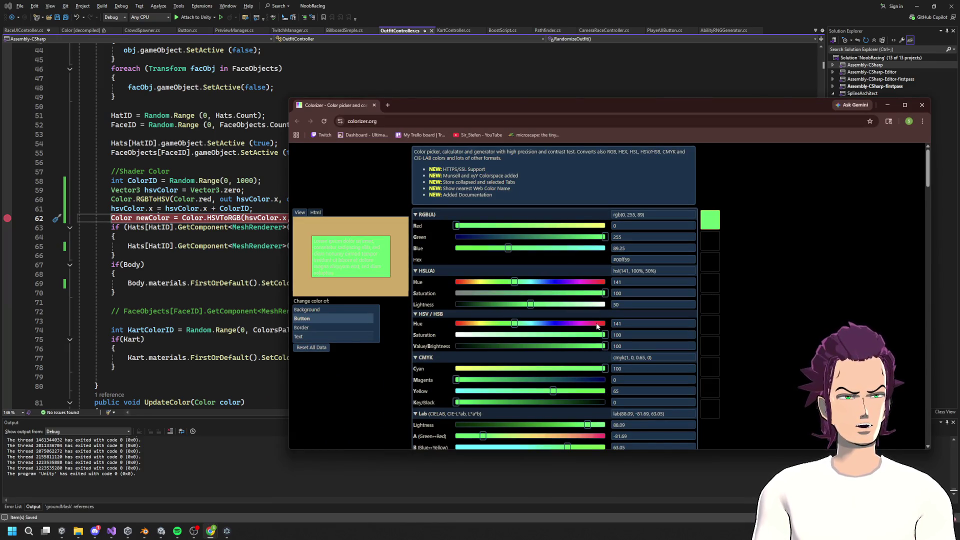
pyautogui.doubleClick(626, 337)
pyautogui.write('1')
pyautogui.press('Tab')
pyautogui.write('1')
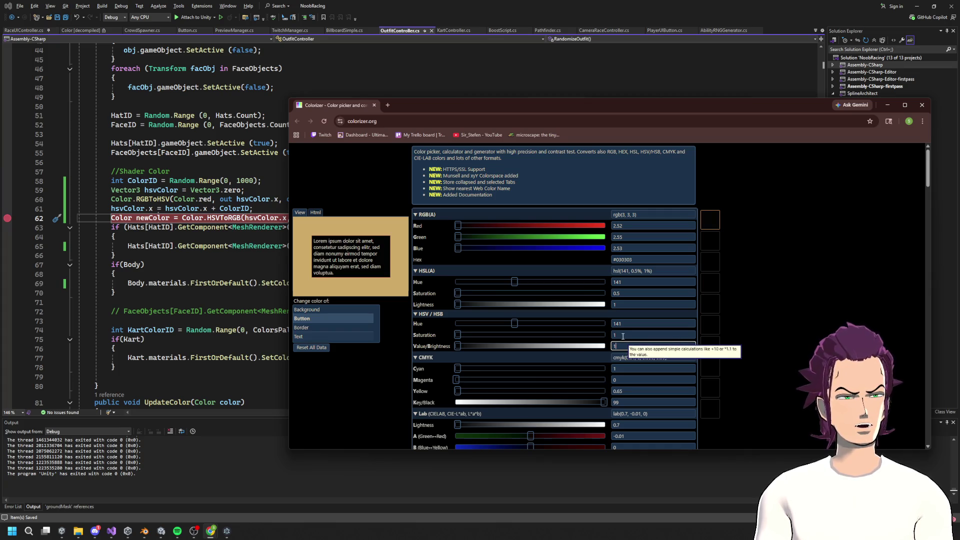
pyautogui.click(622, 336)
pyautogui.write('00')
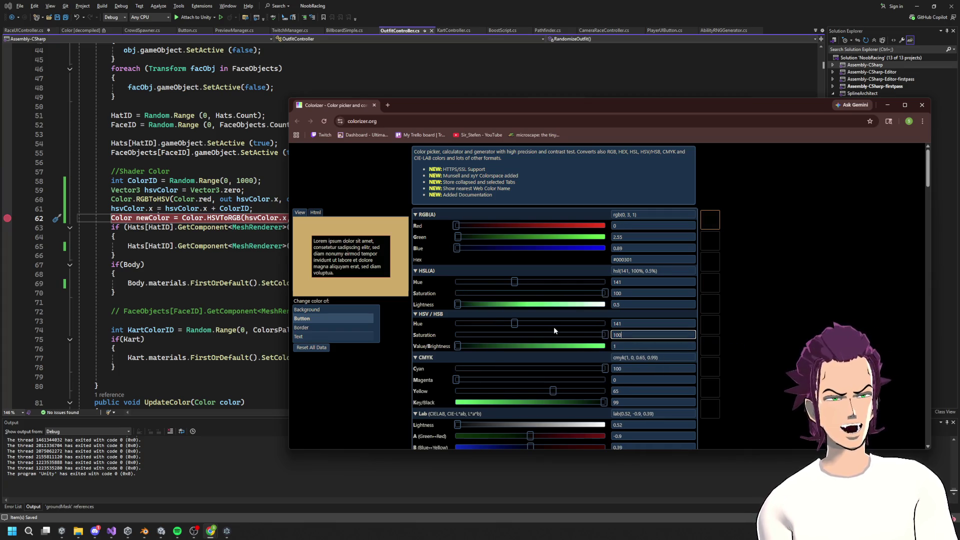
pyautogui.press('Tab')
pyautogui.press('Tab')
pyautogui.write('00')
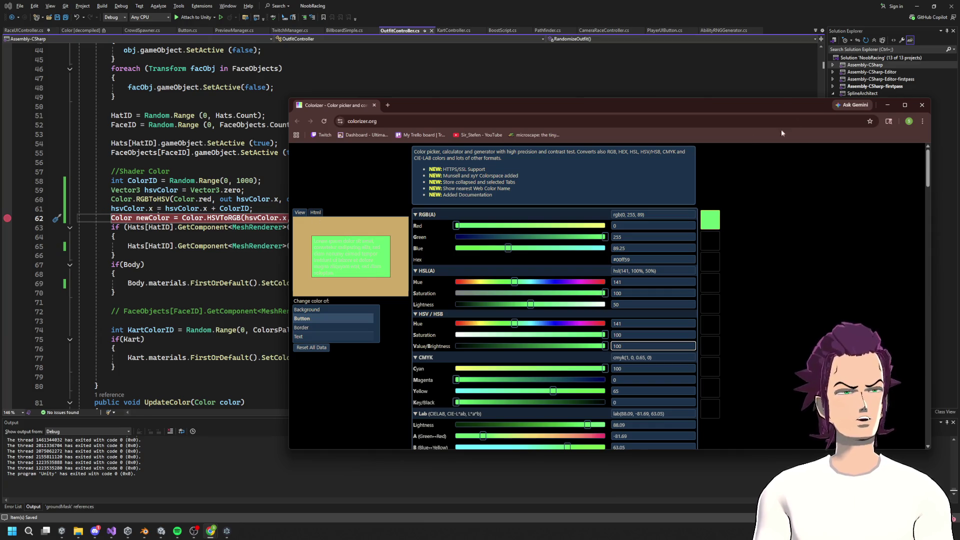
pyautogui.click(888, 105)
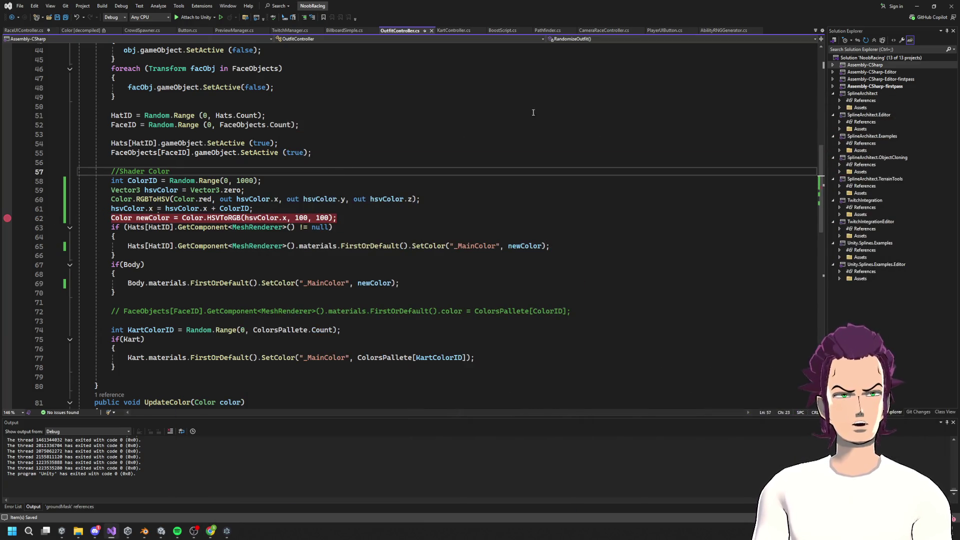
# Step: Replay the scene to view the crowd, then show Quick Info for HSVToRGB in Visual Studio
pyautogui.click(922, 6)
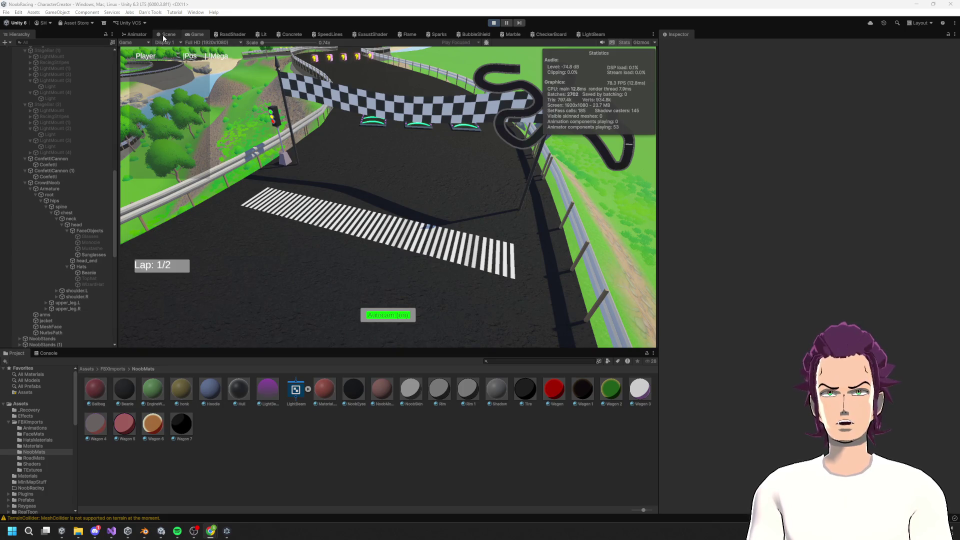
pyautogui.click(165, 34)
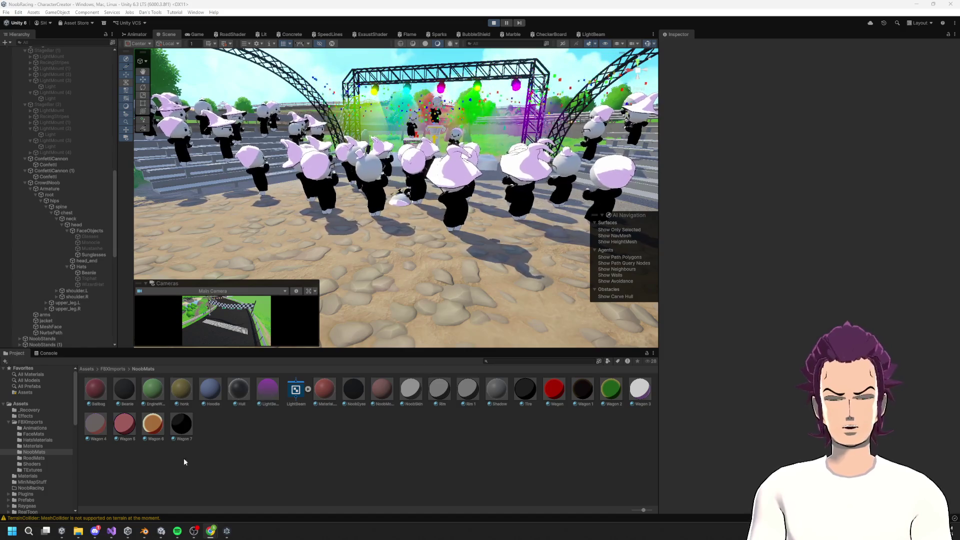
pyautogui.hotkey('alt', 'Tab')
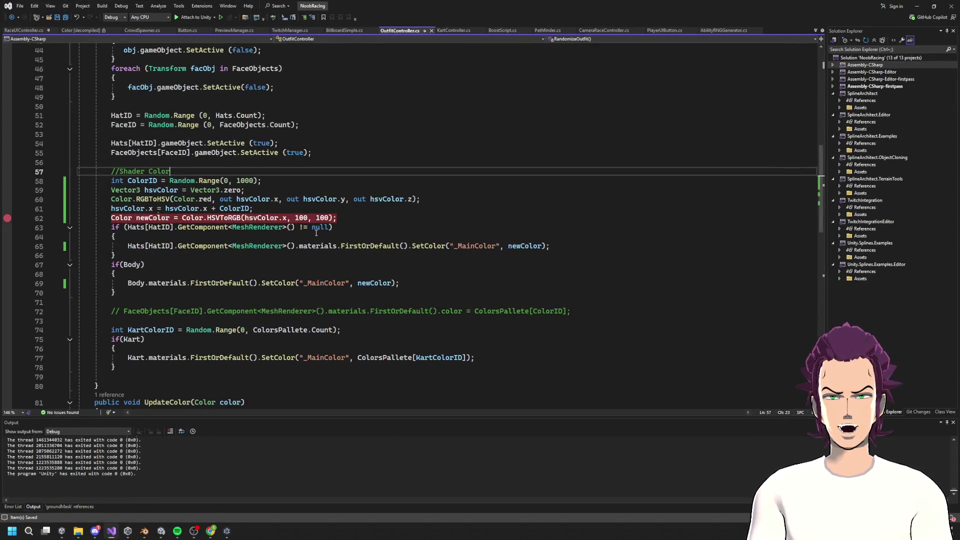
pyautogui.moveTo(223, 220)
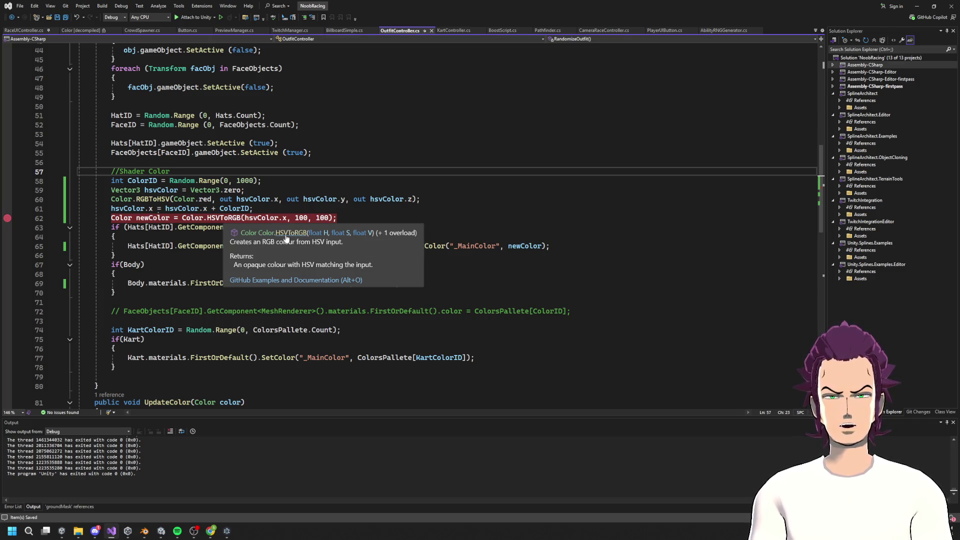
# Step: Open the decompiled HSVToRGB source, scroll through it, and return to OutfitController
pyautogui.click(287, 233)
pyautogui.scroll(-7, 267, 255)
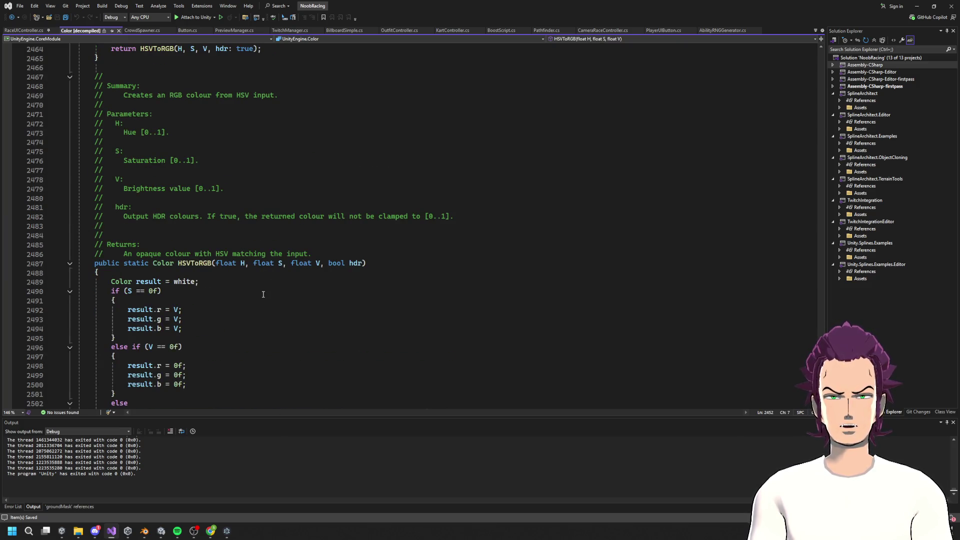
pyautogui.moveTo(360, 268)
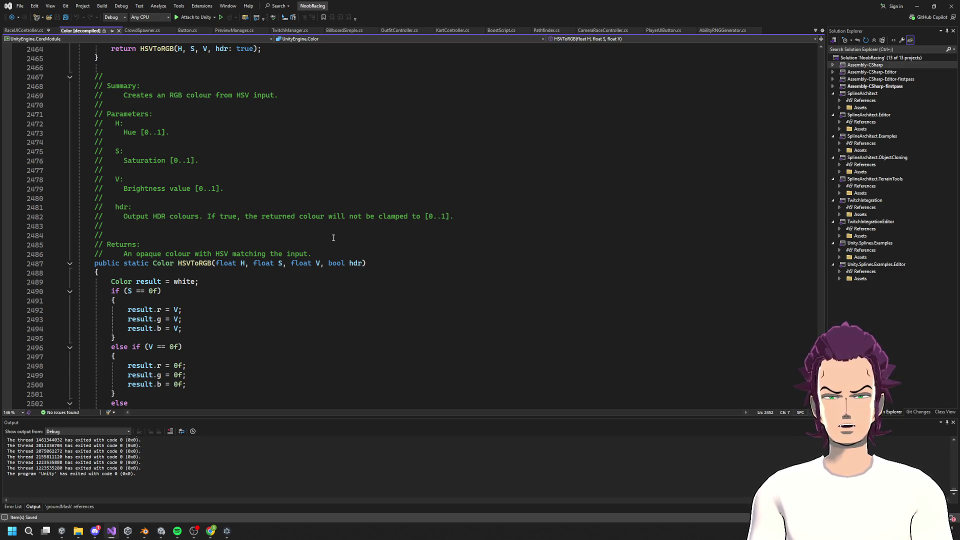
pyautogui.scroll(-20, 313, 218)
pyautogui.hotkey('ctrl', '-')
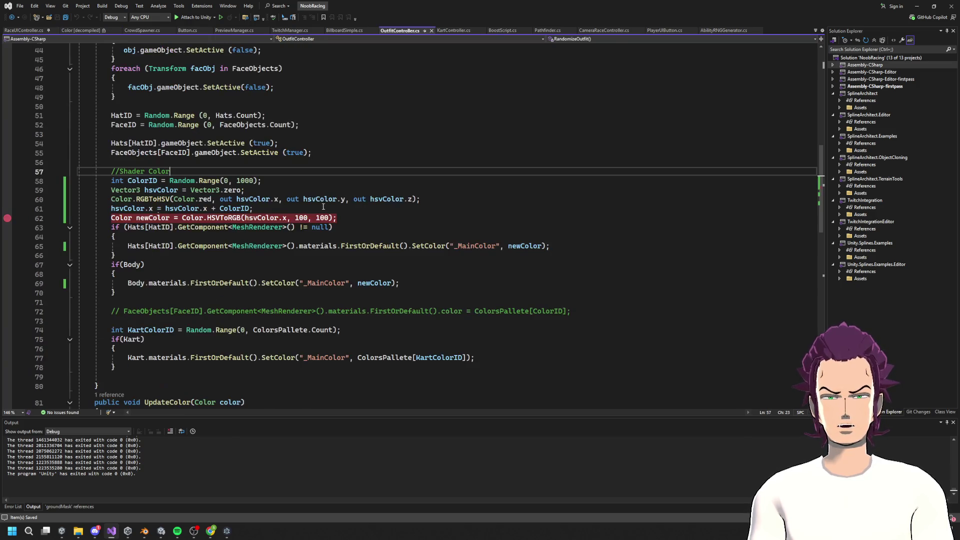
# Step: Wrap the line 62 HSVToRGB call in new Color(), save, then strip the wrapper and stray parenthesis
pyautogui.click(178, 218)
pyautogui.write('new Color(')
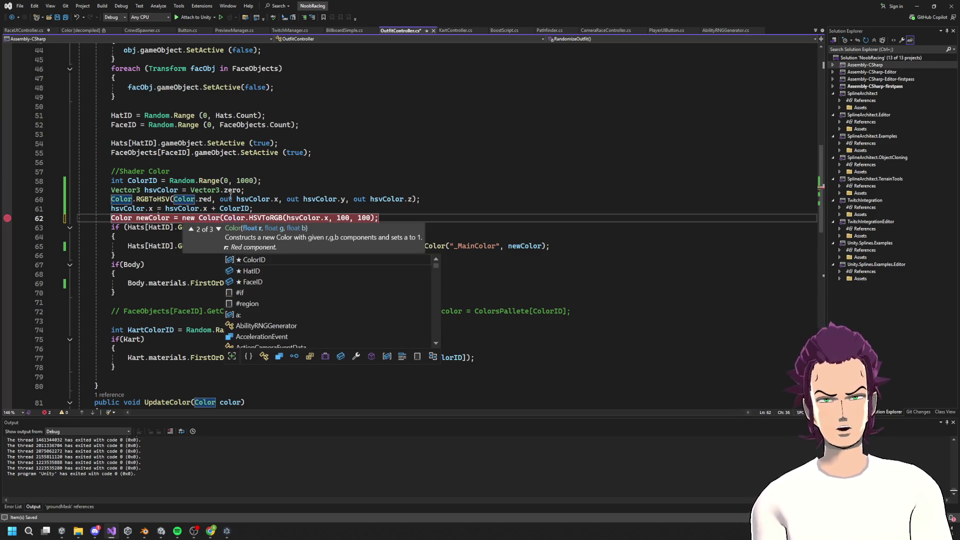
pyautogui.press('End')
pyautogui.press('Left')
pyautogui.write(')')
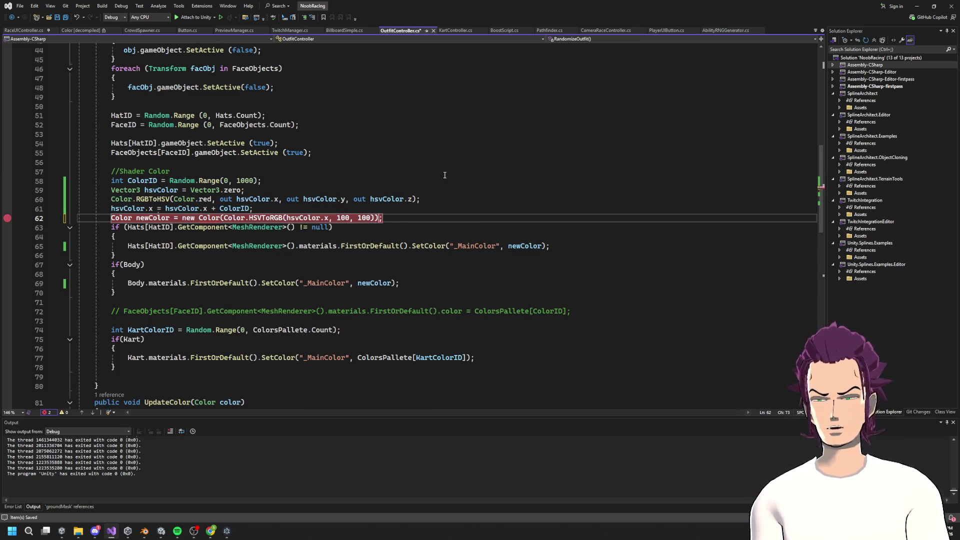
pyautogui.hotkey('ctrl', 's')
pyautogui.click(221, 218)
pyautogui.press('BackSpace')
pyautogui.press('BackSpace')
pyautogui.press('BackSpace')
pyautogui.press('BackSpace')
pyautogui.click(336, 218)
pyautogui.press('BackSpace')
pyautogui.hotkey('ctrl', 's')
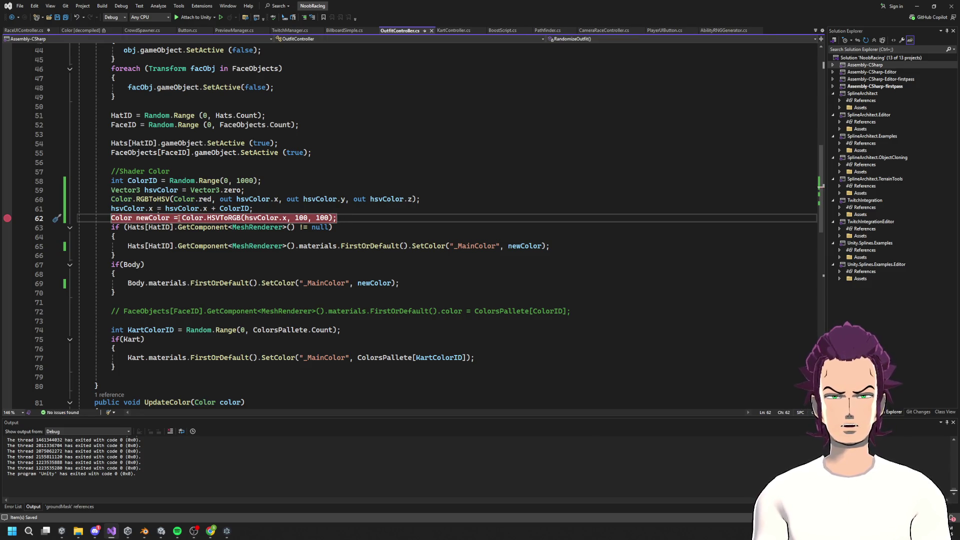
# Step: Declare newColor as Color.red, then reassign it below as newColor = Color.HSVToRGB(141, 100, 100)
pyautogui.write('new')
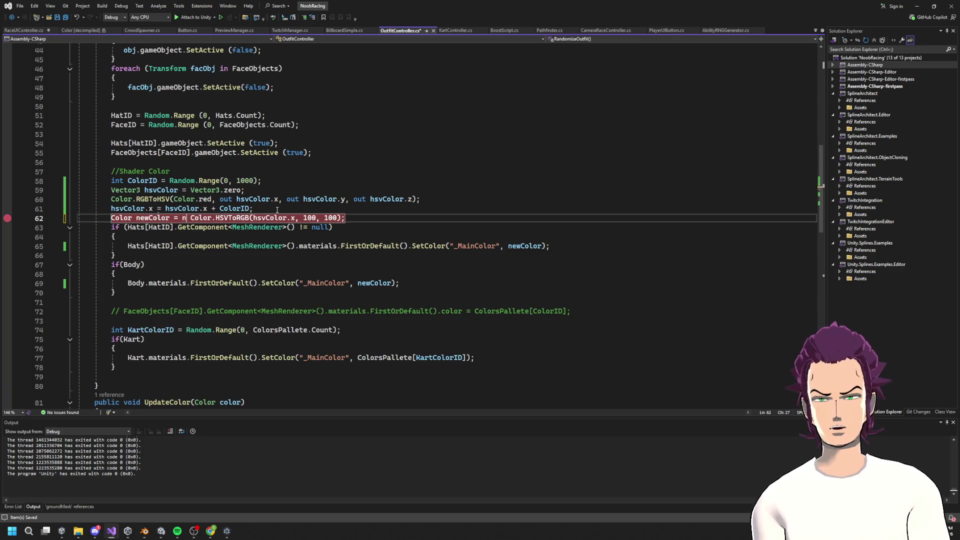
pyautogui.press('BackSpace')
pyautogui.press('BackSpace')
pyautogui.press('BackSpace')
pyautogui.write('Color.')
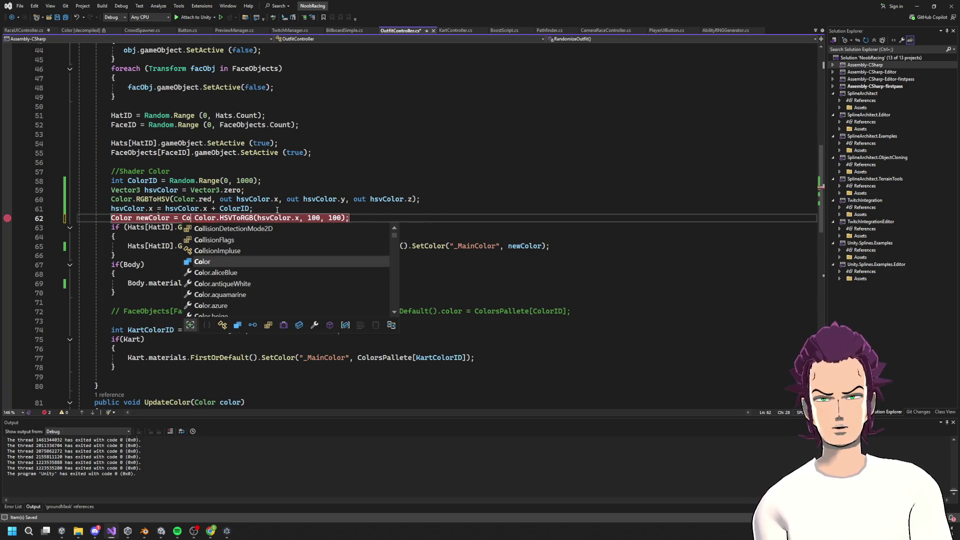
pyautogui.write('red')
pyautogui.press('Escape')
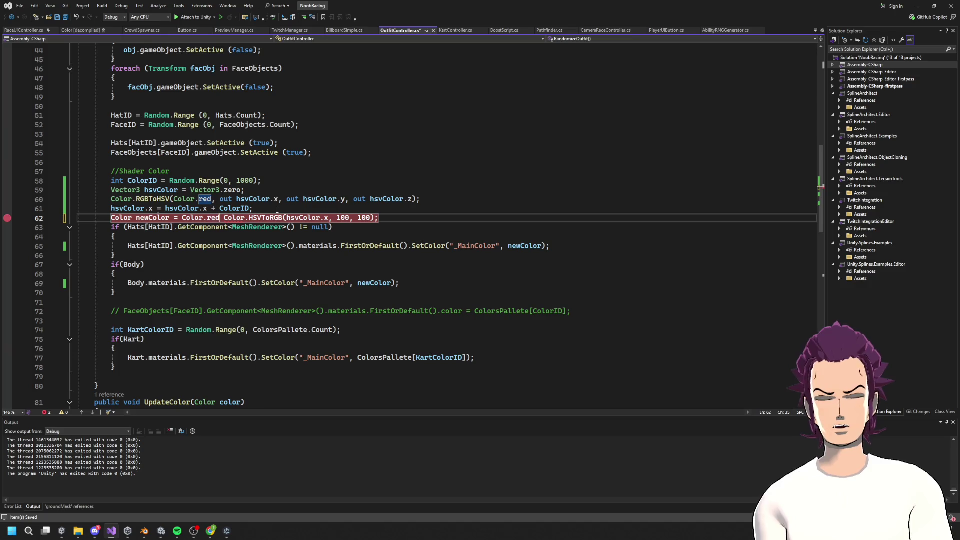
pyautogui.write(';')
pyautogui.press('Return')
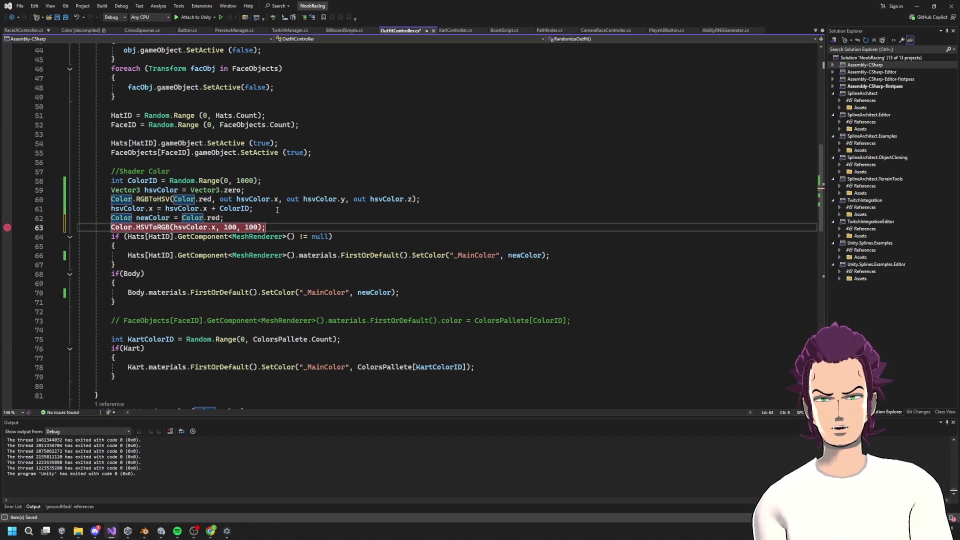
pyautogui.write('newColor =')
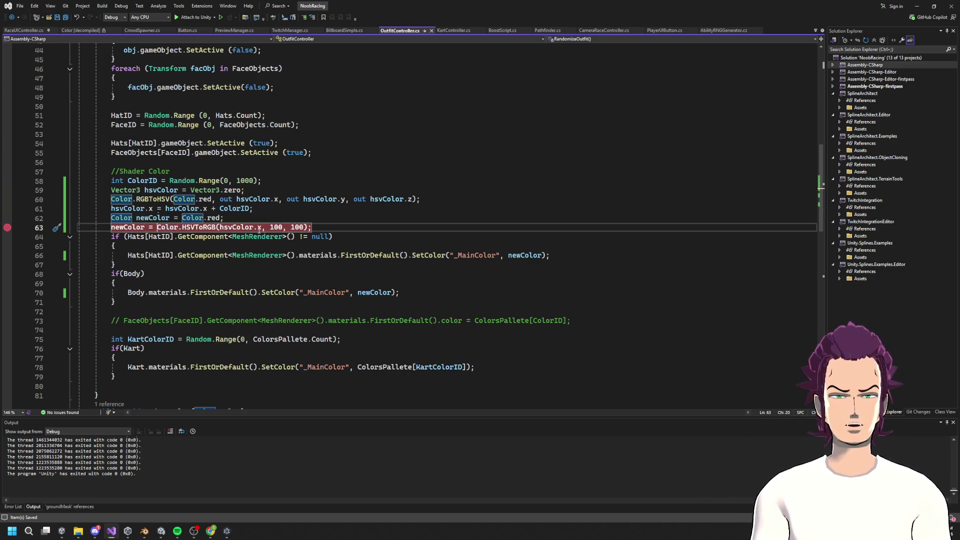
pyautogui.click(220, 228)
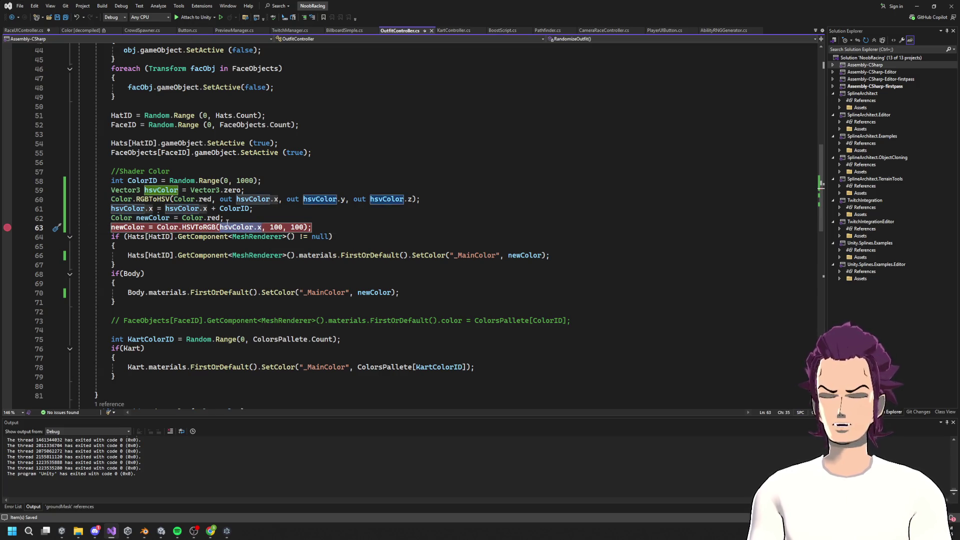
pyautogui.write('141')
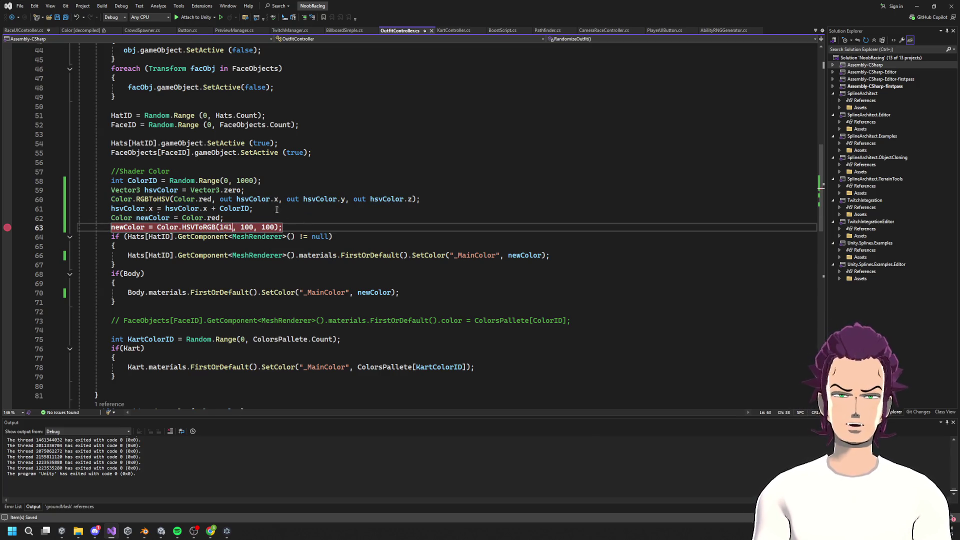
pyautogui.moveTo(285, 228); pyautogui.dragTo(107, 220)
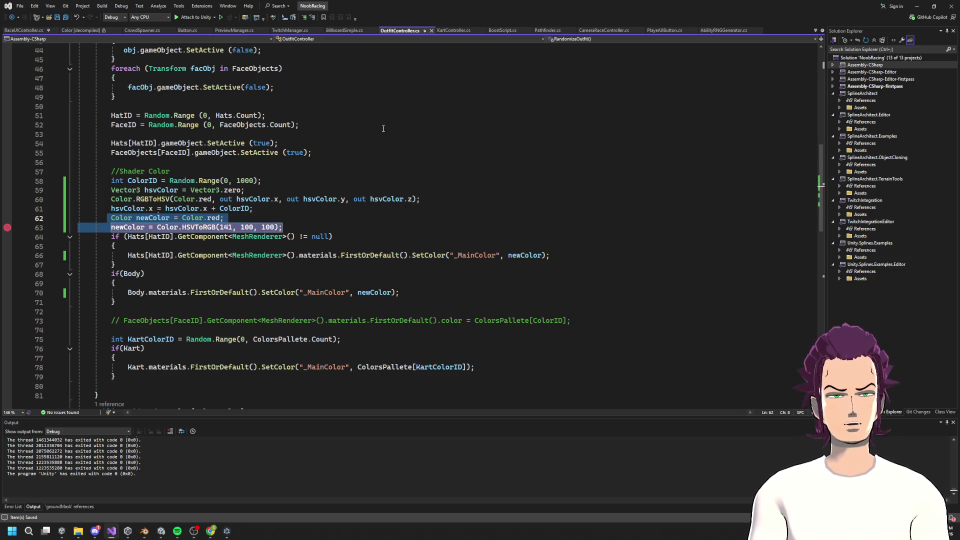
pyautogui.click(383, 150)
pyautogui.click(917, 6)
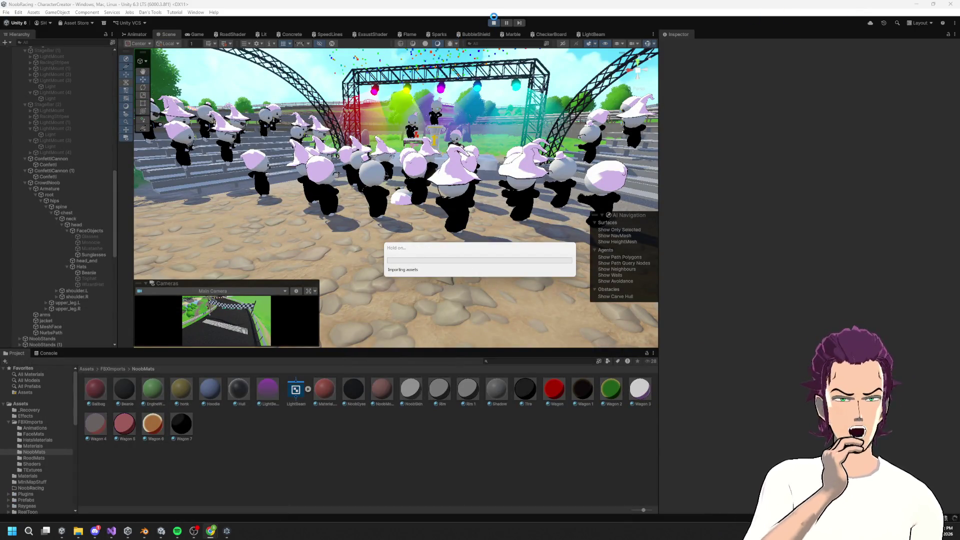
# Step: Play the crowd scene and recheck the hard-coded hue 141 in the script
pyautogui.click(494, 24)
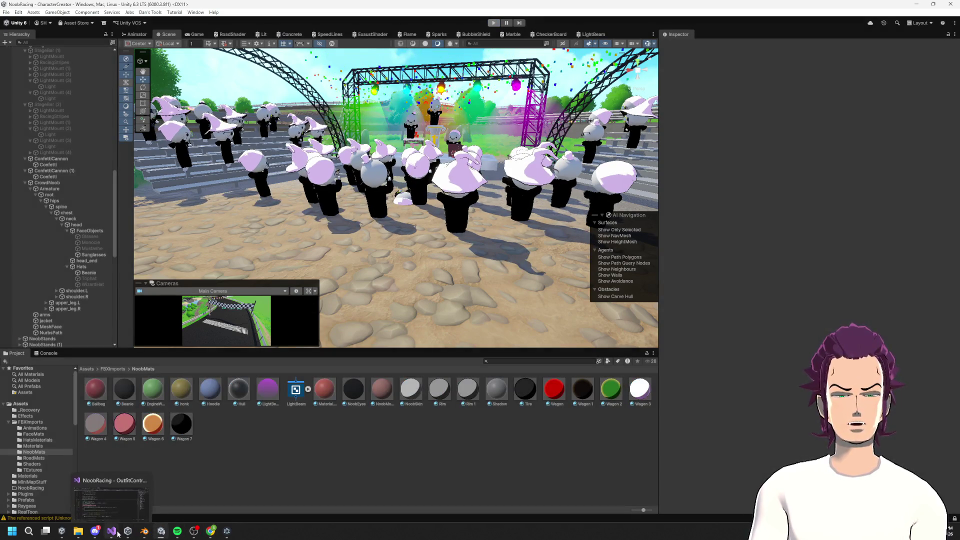
pyautogui.click(111, 531)
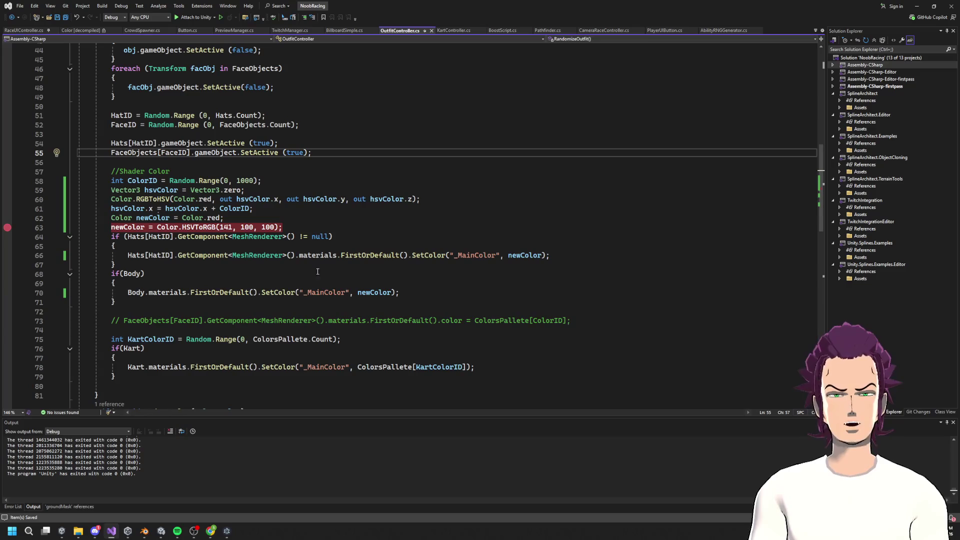
pyautogui.doubleClick(232, 227)
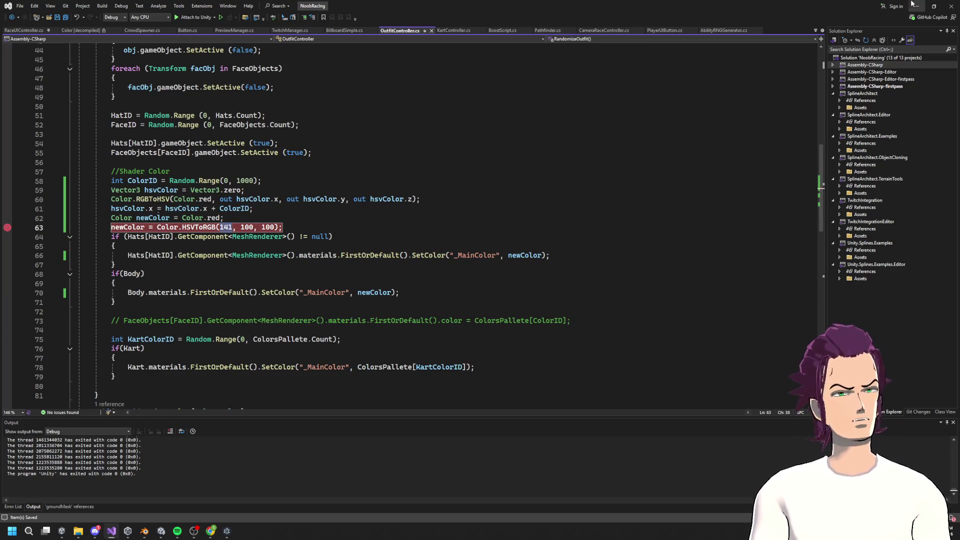
pyautogui.click(916, 6)
# Step: Bring the Colorizer page up in front of Unity
pyautogui.moveTo(110, 534)
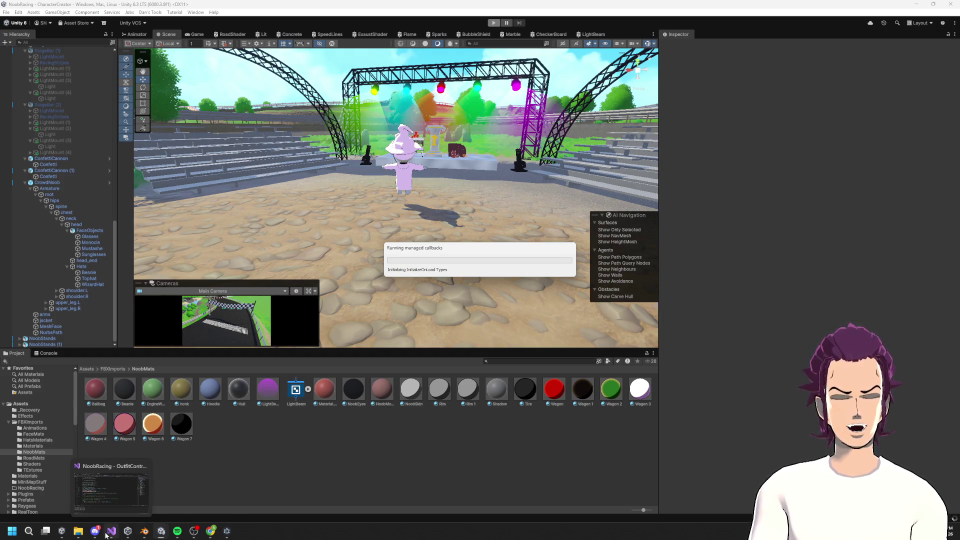
pyautogui.moveTo(210, 531)
pyautogui.click(384, 498)
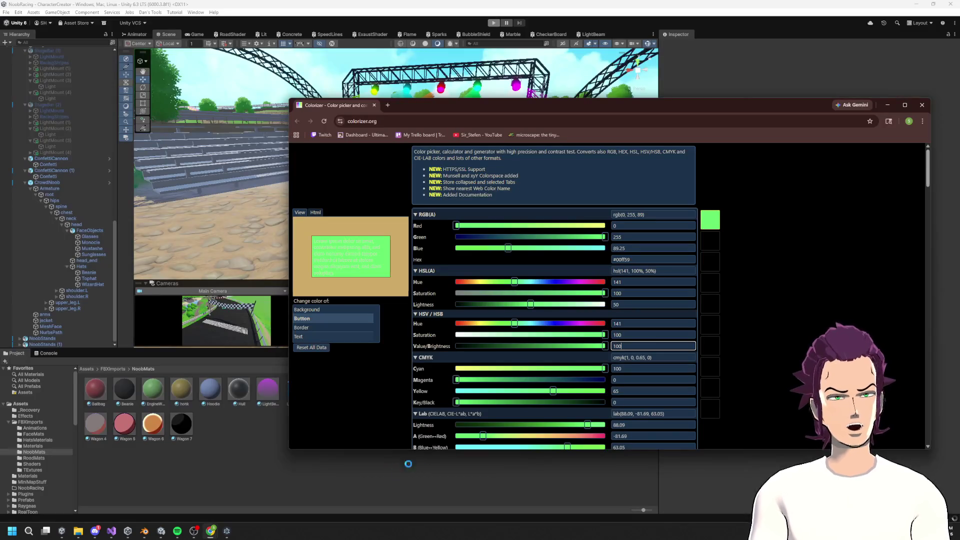
# Step: Confirm Colorizer shows hue 141 with saturation and value 100, then switch back to Unity
pyautogui.click(640, 322)
pyautogui.press('Tab')
pyautogui.press('Tab')
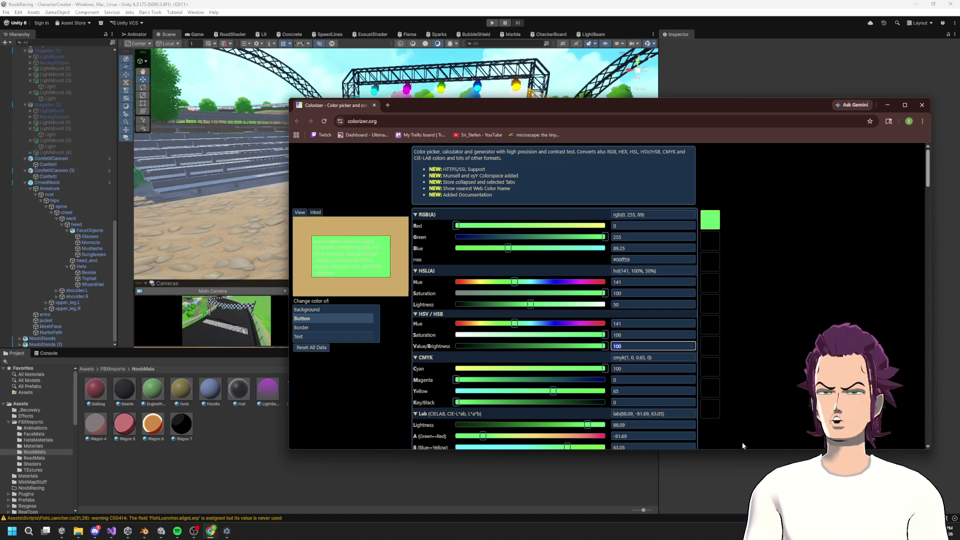
pyautogui.hotkey('alt', 'Tab')
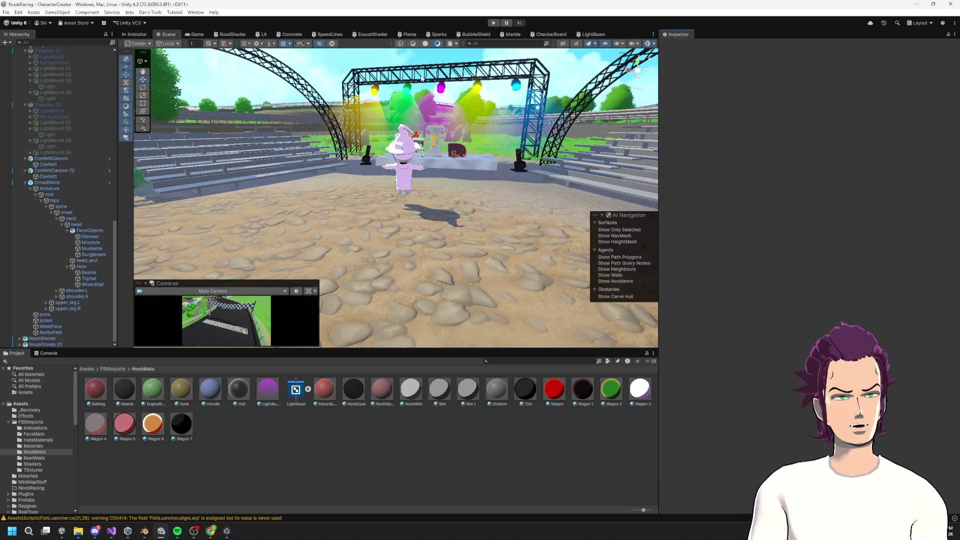
# Step: Run the scene again, inspect a crowd member's jacket in the Scene view, then stop play mode
pyautogui.click(491, 22)
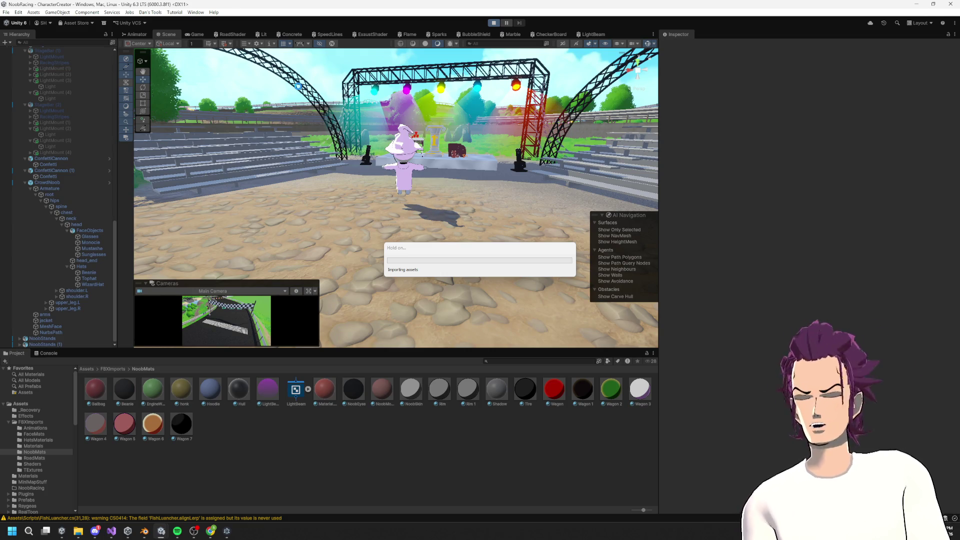
pyautogui.hotkey('alt', 'Tab')
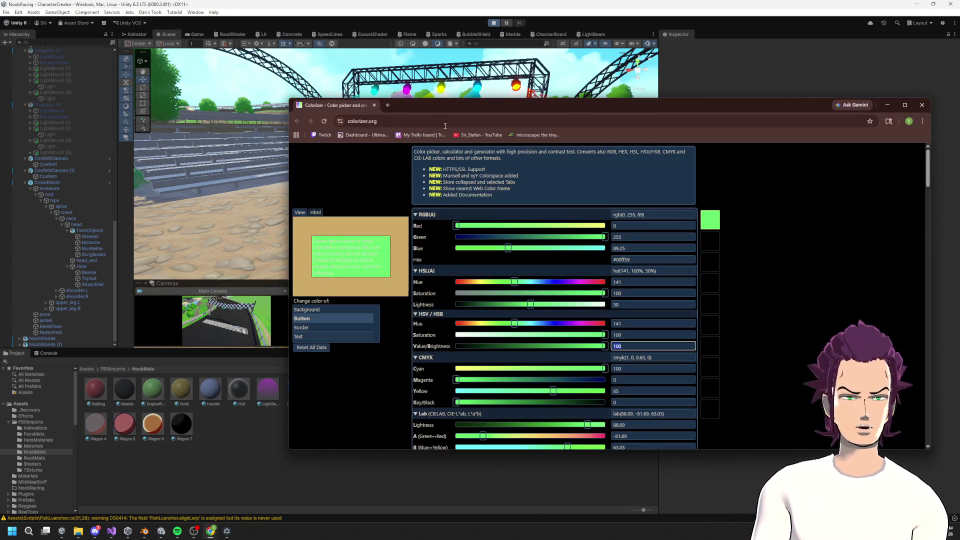
pyautogui.click(740, 62)
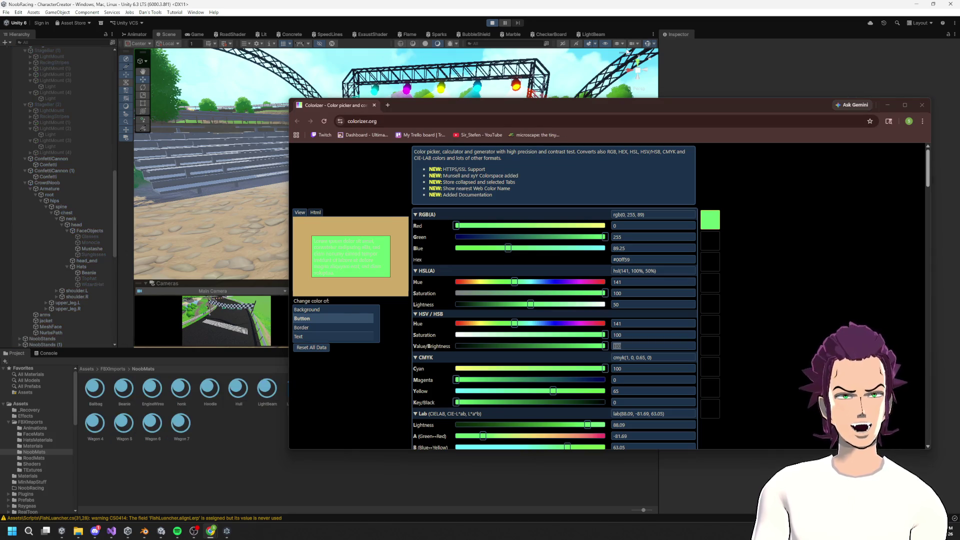
pyautogui.hotkey('ctrl', '1')
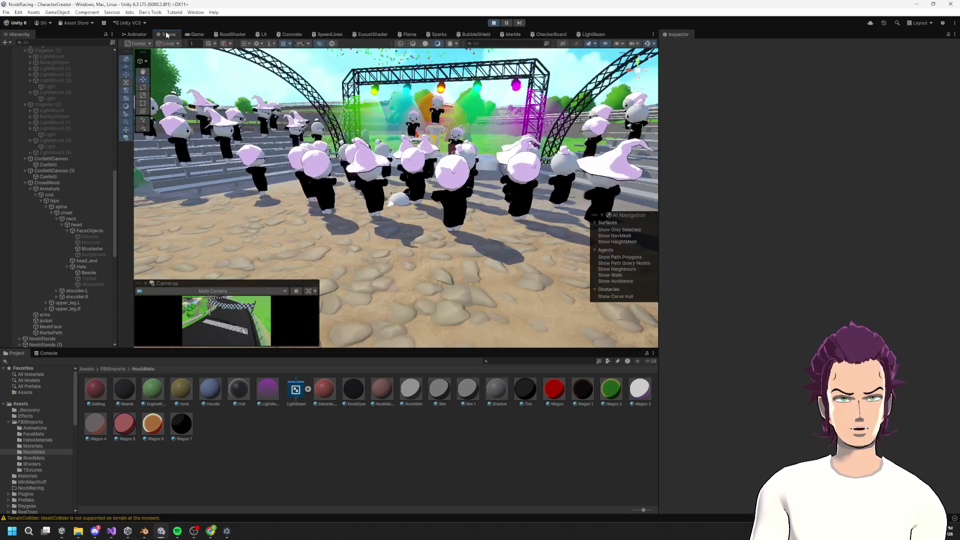
pyautogui.click(451, 202)
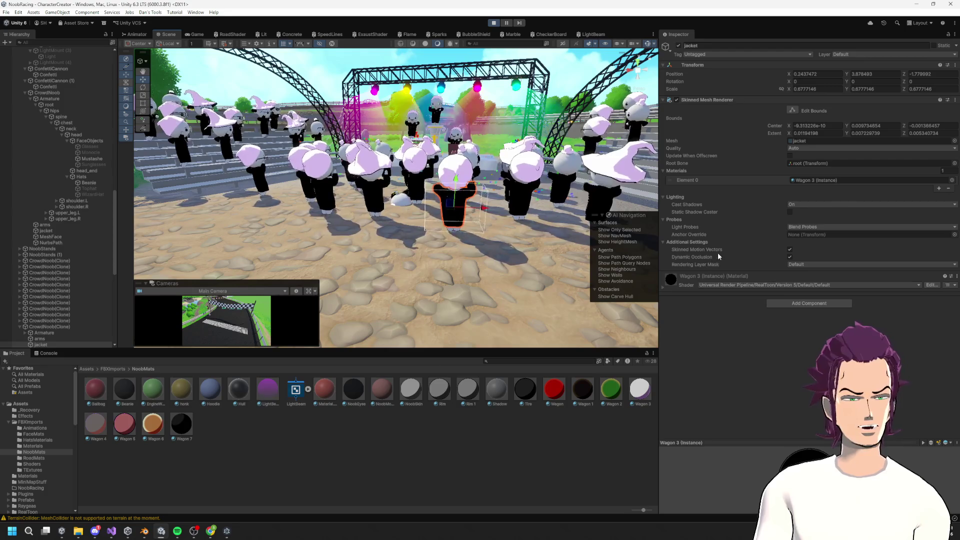
pyautogui.hotkey('ctrl', 'p')
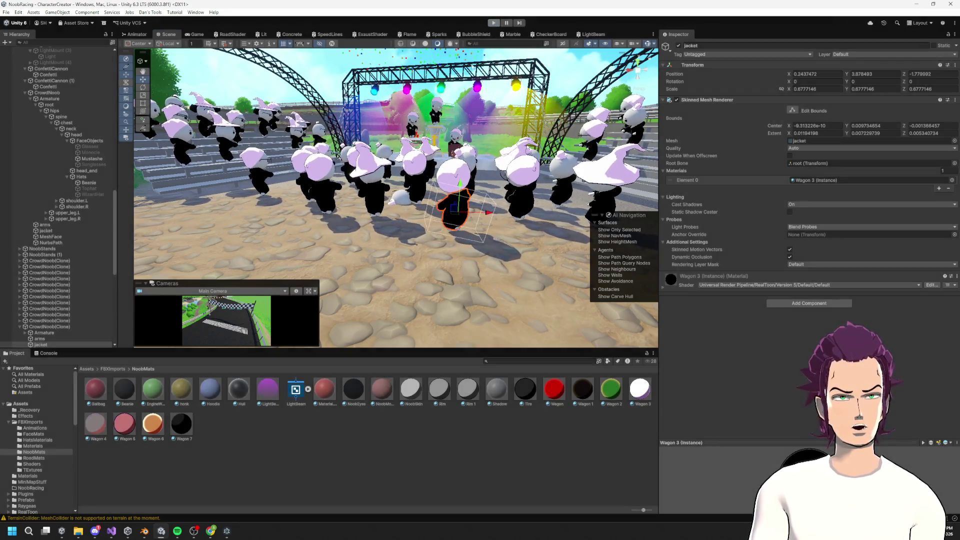
pyautogui.click(119, 531)
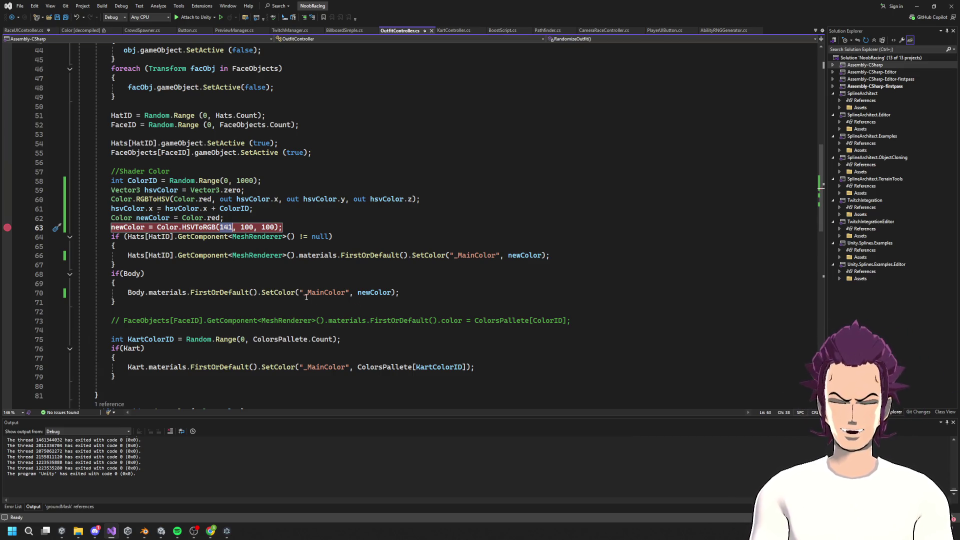
# Step: Check newColor's uses in the code and pull up the Color.RGBToHSV reference page in the browser
pyautogui.doubleClick(377, 292)
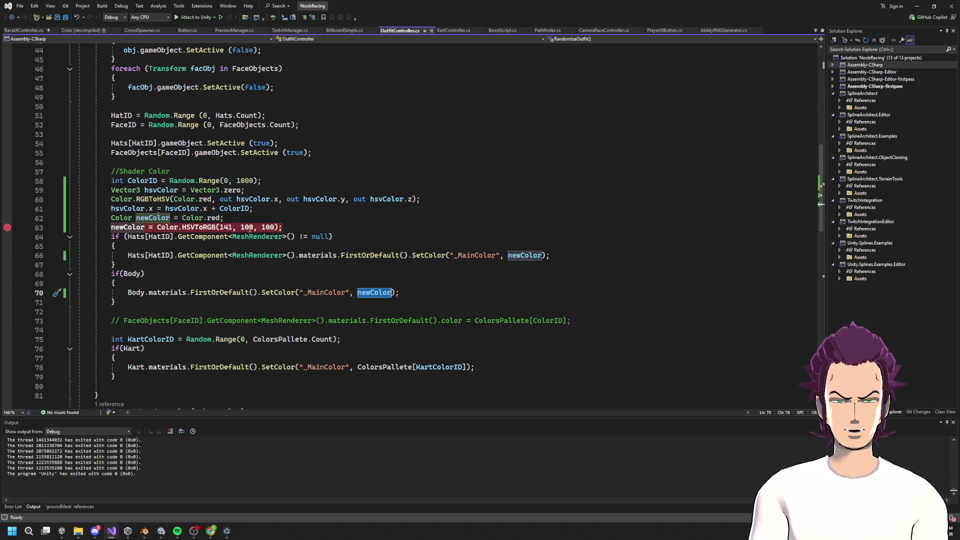
pyautogui.hotkey('alt', 'Tab')
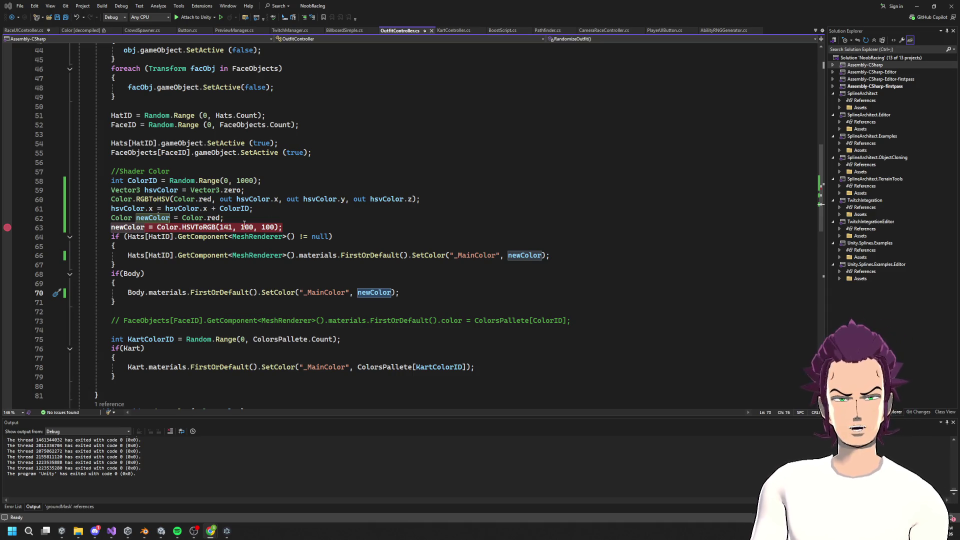
pyautogui.click(245, 227)
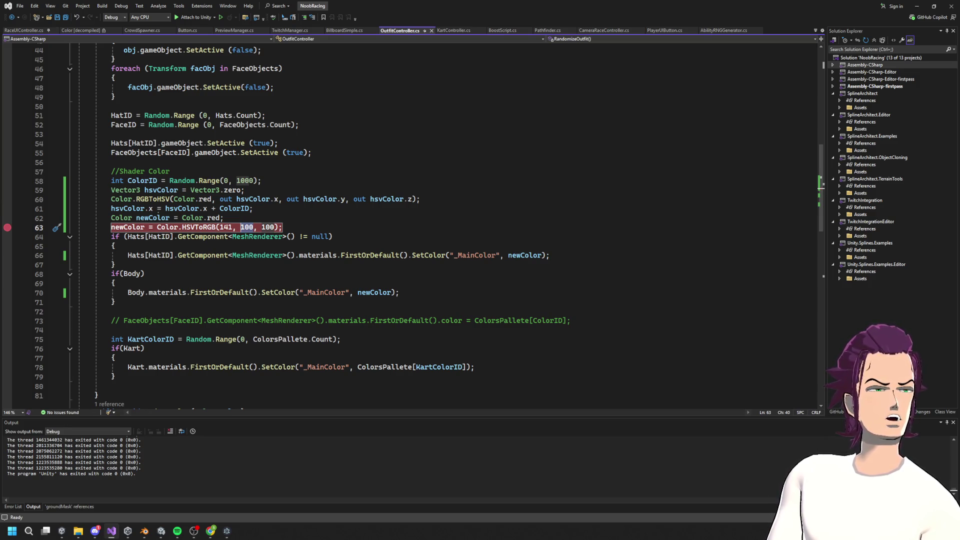
pyautogui.hotkey('alt', 'Tab')
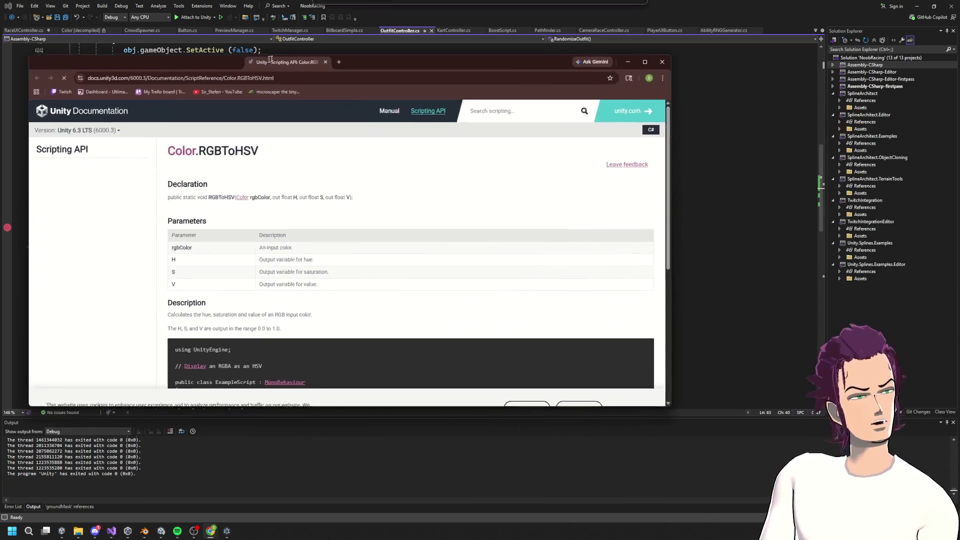
# Step: Study the RGBToHSV example's Color values, out H/S/V arguments and float H, S, V declaration
pyautogui.scroll(-4, 416, 213)
pyautogui.scroll(2, 423, 251)
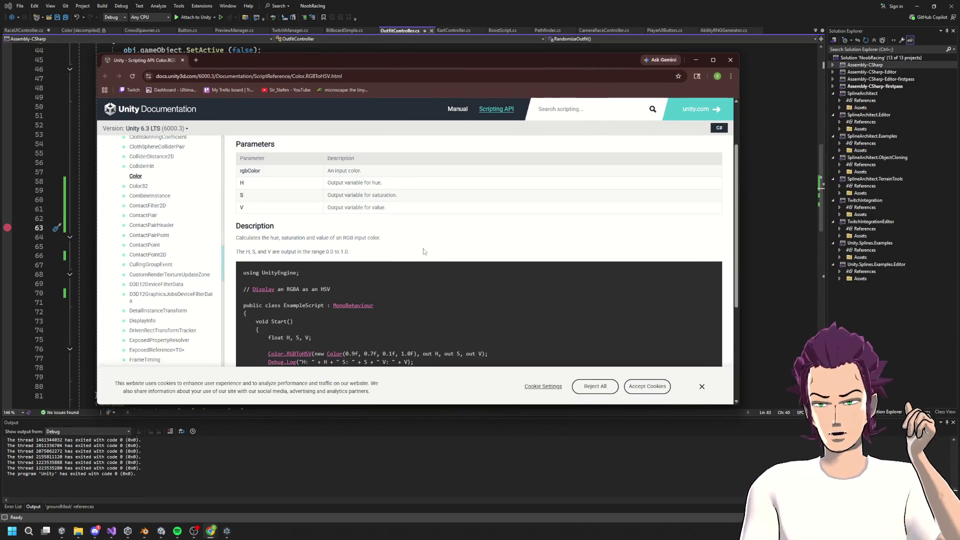
pyautogui.scroll(-1, 372, 333)
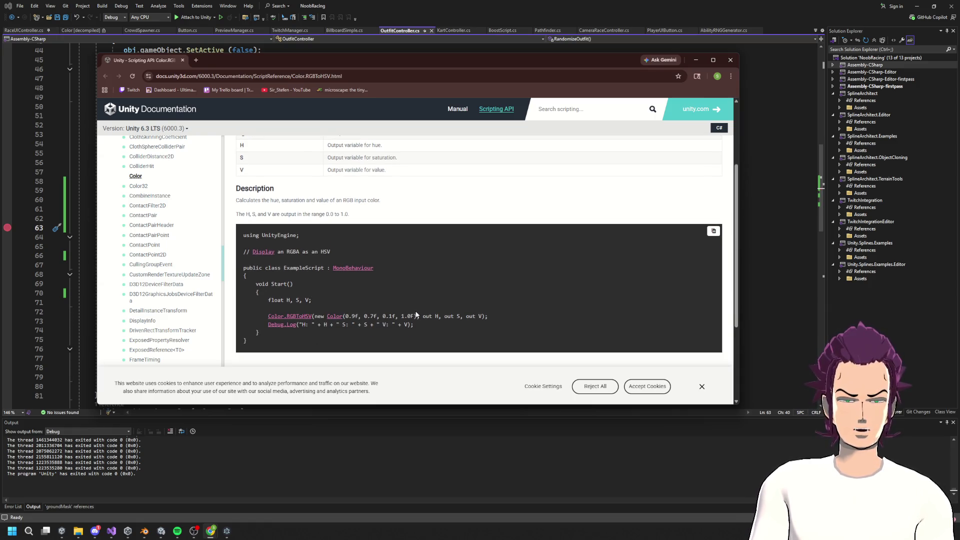
pyautogui.moveTo(417, 316); pyautogui.dragTo(345, 316)
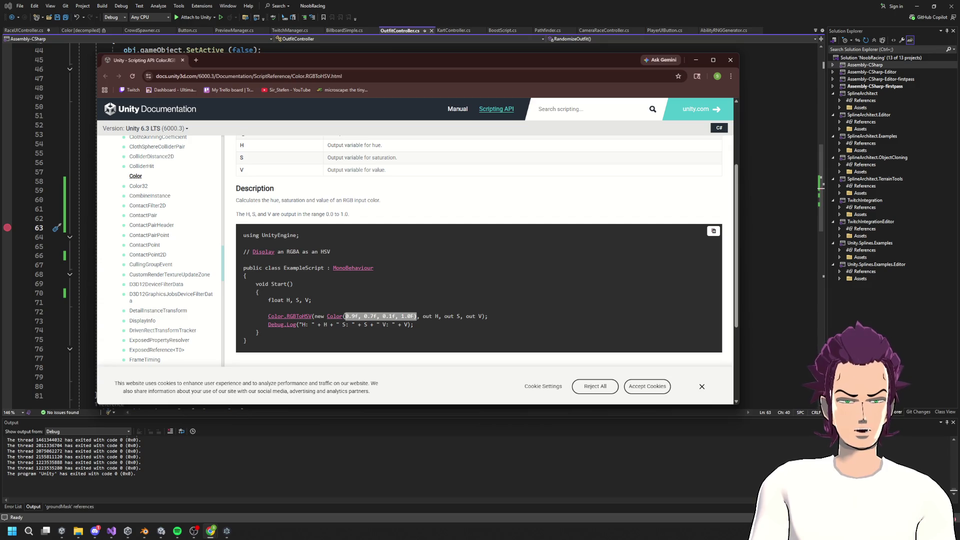
pyautogui.click(444, 293)
pyautogui.scroll(3, 424, 282)
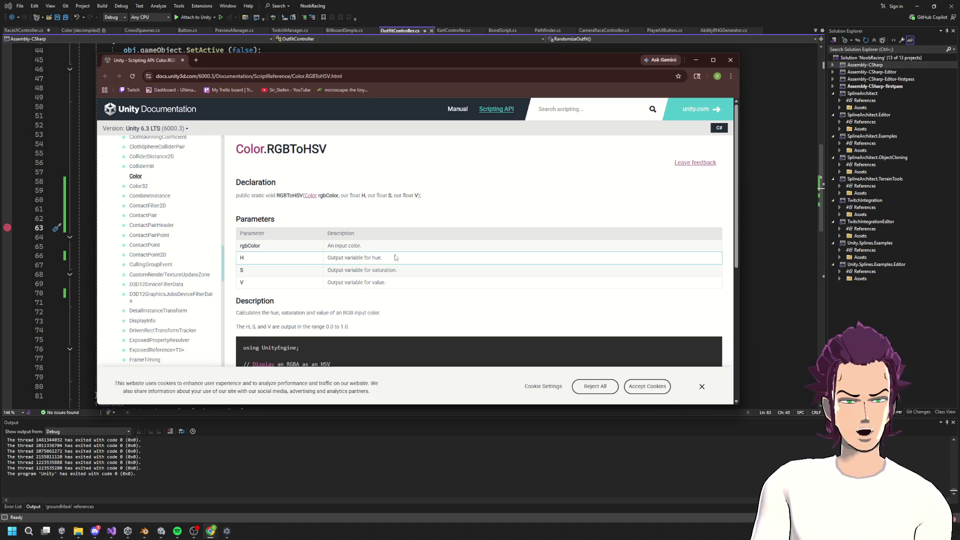
pyautogui.scroll(-3, 401, 263)
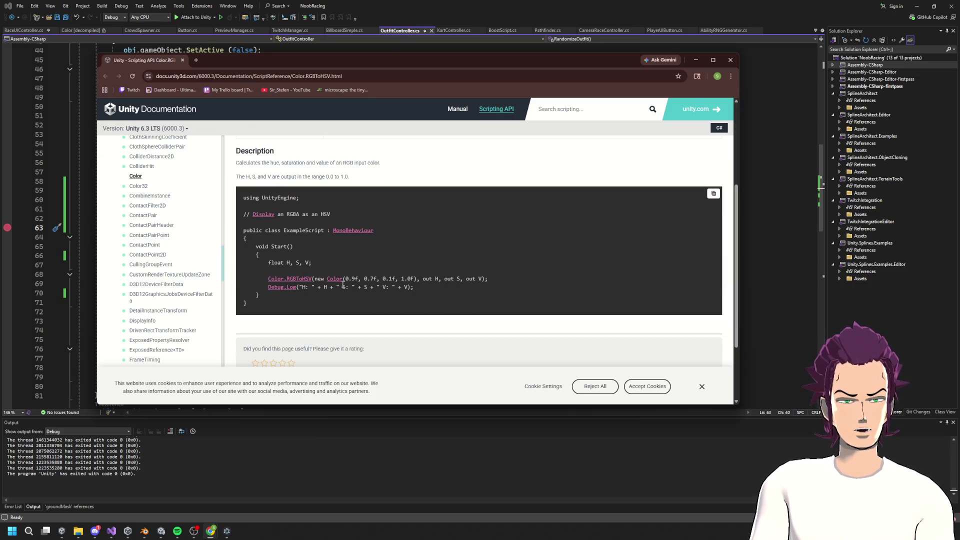
pyautogui.moveTo(345, 278); pyautogui.dragTo(415, 278)
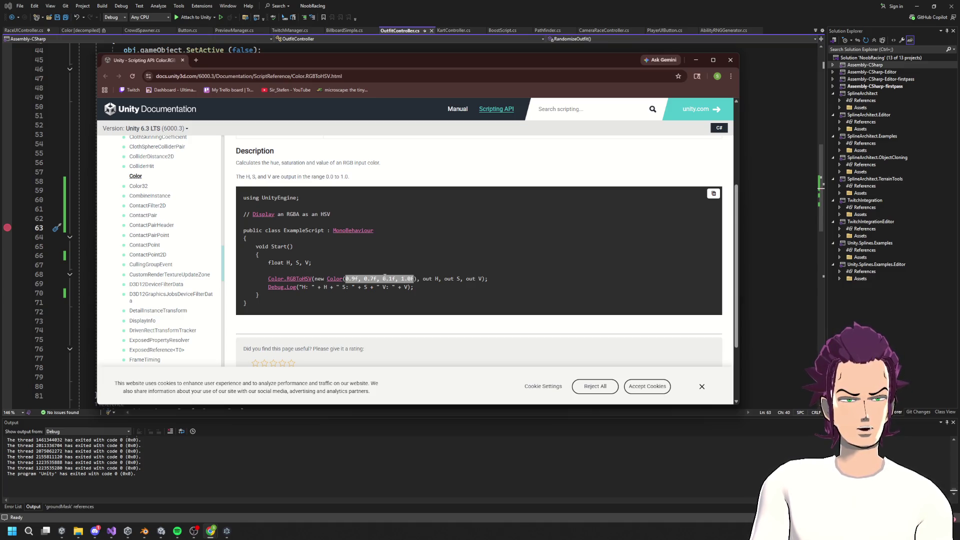
pyautogui.moveTo(422, 279); pyautogui.dragTo(479, 278)
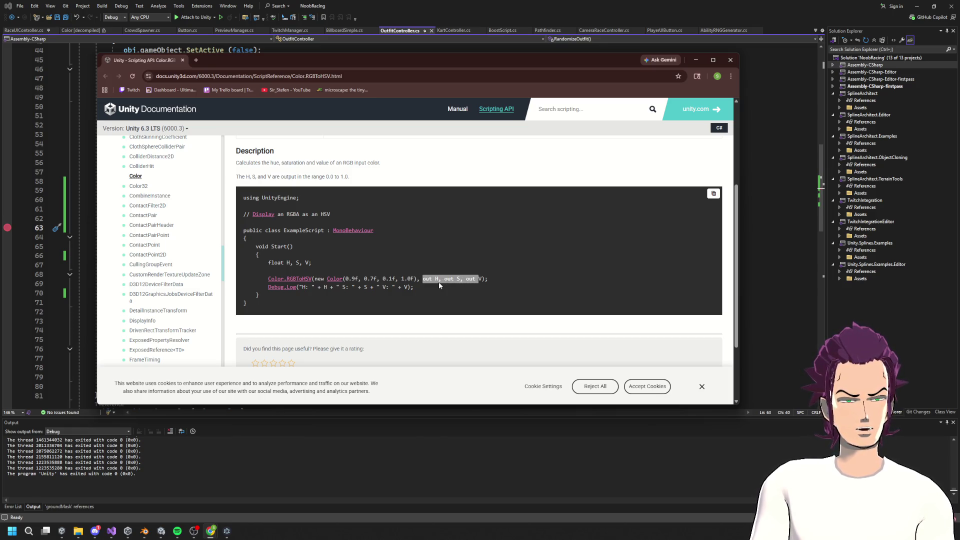
pyautogui.moveTo(312, 263); pyautogui.dragTo(266, 262)
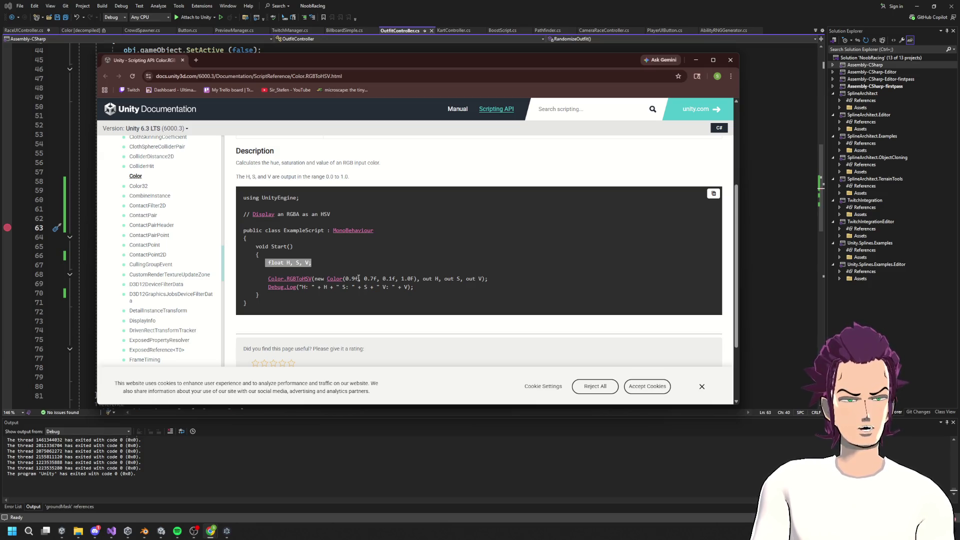
pyautogui.moveTo(359, 278); pyautogui.dragTo(344, 278)
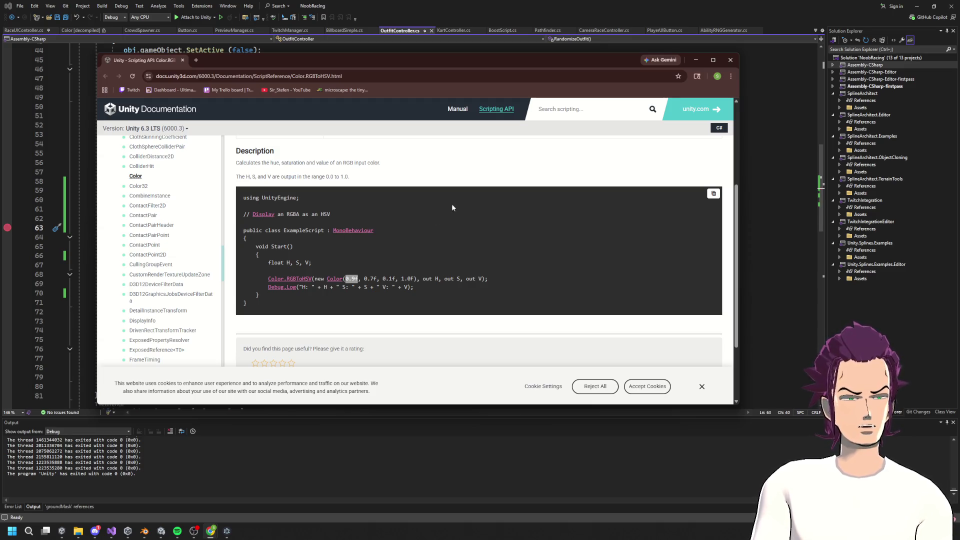
pyautogui.click(695, 60)
# Step: Change the HSVToRGB call to (141, 1, 1) and save, glancing back at the docs
pyautogui.click(250, 227)
pyautogui.press('BackSpace')
pyautogui.press('BackSpace')
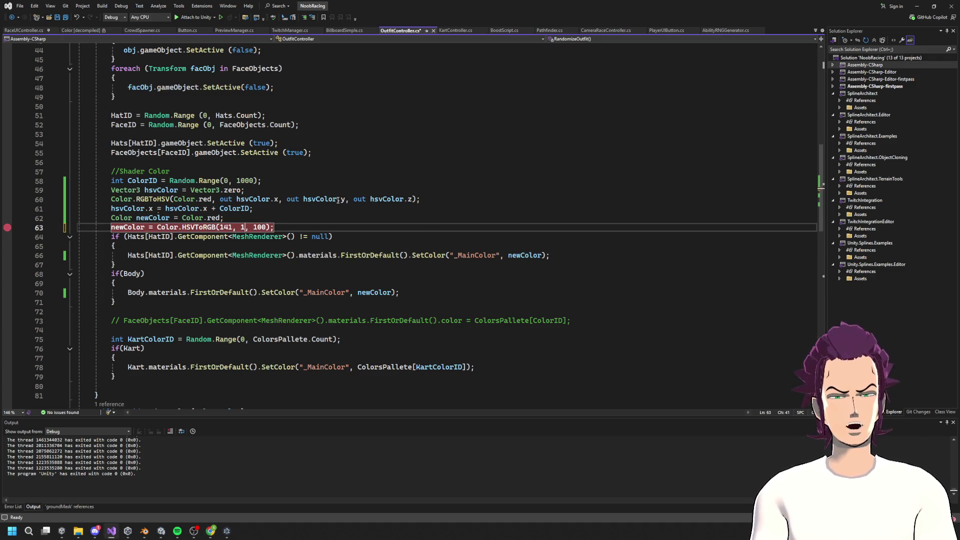
pyautogui.press('BackSpace')
pyautogui.press('BackSpace')
pyautogui.hotkey('ctrl', 's')
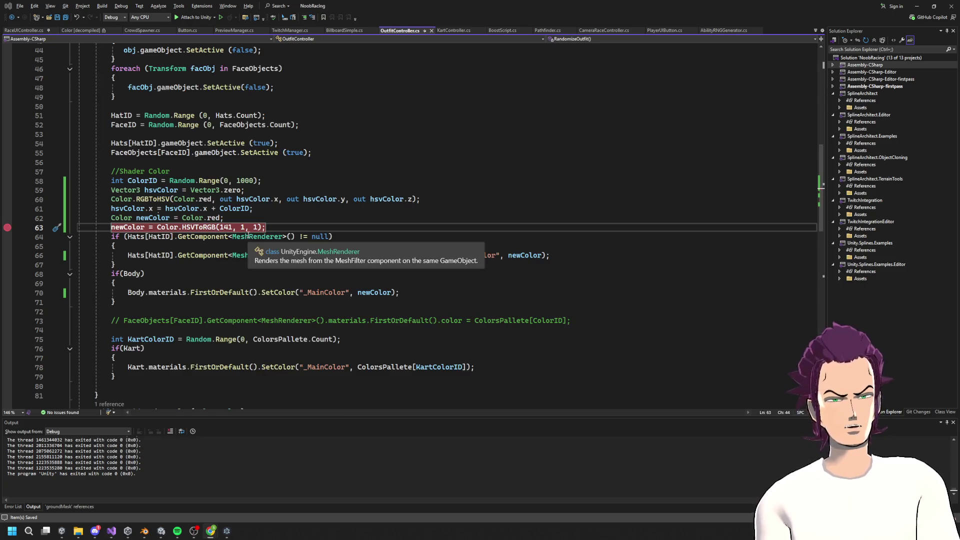
pyautogui.moveTo(211, 530)
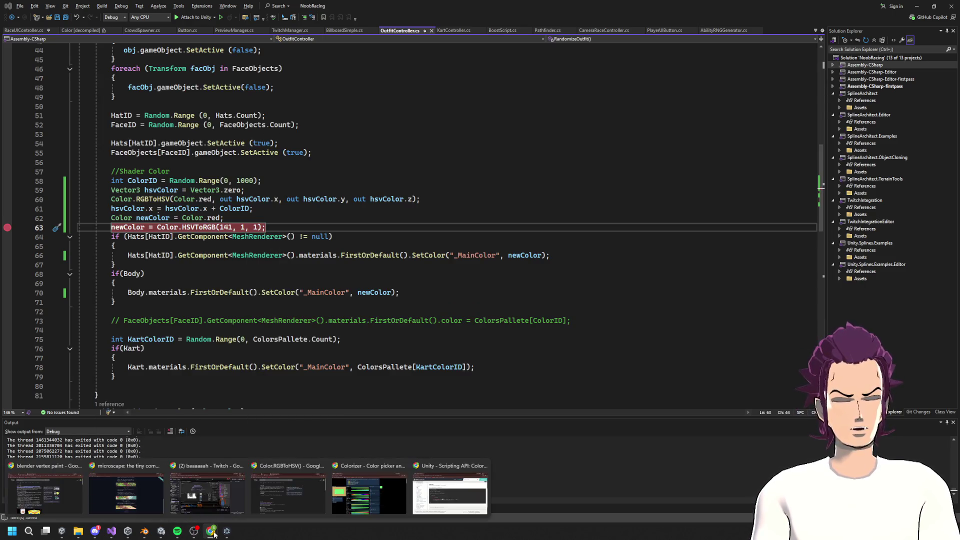
pyautogui.click(431, 479)
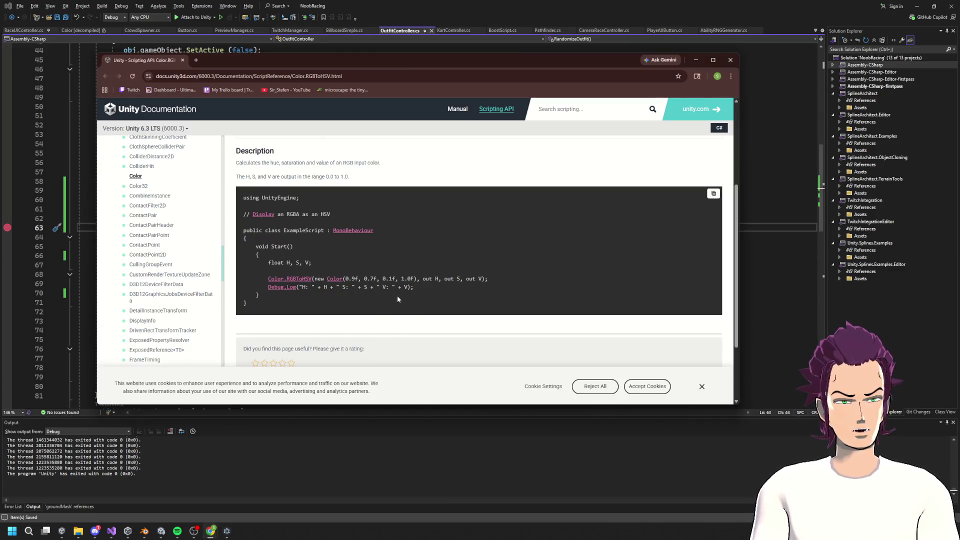
pyautogui.scroll(-2, 397, 295)
pyautogui.click(695, 59)
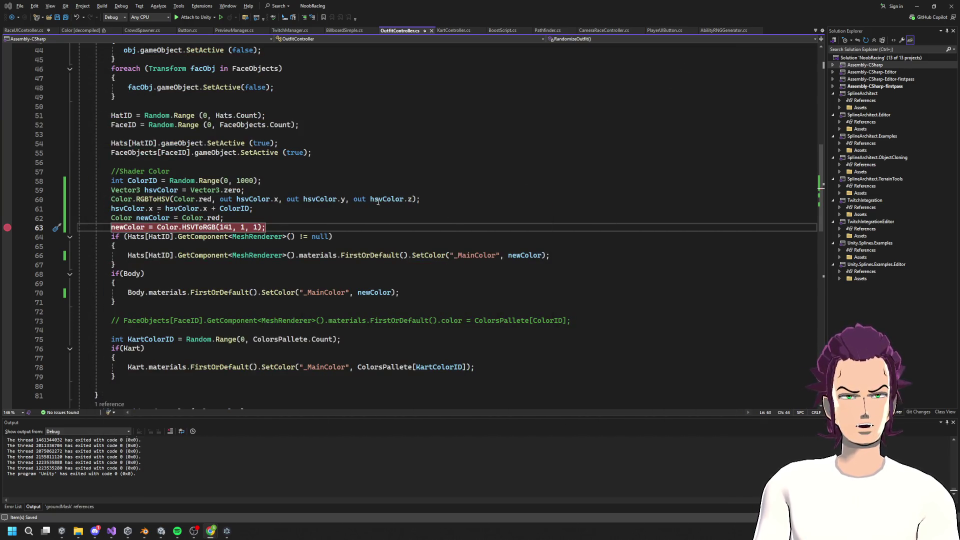
# Step: Move the breakpoint from line 63 to the hue-shift line 61 and save
pyautogui.click(109, 201)
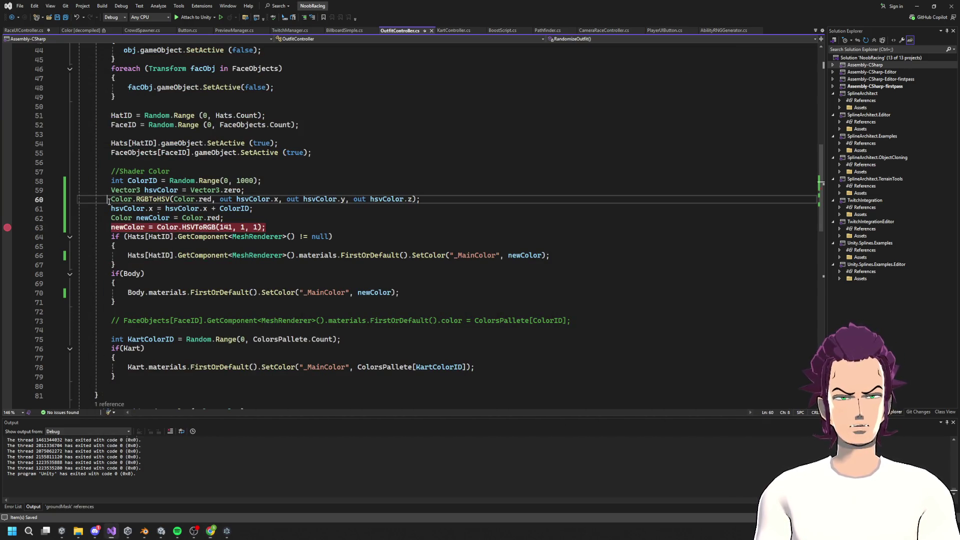
pyautogui.write('/')
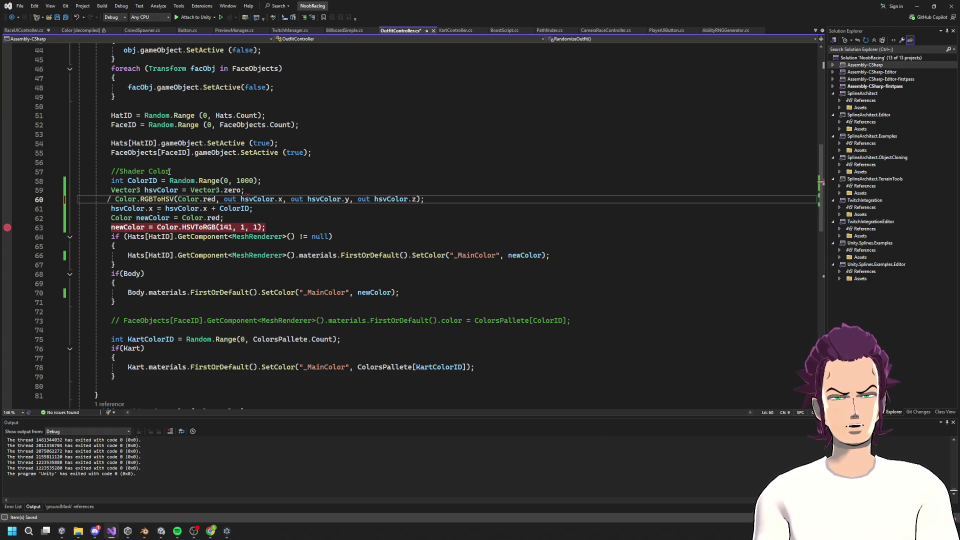
pyautogui.press('BackSpace')
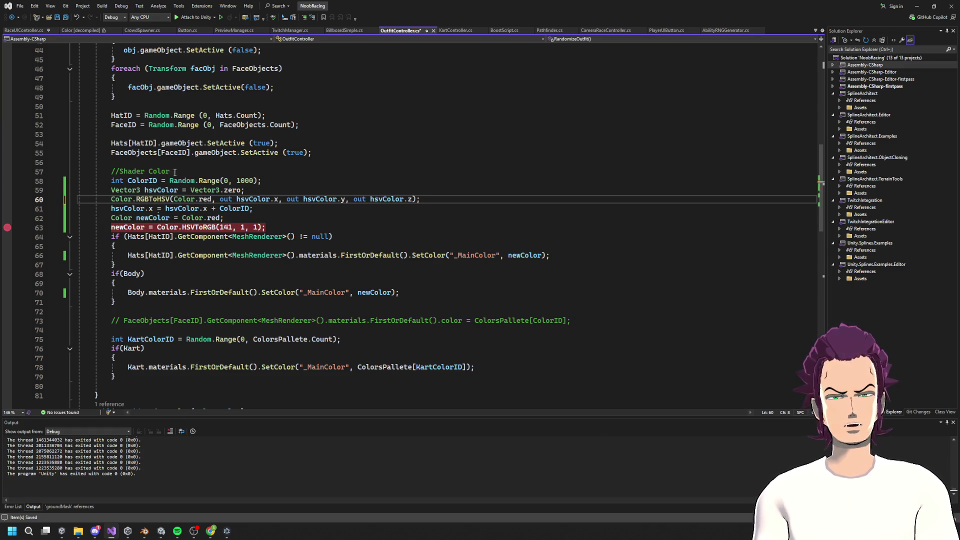
pyautogui.moveTo(7, 227); pyautogui.dragTo(7, 208)
pyautogui.hotkey('ctrl', 's')
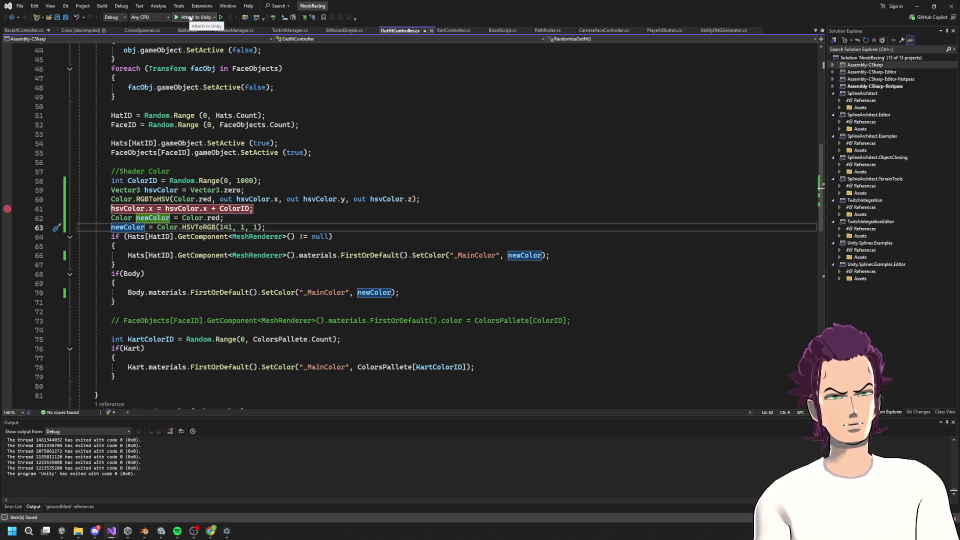
# Step: Attach the debugger to Unity, enter Play mode, and read hsvColor (0.00, 1.00, 1.00) at the breakpoint
pyautogui.click(189, 18)
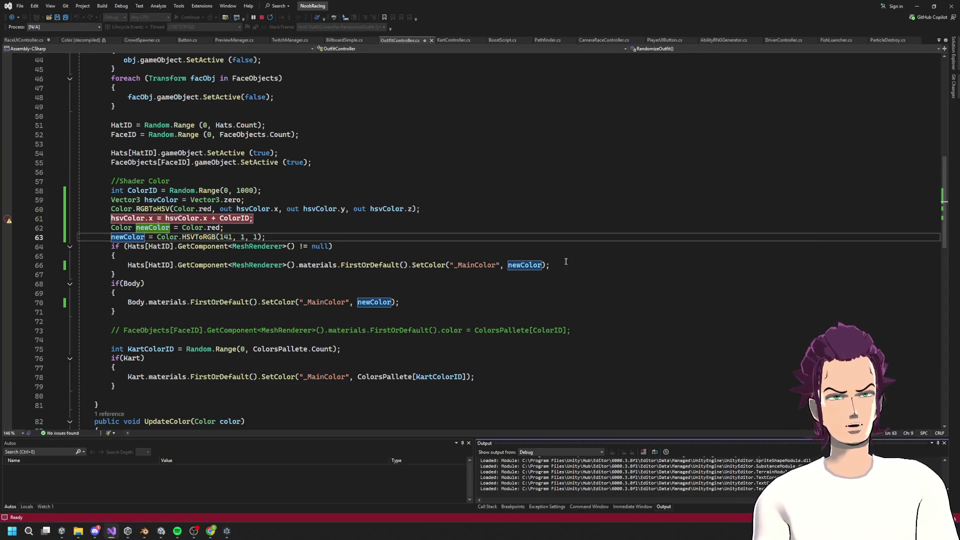
pyautogui.hotkey('alt', 'Tab')
pyautogui.click(498, 23)
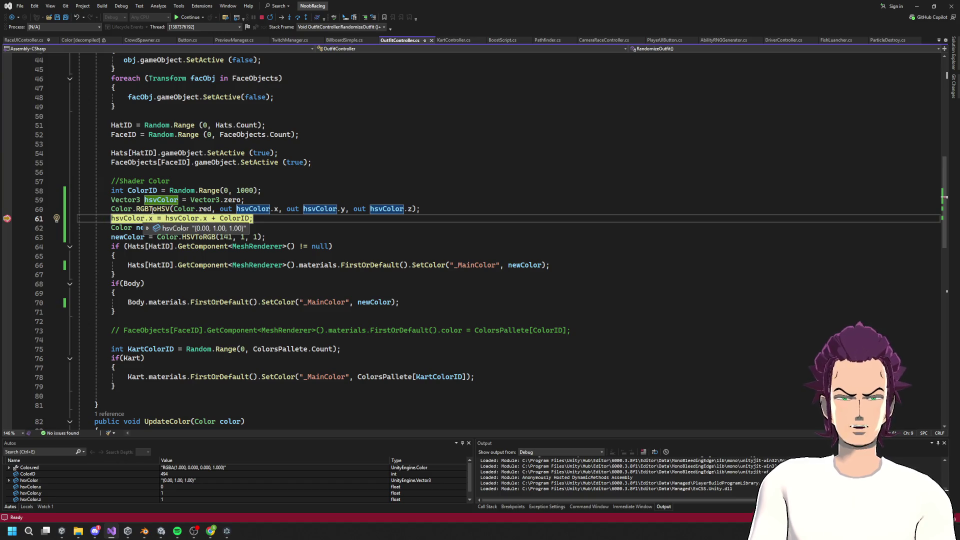
pyautogui.moveTo(130, 219)
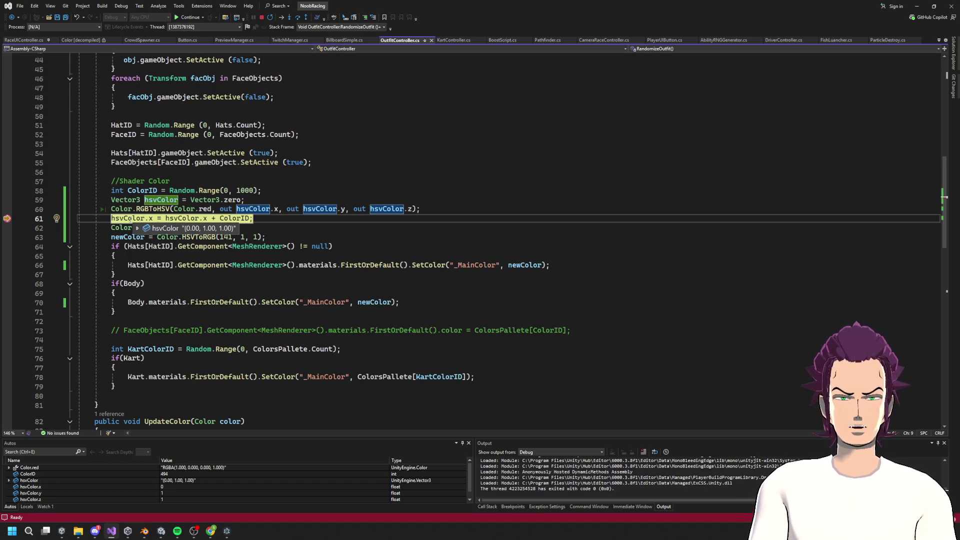
pyautogui.moveTo(207, 230)
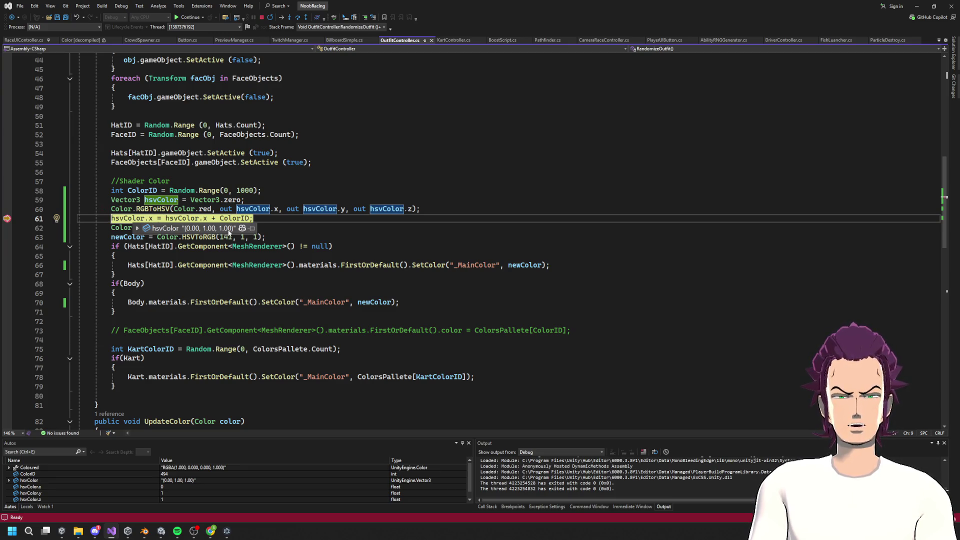
pyautogui.click(205, 209)
pyautogui.moveTo(204, 209)
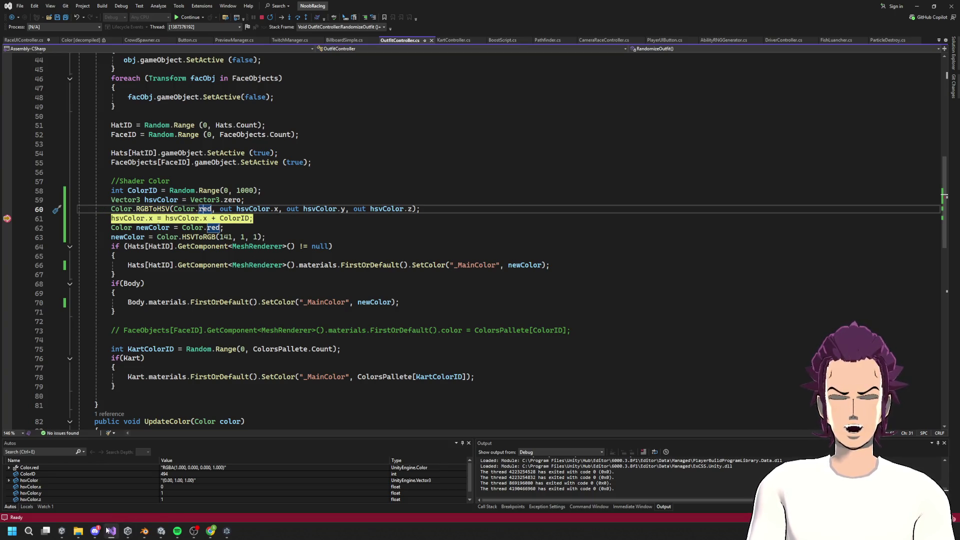
# Step: In Colorizer, start from pure red and sweep the hue through 0–360, trying hue 301
pyautogui.moveTo(210, 530)
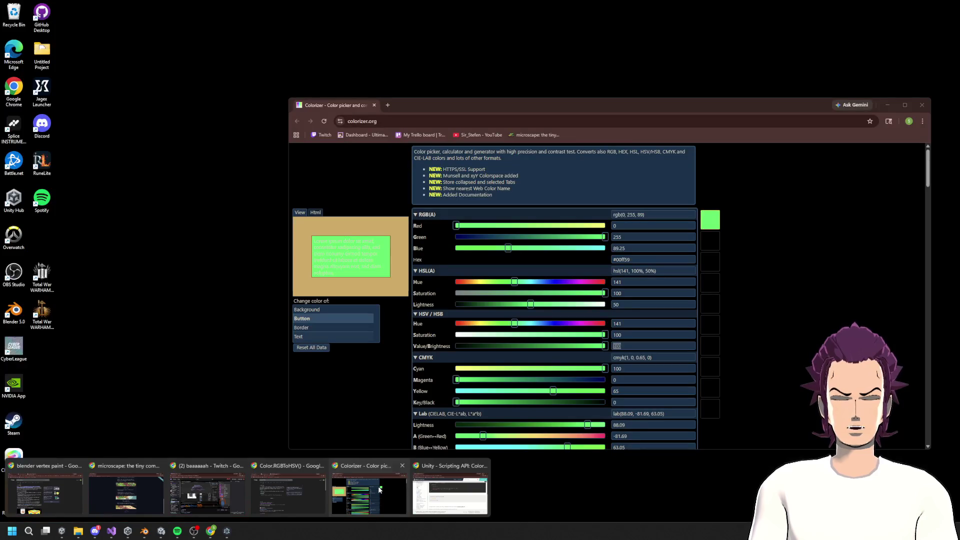
pyautogui.click(379, 489)
pyautogui.click(380, 278)
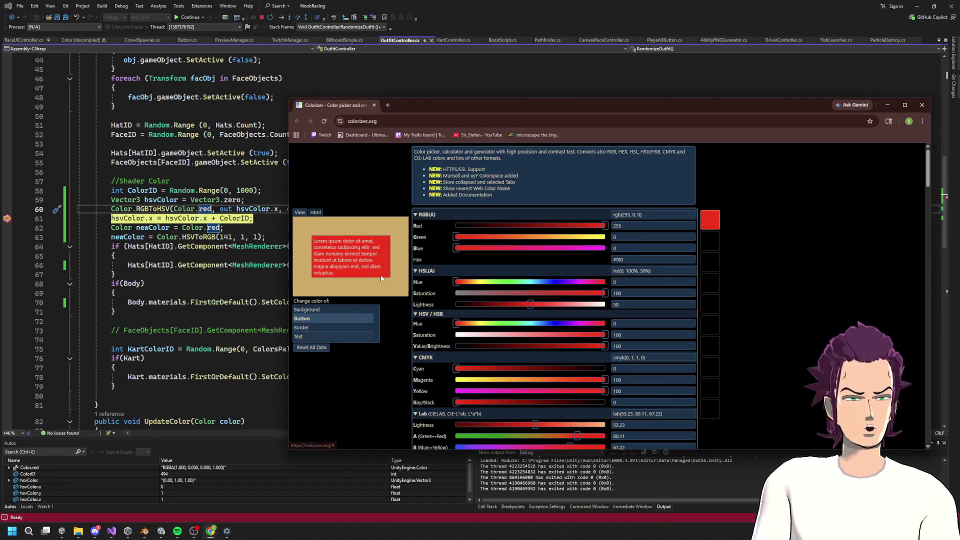
pyautogui.moveTo(456, 282); pyautogui.dragTo(730, 270)
pyautogui.doubleClick(645, 324)
pyautogui.write('301')
pyautogui.click(336, 318)
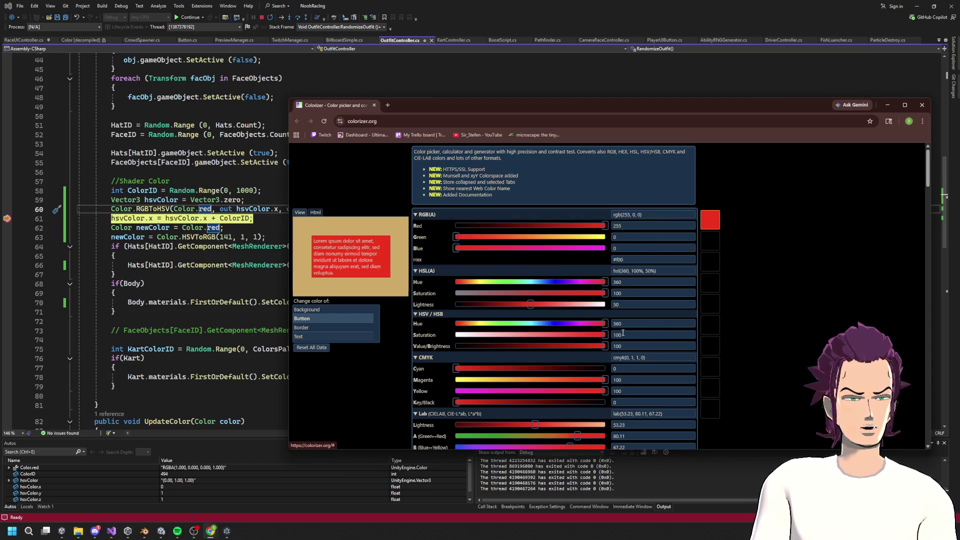
pyautogui.moveTo(456, 324); pyautogui.dragTo(687, 331)
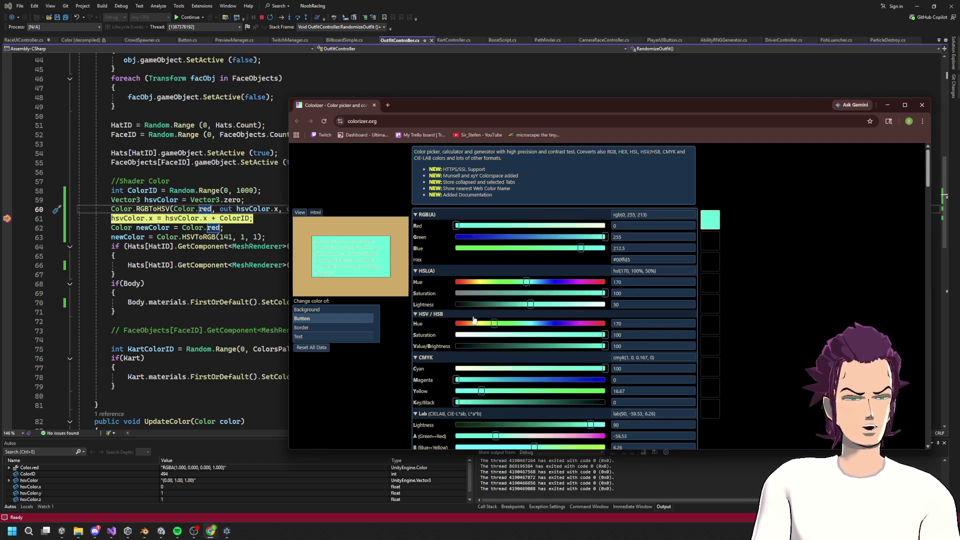
pyautogui.click(630, 324)
pyautogui.doubleClick(631, 323)
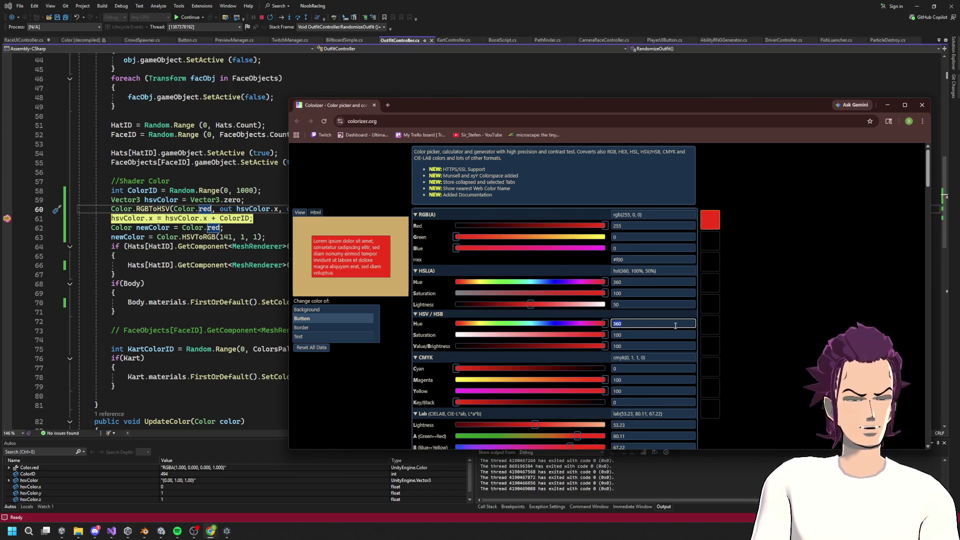
pyautogui.click(888, 107)
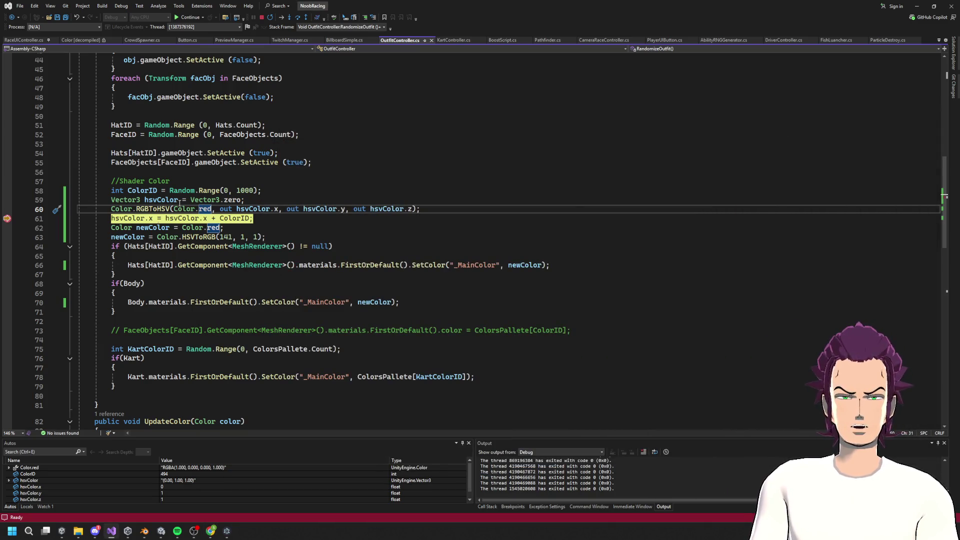
# Step: Shift the Colorizer hue from red to a cyan shade, then select 'red' on line 60
pyautogui.moveTo(151, 219)
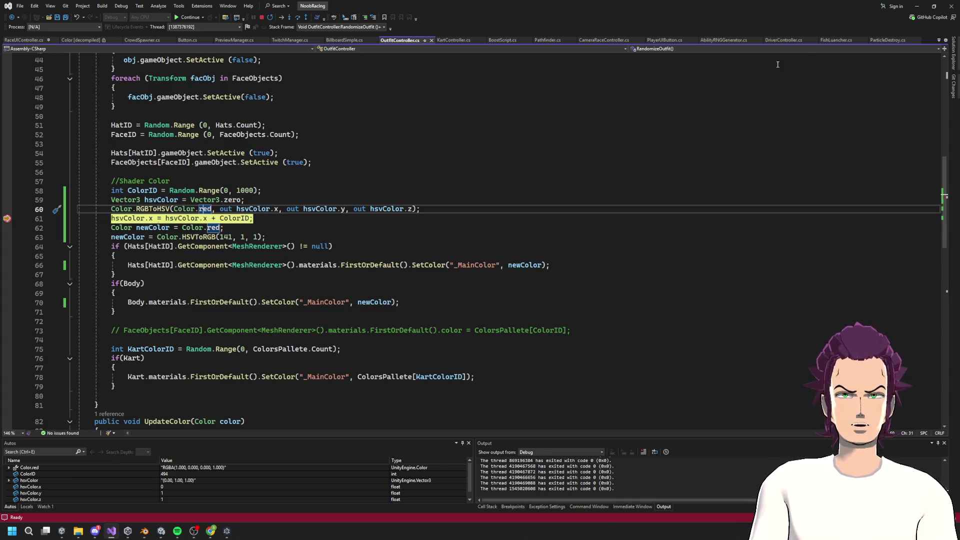
pyautogui.click(917, 6)
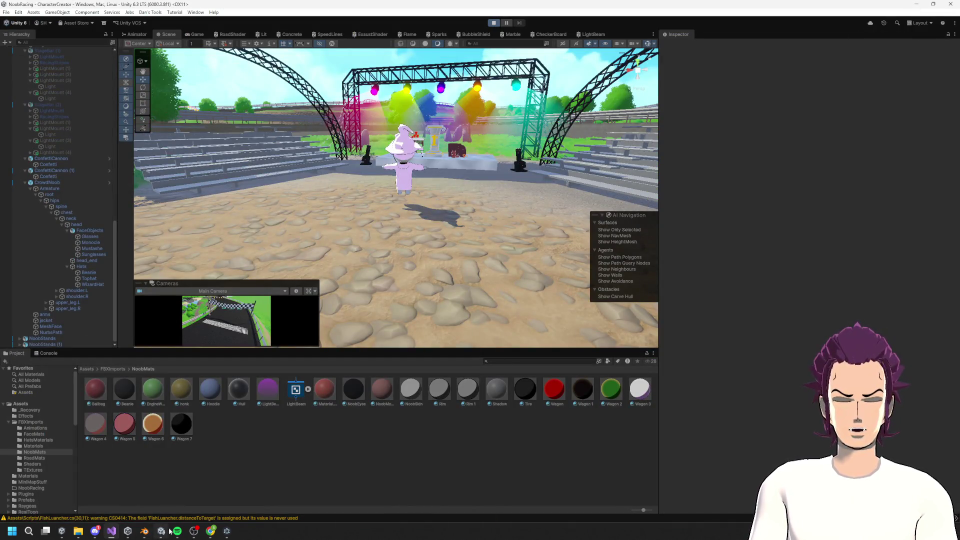
pyautogui.moveTo(223, 533)
pyautogui.click(393, 501)
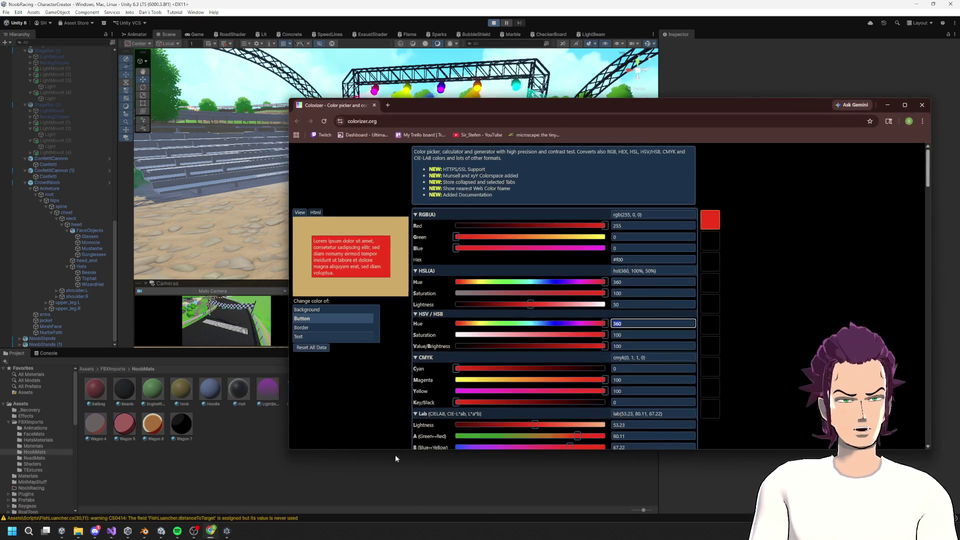
pyautogui.click(533, 282)
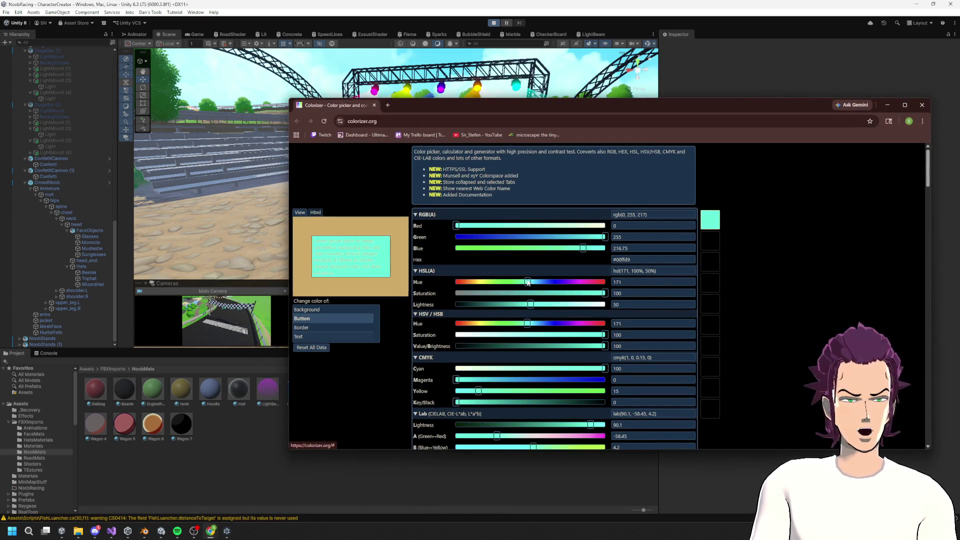
pyautogui.click(887, 104)
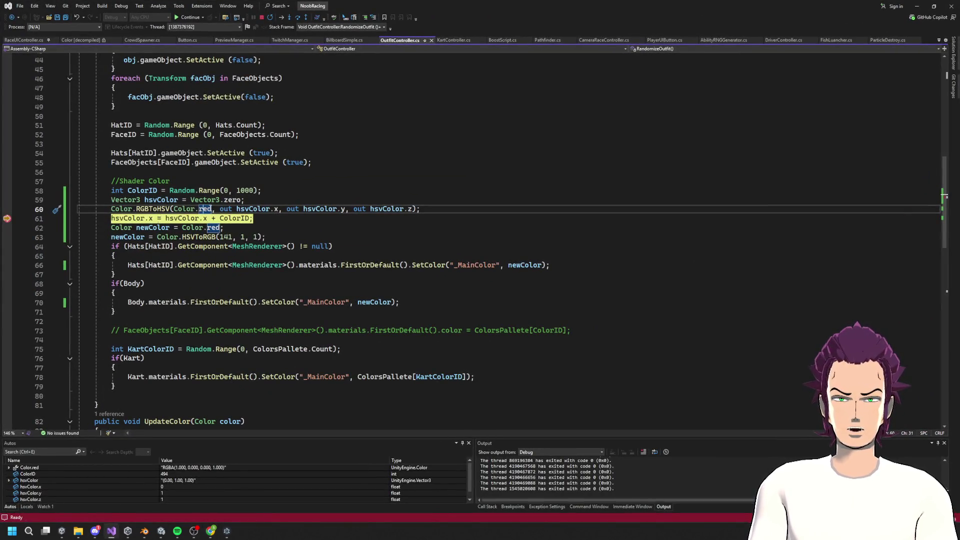
pyautogui.click(220, 200)
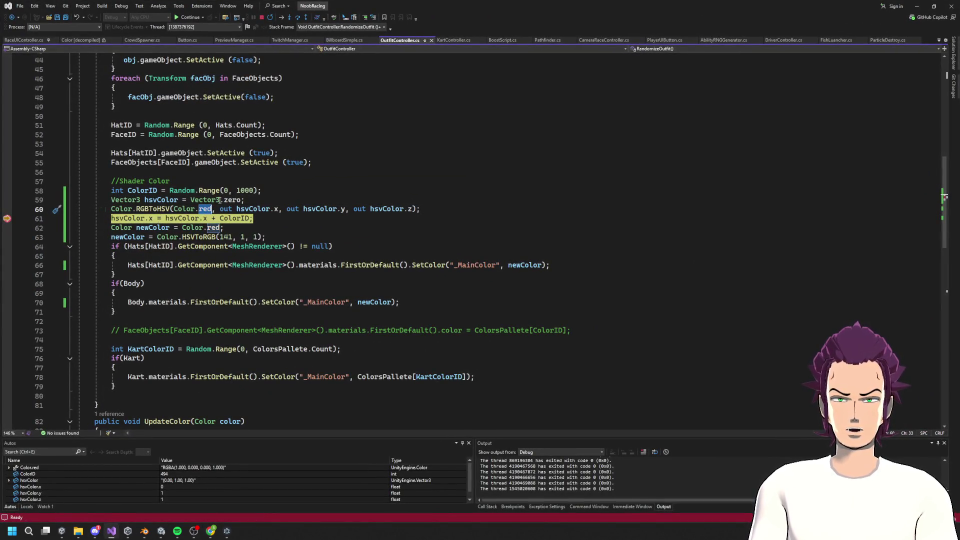
# Step: Replace Color.red with Color.teal on line 60, save, resume to the breakpoint, then stop debugging
pyautogui.write('teal')
pyautogui.hotkey('ctrl', 's')
pyautogui.click(189, 17)
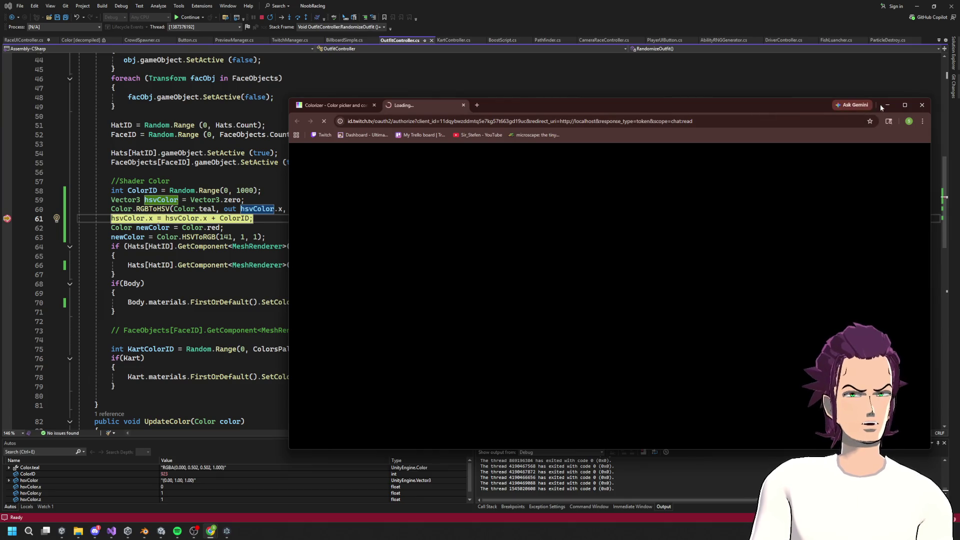
pyautogui.click(888, 105)
pyautogui.click(261, 17)
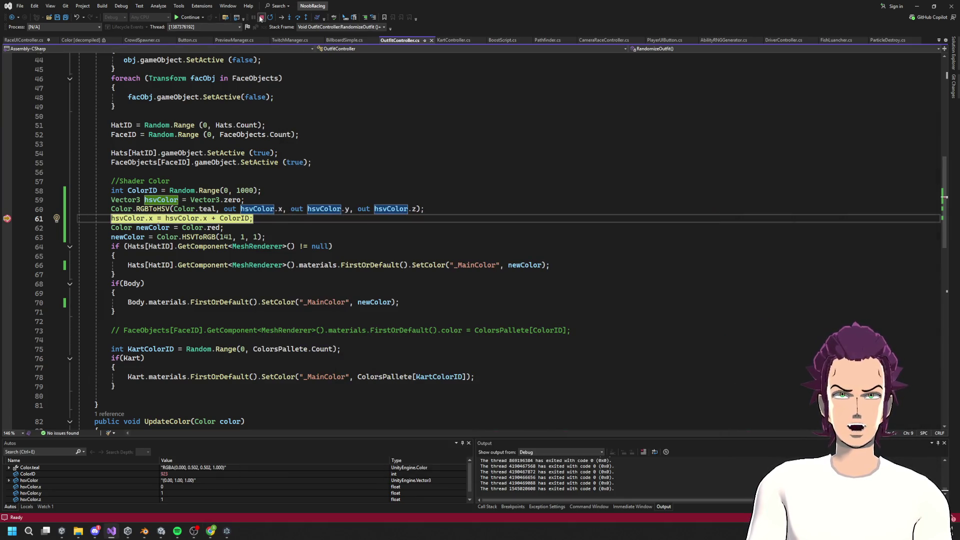
pyautogui.click(915, 6)
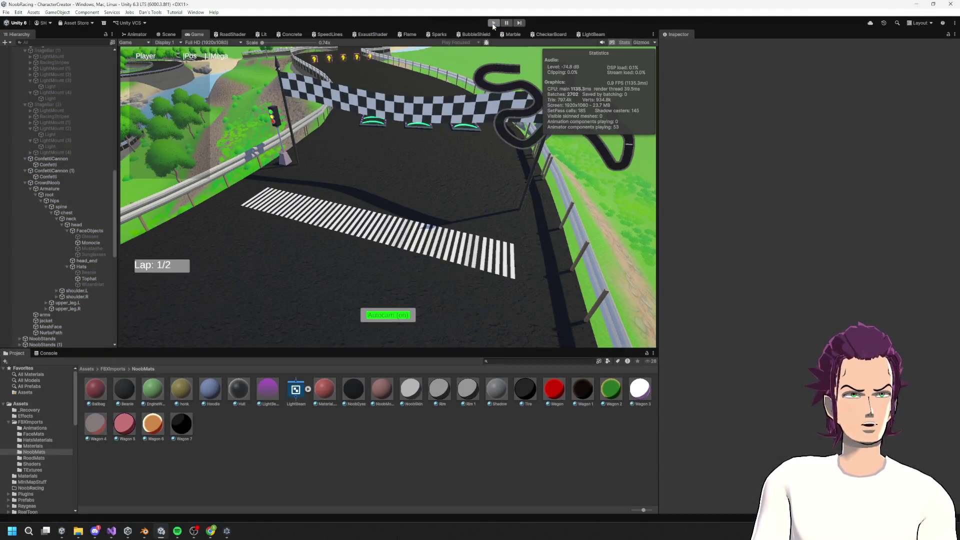
# Step: Exit and re-enter Unity play mode to reload the teal hue script, then stop the game
pyautogui.click(492, 24)
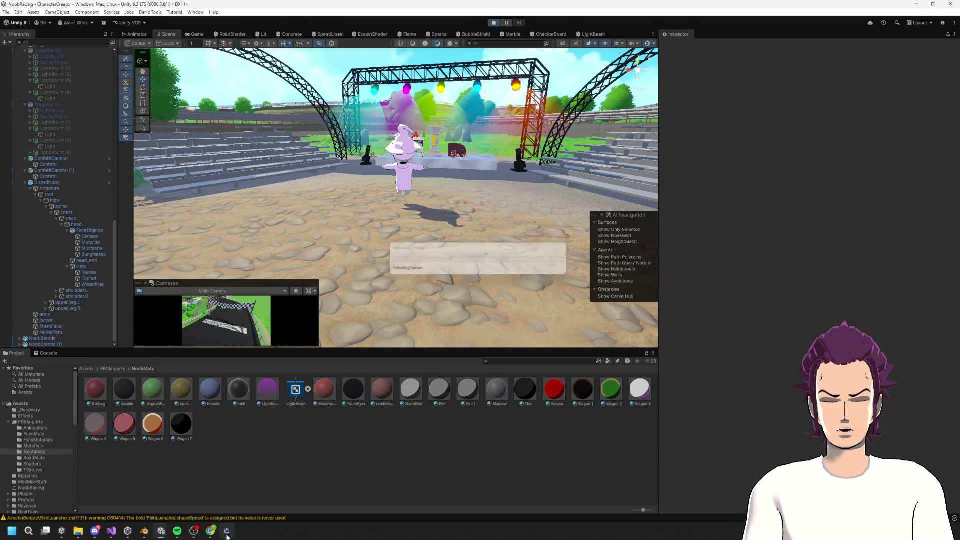
pyautogui.moveTo(224, 535)
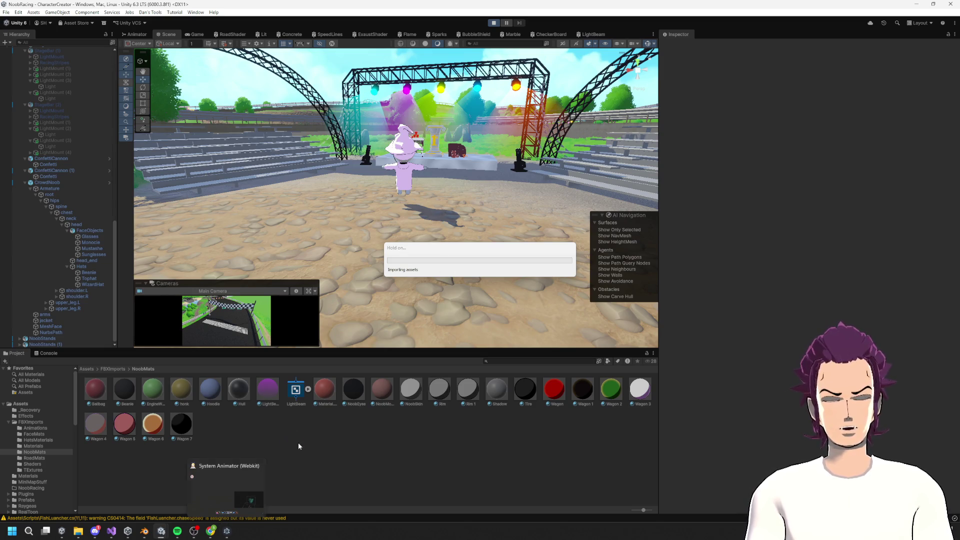
pyautogui.click(264, 508)
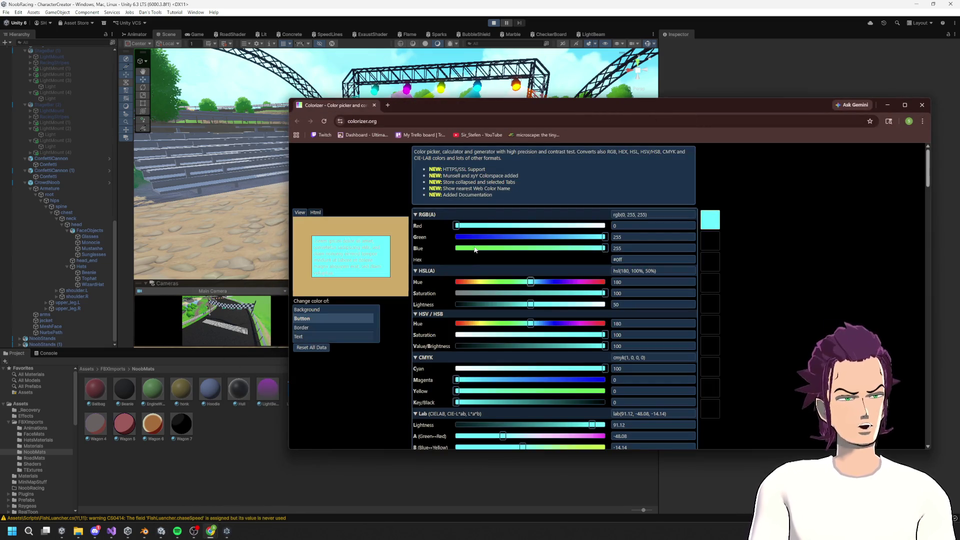
pyautogui.click(887, 104)
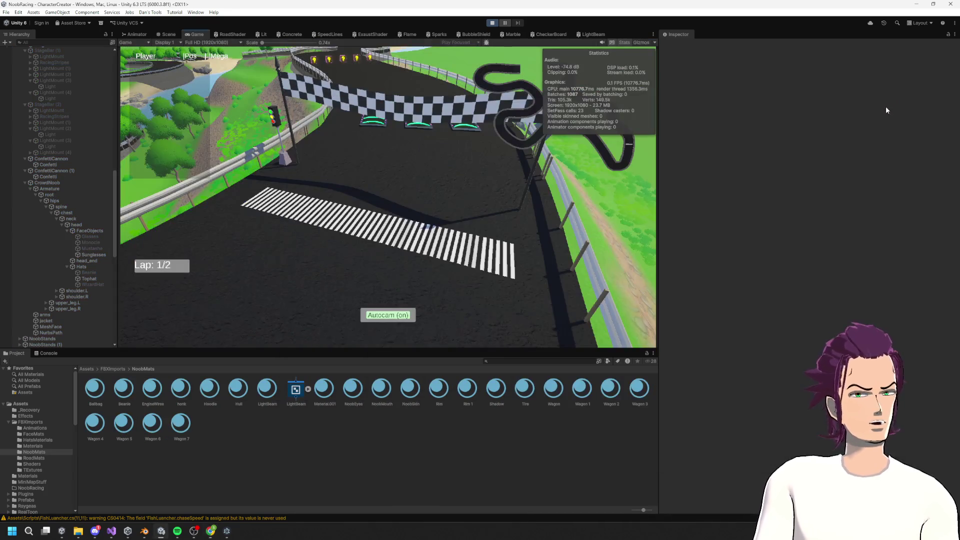
pyautogui.click(493, 23)
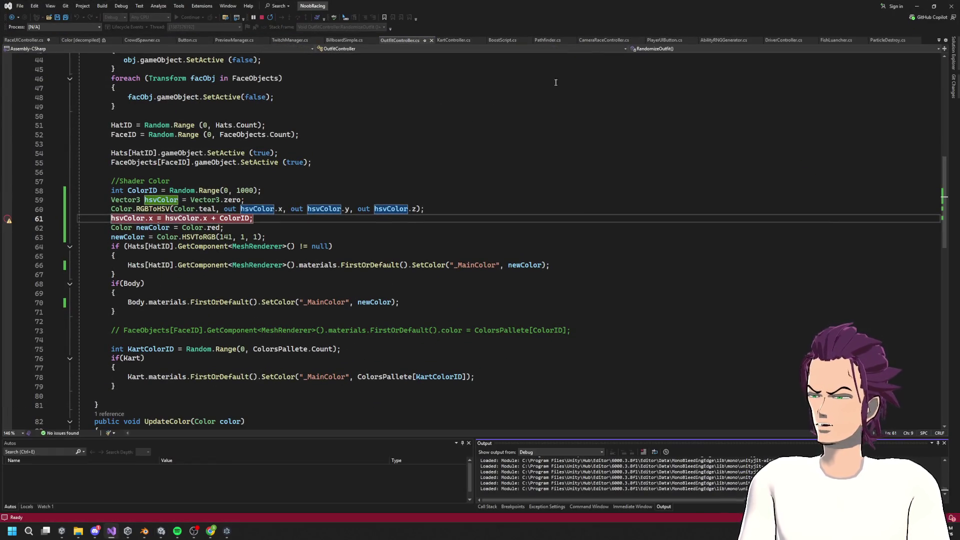
# Step: Run the game to hit the breakpoint, read hsvColor's teal hue of 0.5, then stop debugging
pyautogui.hotkey('alt', 'Tab')
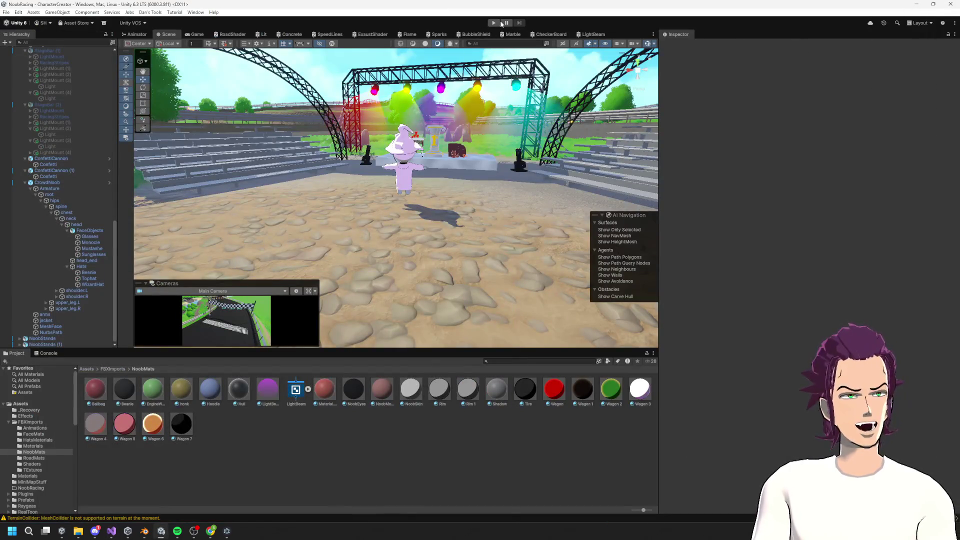
pyautogui.click(499, 23)
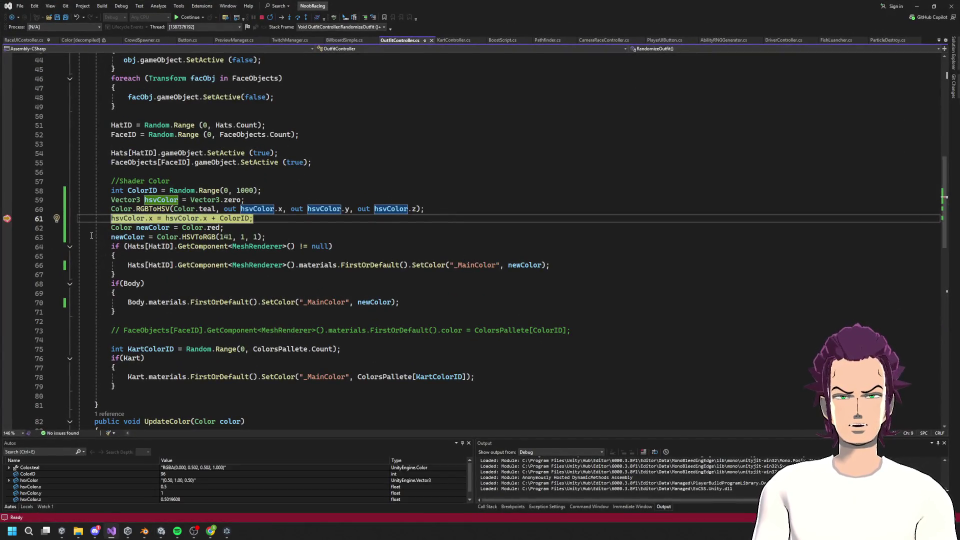
pyautogui.moveTo(128, 224)
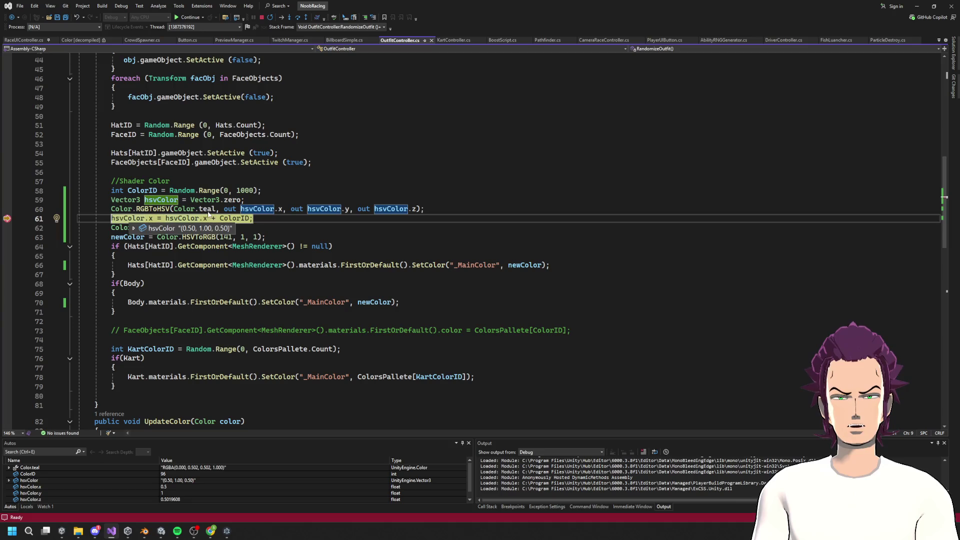
pyautogui.click(207, 209)
pyautogui.moveTo(208, 210)
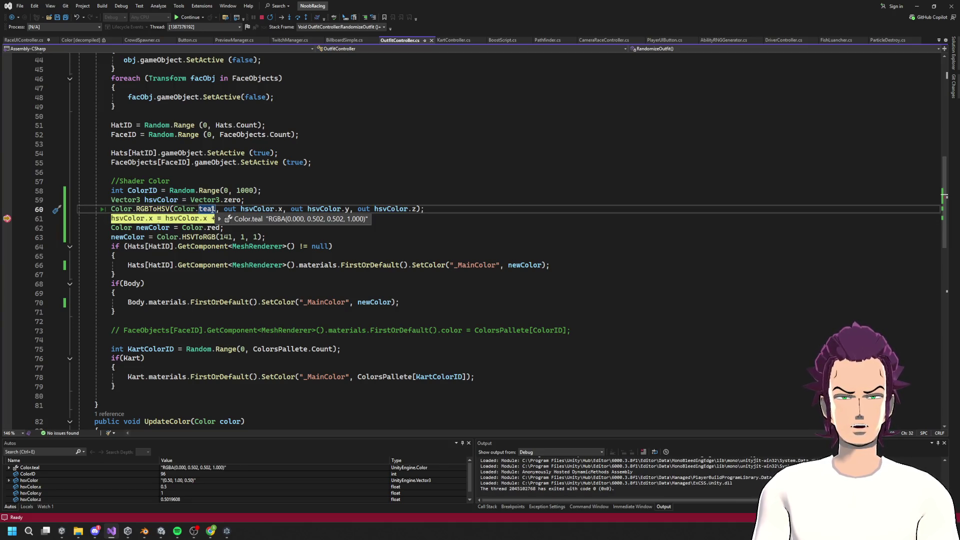
pyautogui.moveTo(188, 223)
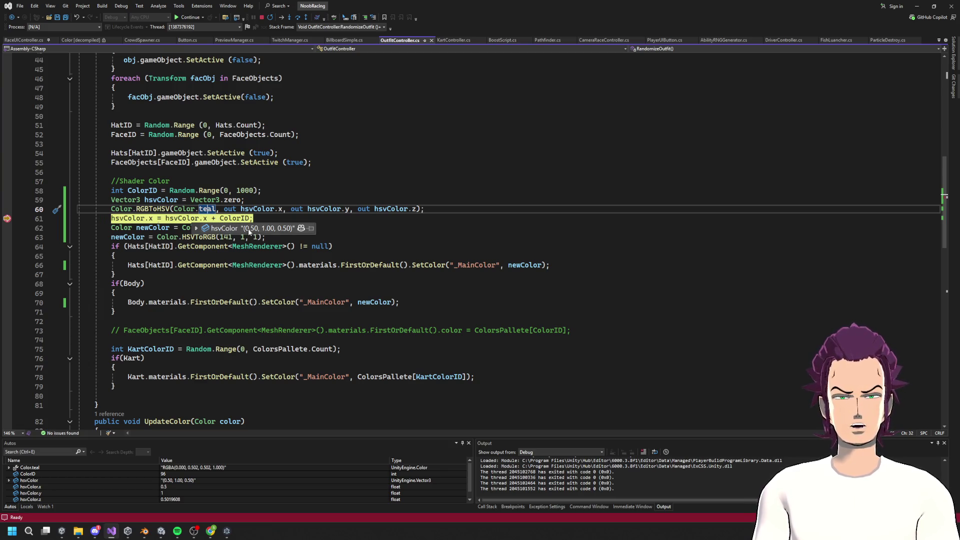
pyautogui.click(261, 17)
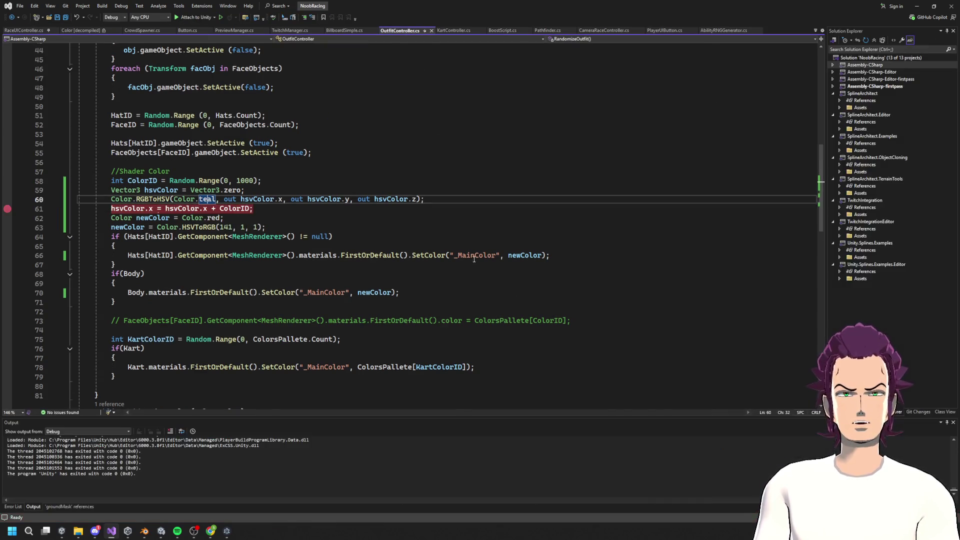
# Step: Rewrite line 58 as float Hue = Random.Range(0, 1) and save
pyautogui.hotkey('alt', 'Tab')
pyautogui.click(213, 217)
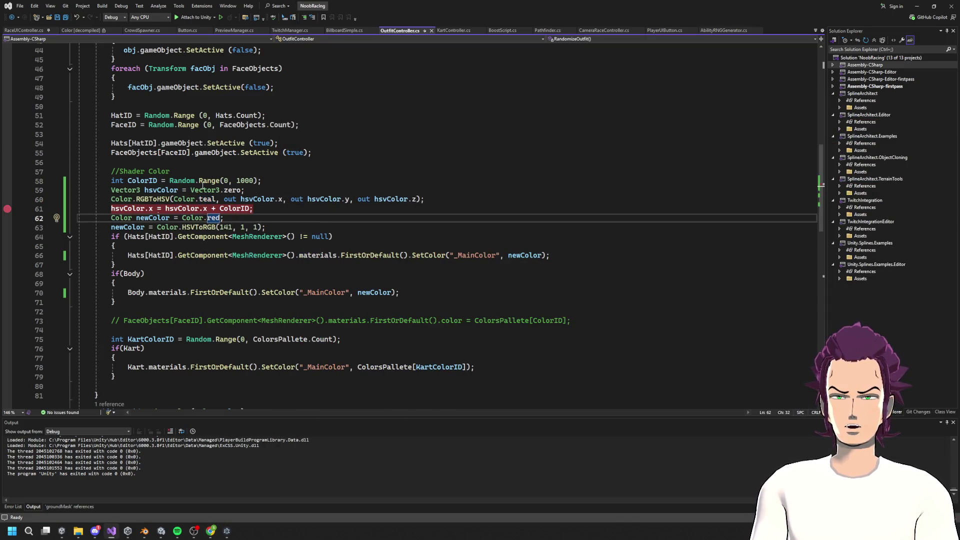
pyautogui.doubleClick(245, 180)
pyautogui.write('11')
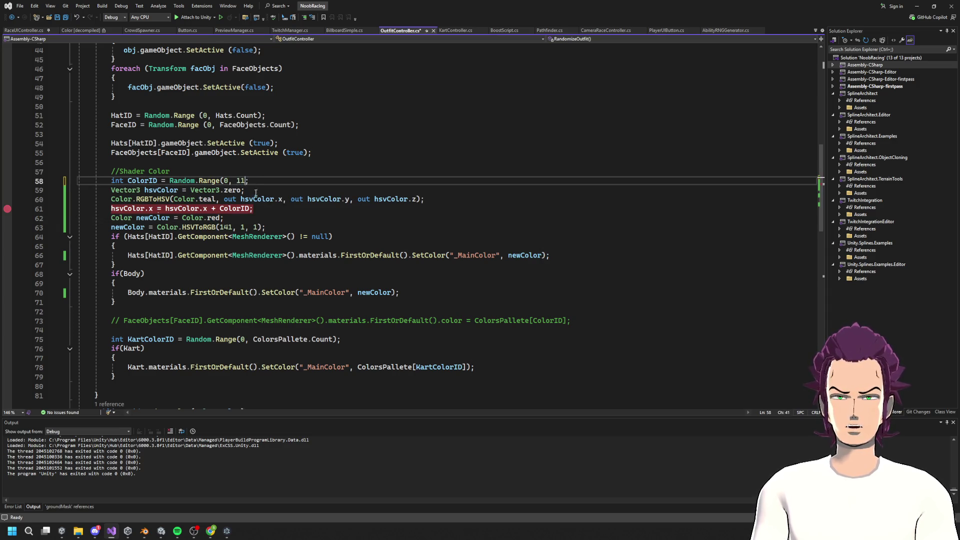
pyautogui.press('BackSpace')
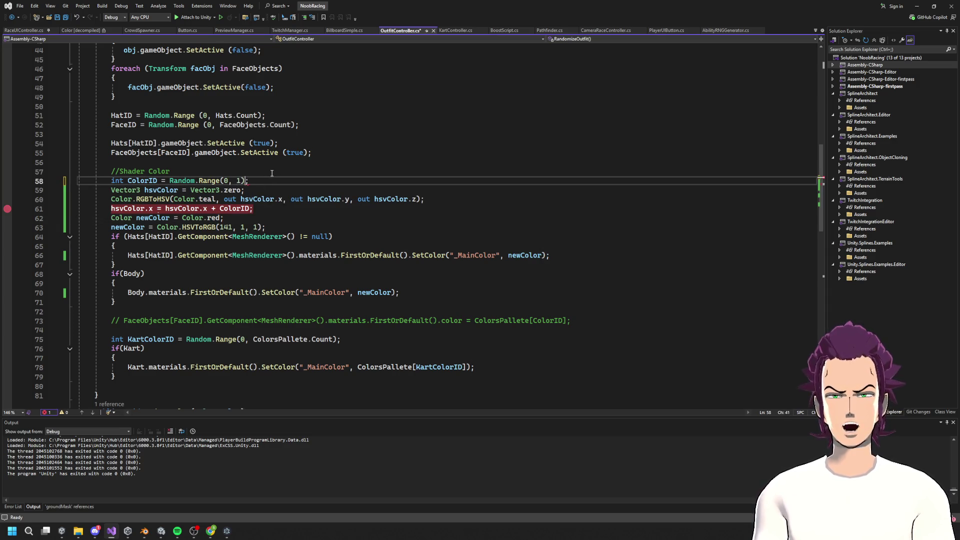
pyautogui.doubleClick(117, 180)
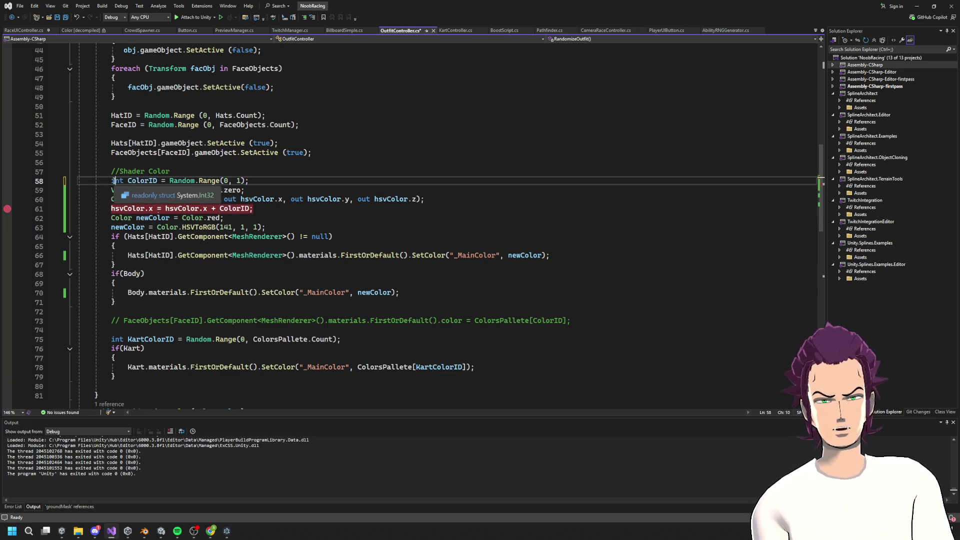
pyautogui.write('float')
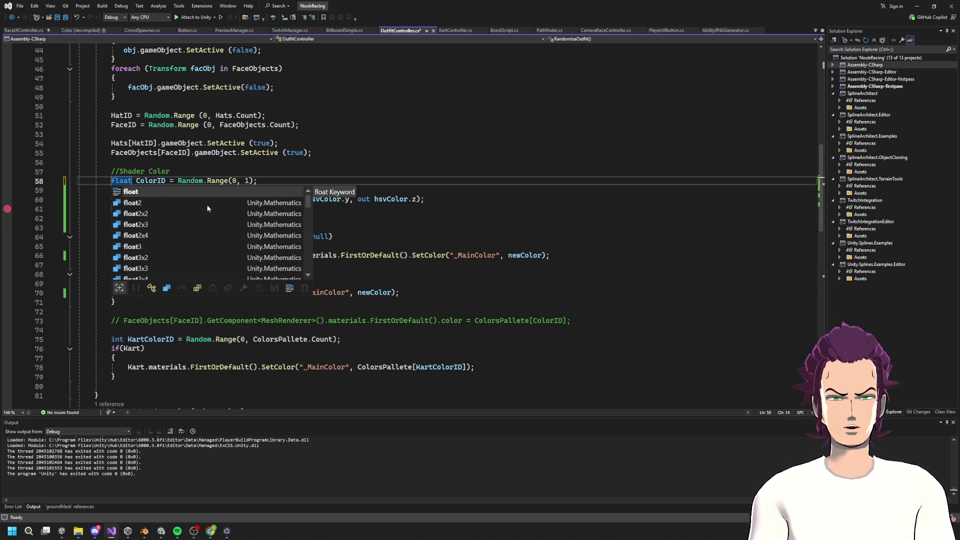
pyautogui.doubleClick(151, 180)
pyautogui.write('Hue')
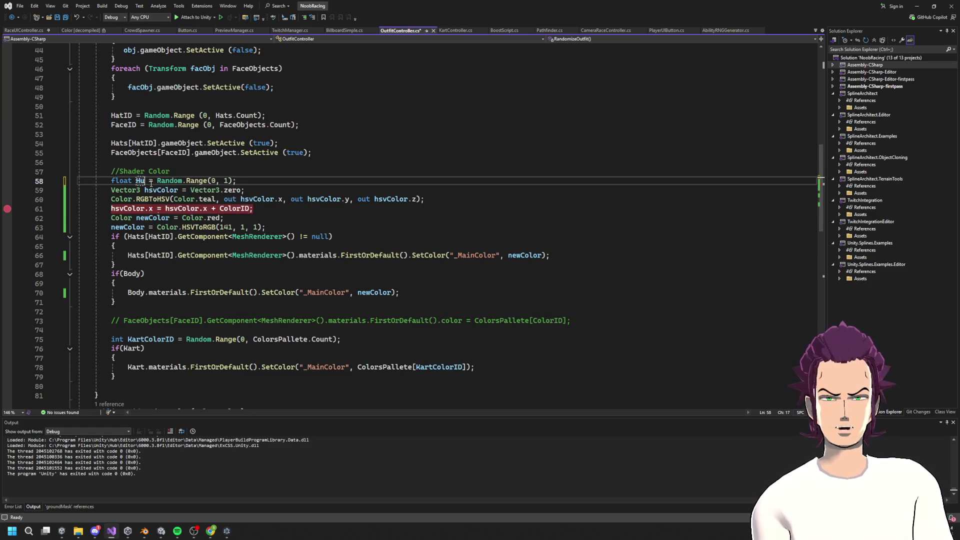
pyautogui.moveTo(111, 162); pyautogui.dragTo(263, 156)
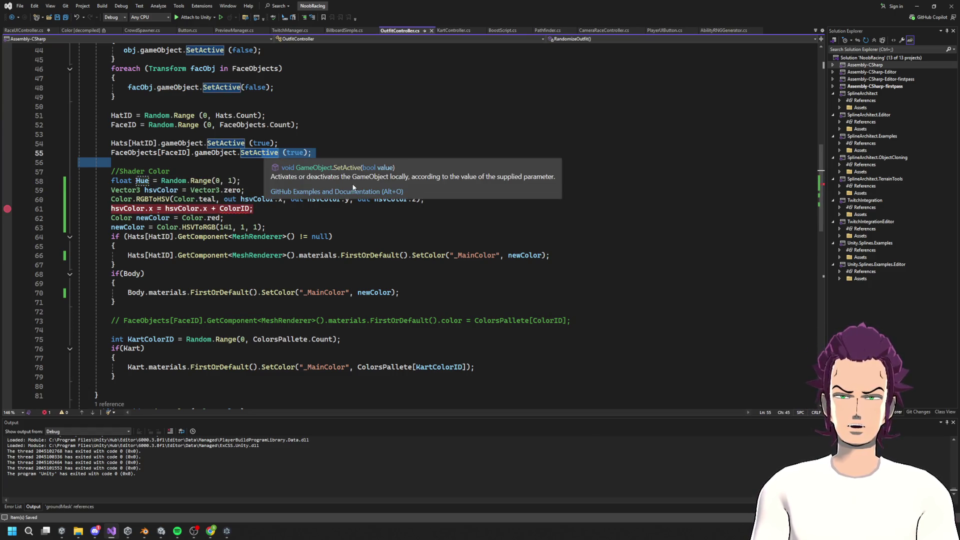
pyautogui.hotkey('ctrl', 's')
pyautogui.press('Up')
pyautogui.press('Up')
pyautogui.press('Up')
# Step: Set the hue assignment on line 61 to Hue
pyautogui.doubleClick(142, 180)
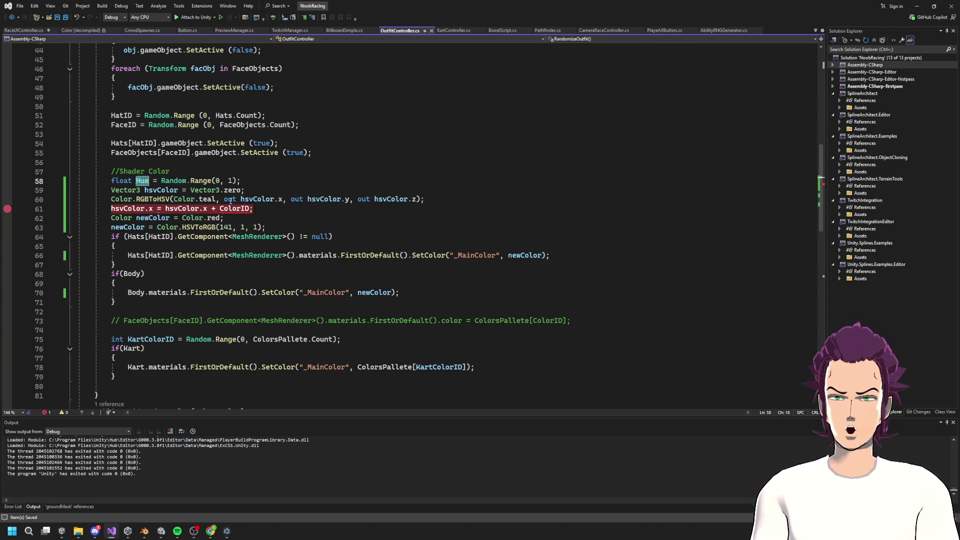
pyautogui.click(250, 209)
pyautogui.hotkey('ctrl', 'shift', 'Left')
pyautogui.hotkey('ctrl', 'shift', 'Left')
pyautogui.hotkey('ctrl', 'shift', 'Left')
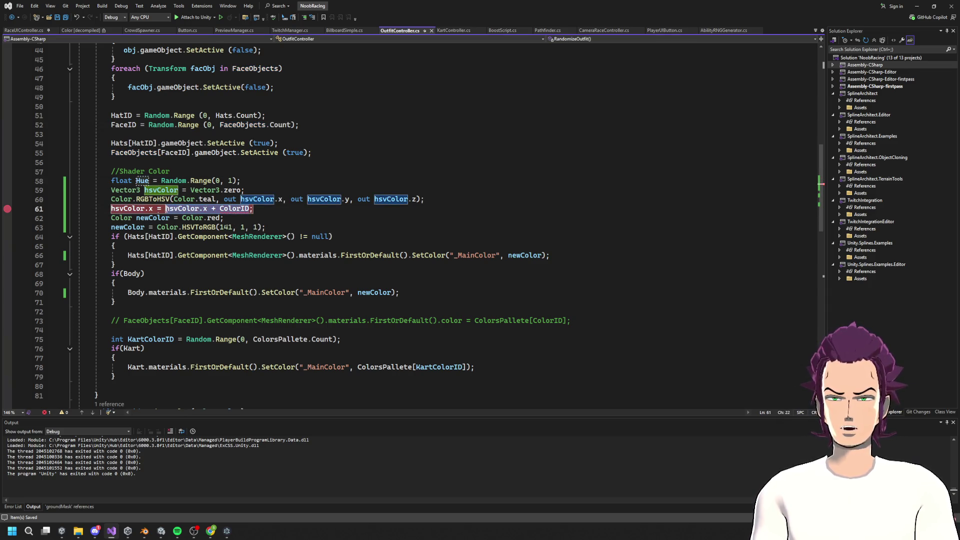
pyautogui.write('Hue;')
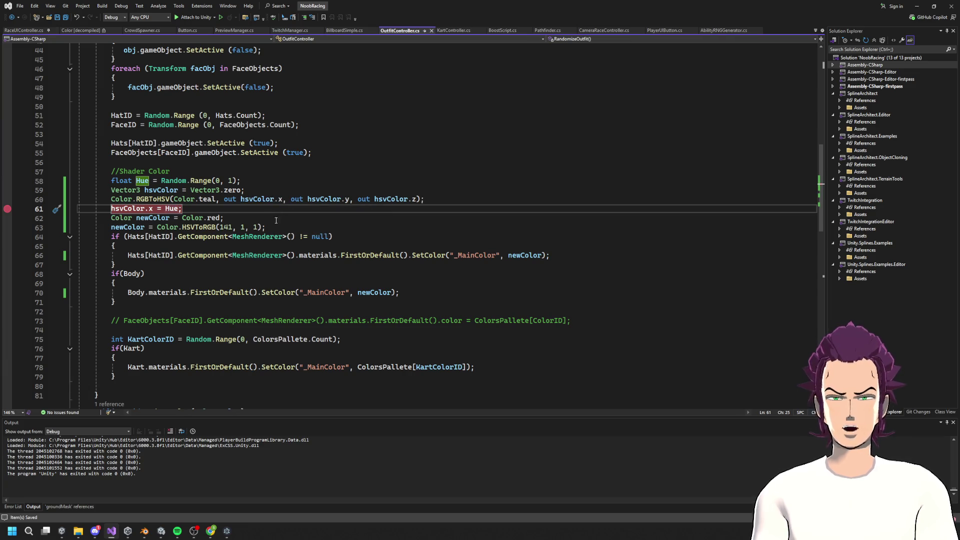
# Step: Delete the Color.red line, merging the two newColor assignments, and save
pyautogui.click(232, 219)
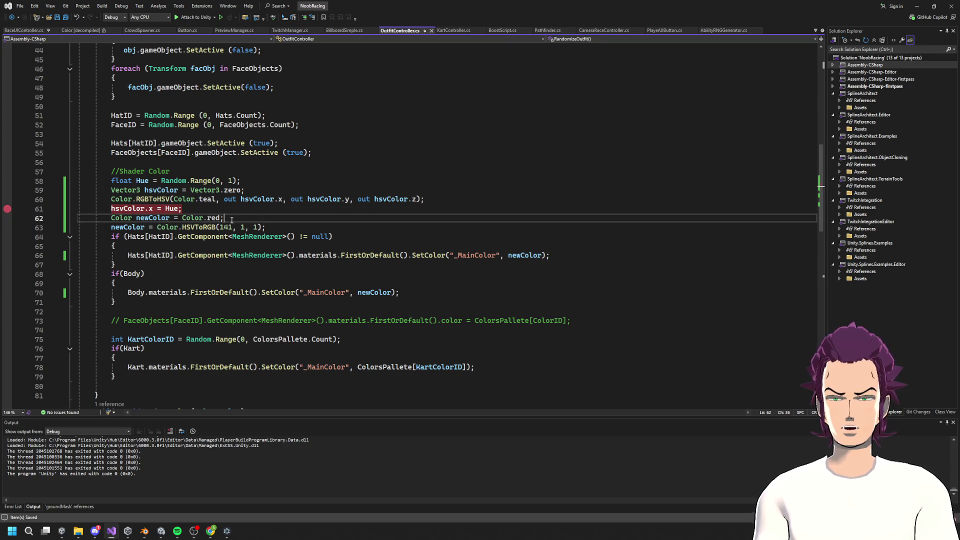
pyautogui.moveTo(210, 219)
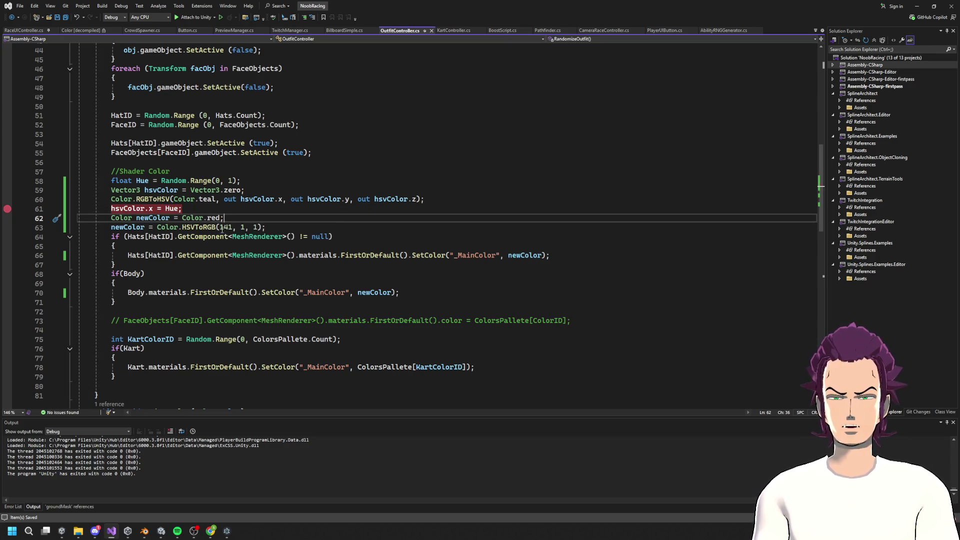
pyautogui.moveTo(147, 227); pyautogui.dragTo(175, 218)
pyautogui.press('Delete')
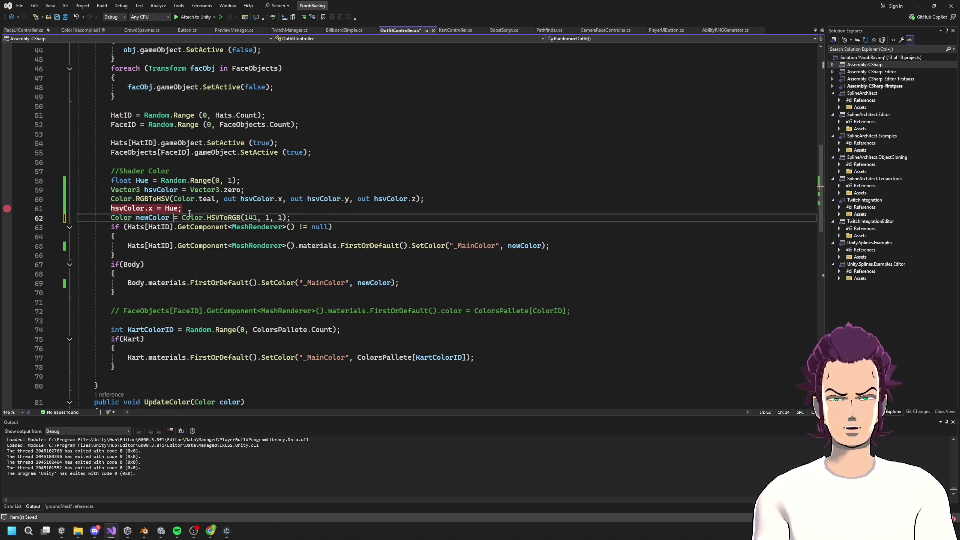
pyautogui.hotkey('ctrl', 's')
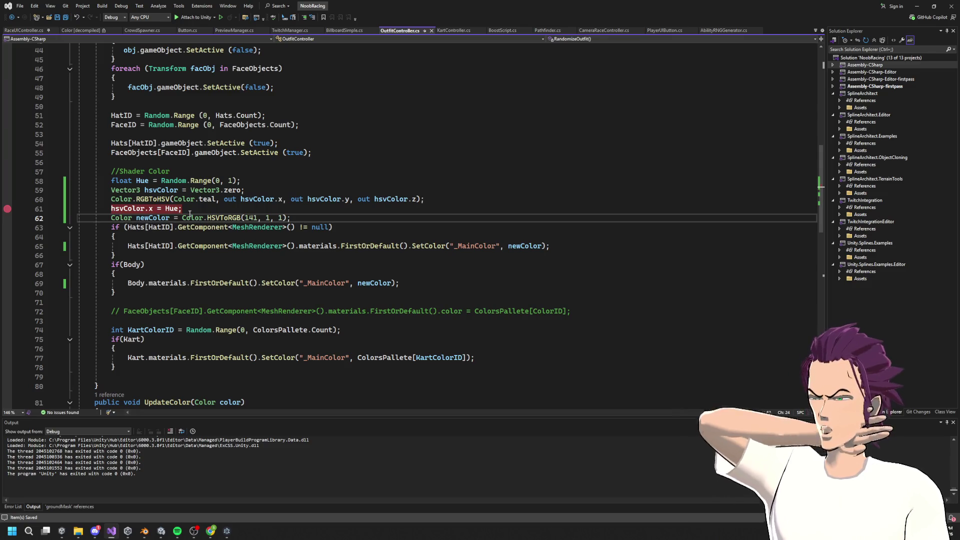
# Step: Pass Hue to HSVToRGB instead of 141 and delete the unused hsvColor and RGBToHSV lines
pyautogui.click(172, 209)
pyautogui.doubleClick(251, 218)
pyautogui.write('Hue')
pyautogui.click(176, 209)
pyautogui.moveTo(176, 211); pyautogui.dragTo(80, 209)
pyautogui.press('BackSpace')
pyautogui.press('BackSpace')
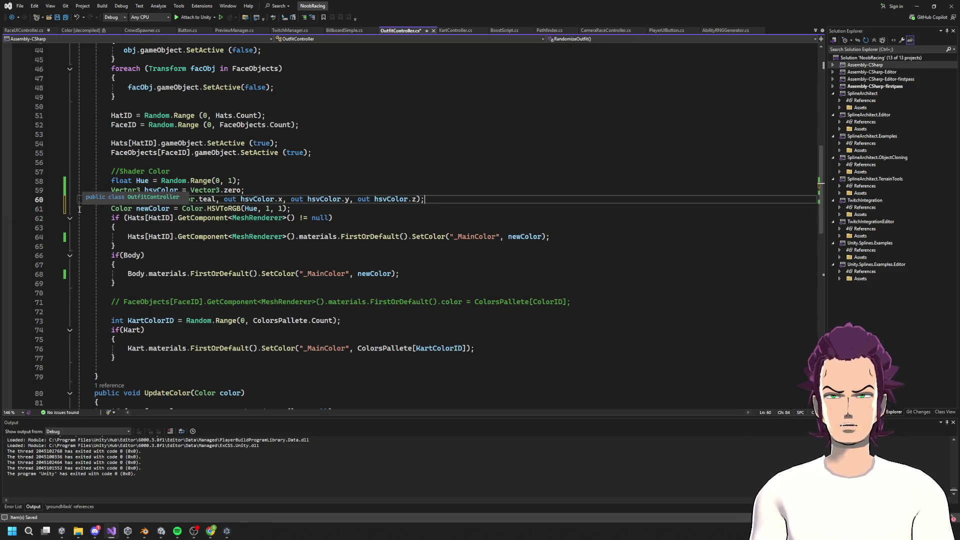
pyautogui.moveTo(438, 203)
pyautogui.mouseDown()
pyautogui.moveTo(41, 201)
pyautogui.moveTo(20, 186)
pyautogui.mouseUp()
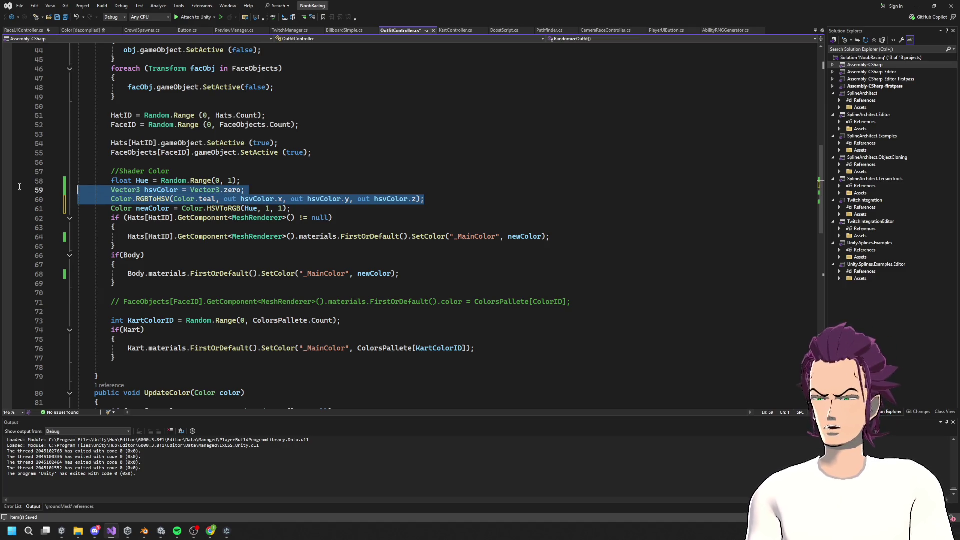
pyautogui.press('BackSpace')
pyautogui.press('BackSpace')
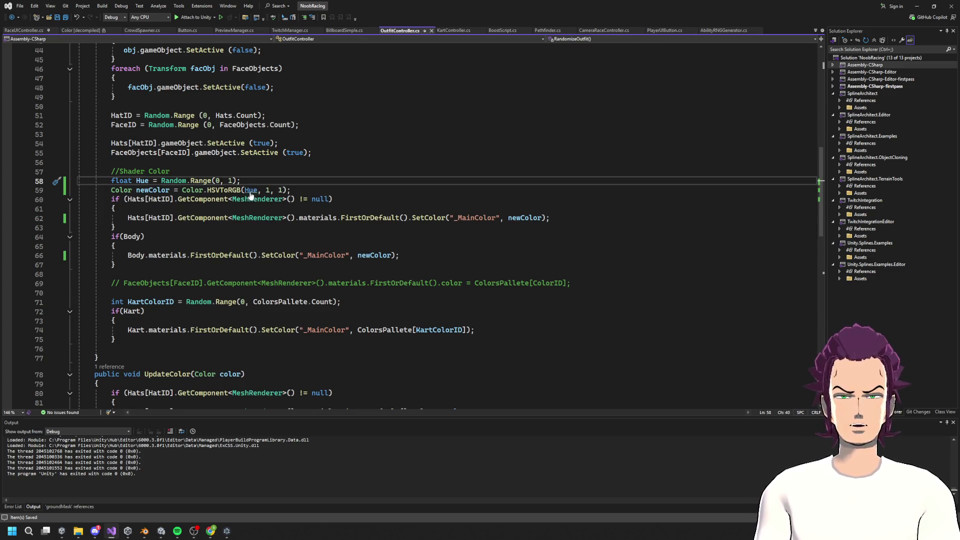
pyautogui.doubleClick(250, 190)
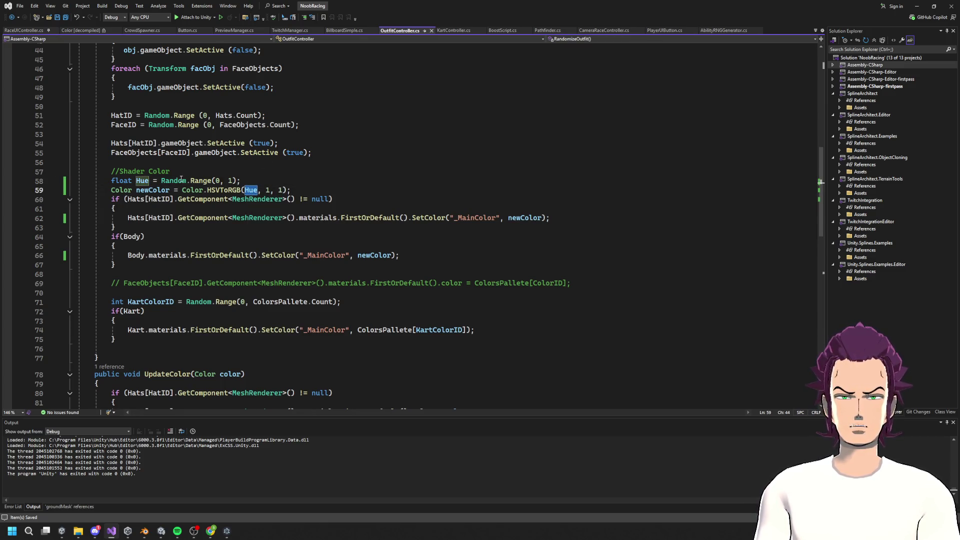
pyautogui.hotkey('alt', 'Tab')
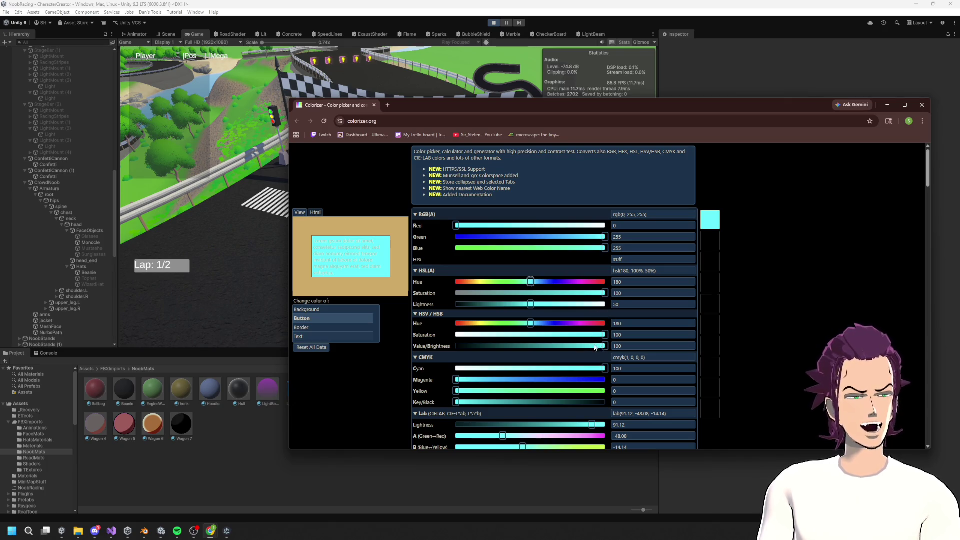
# Step: Stop and restart the game in Unity to run the edited script
pyautogui.click(887, 105)
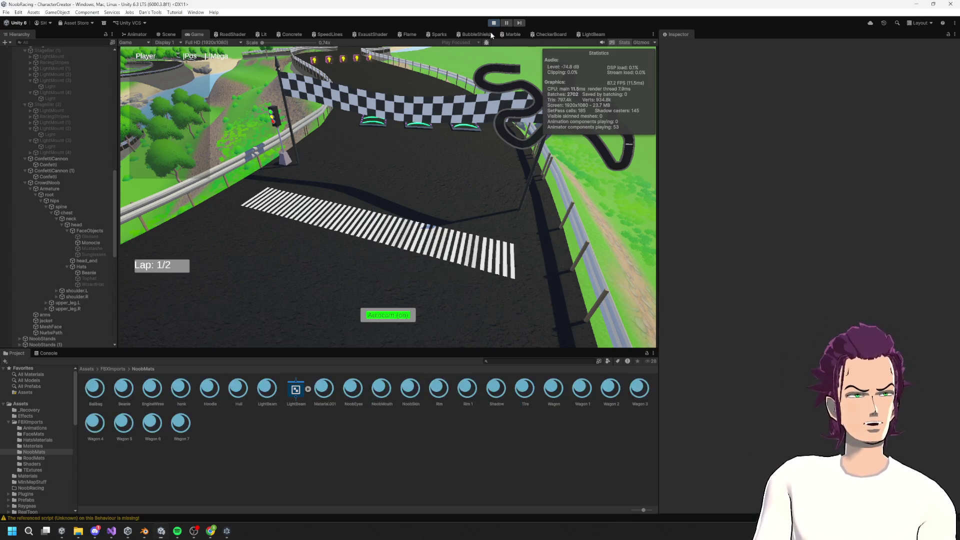
pyautogui.click(496, 23)
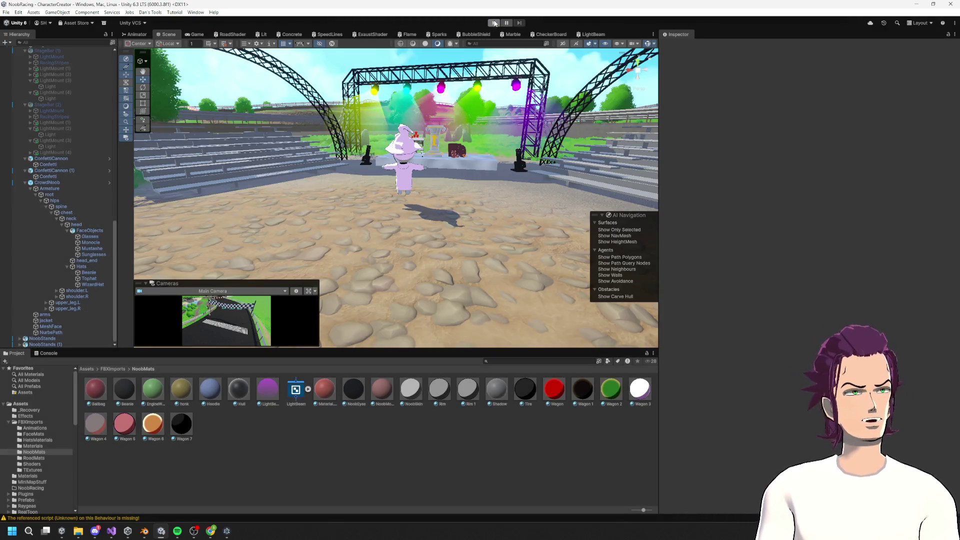
pyautogui.click(496, 23)
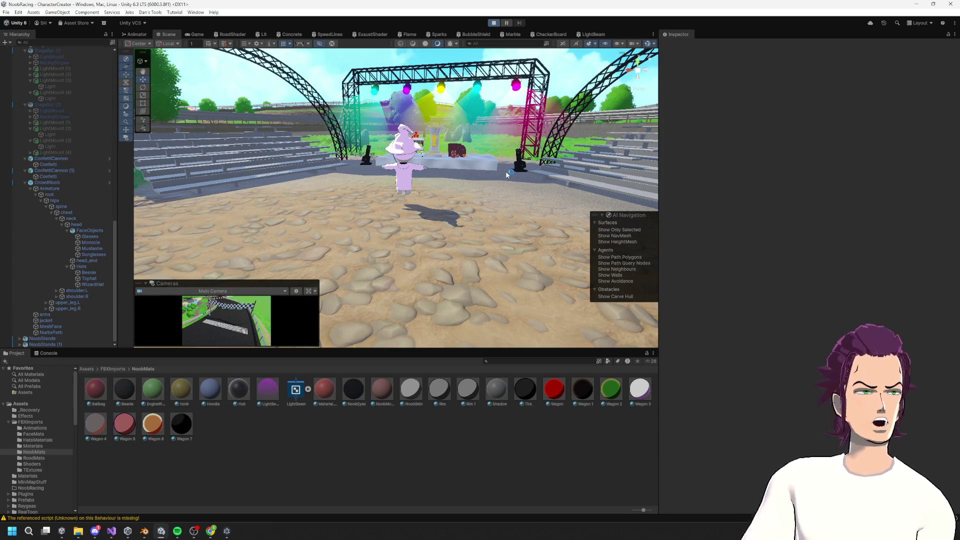
# Step: Orbit the Scene view over the crowd and stage, seeing every outfit red
pyautogui.hotkey('alt', 'Tab')
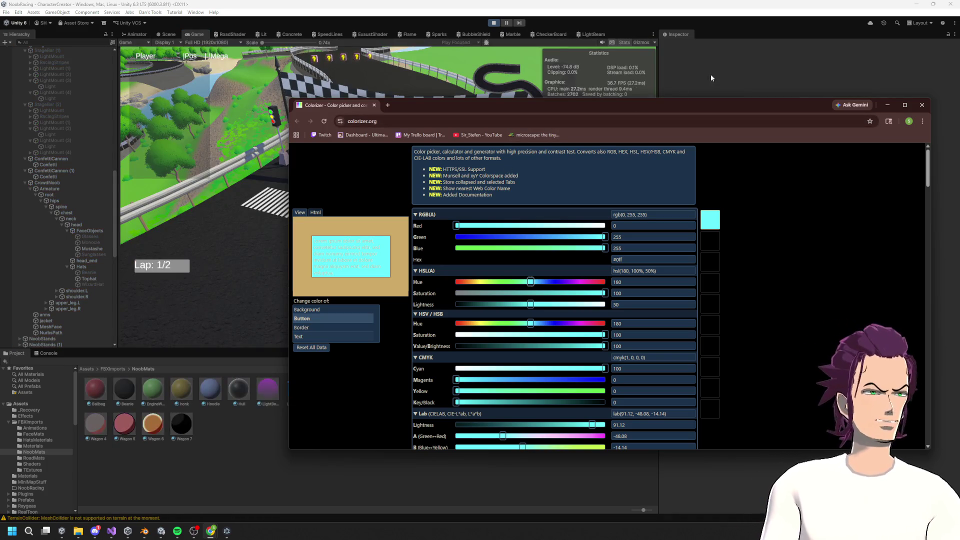
pyautogui.click(710, 74)
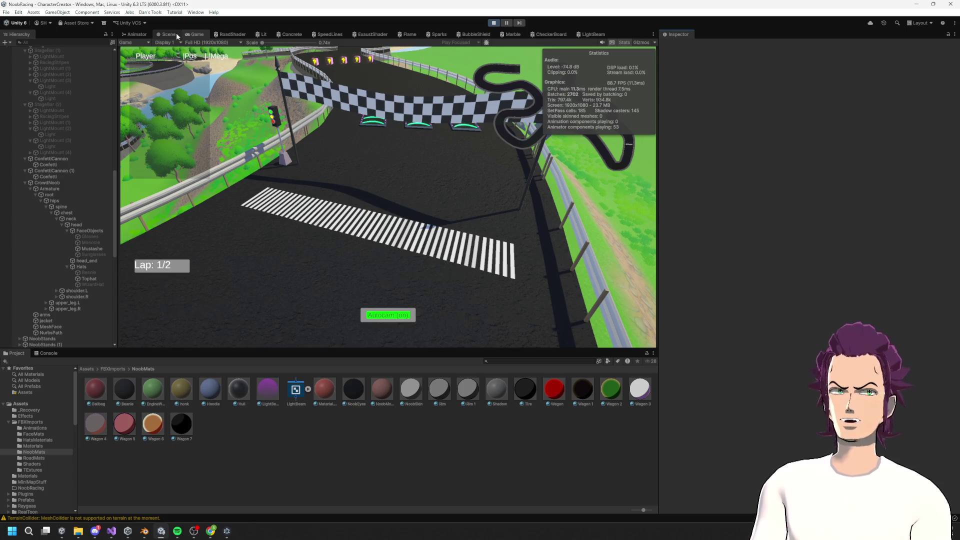
pyautogui.click(176, 35)
pyautogui.moveTo(429, 209)
pyautogui.mouseDown()
pyautogui.moveTo(481, 243)
pyautogui.moveTo(532, 195)
pyautogui.mouseUp()
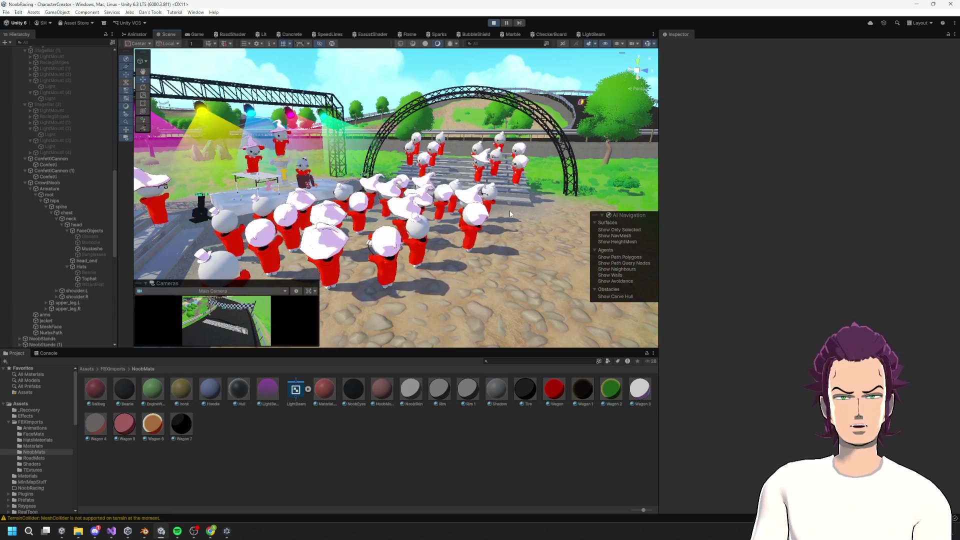
pyautogui.moveTo(526, 205); pyautogui.dragTo(460, 209)
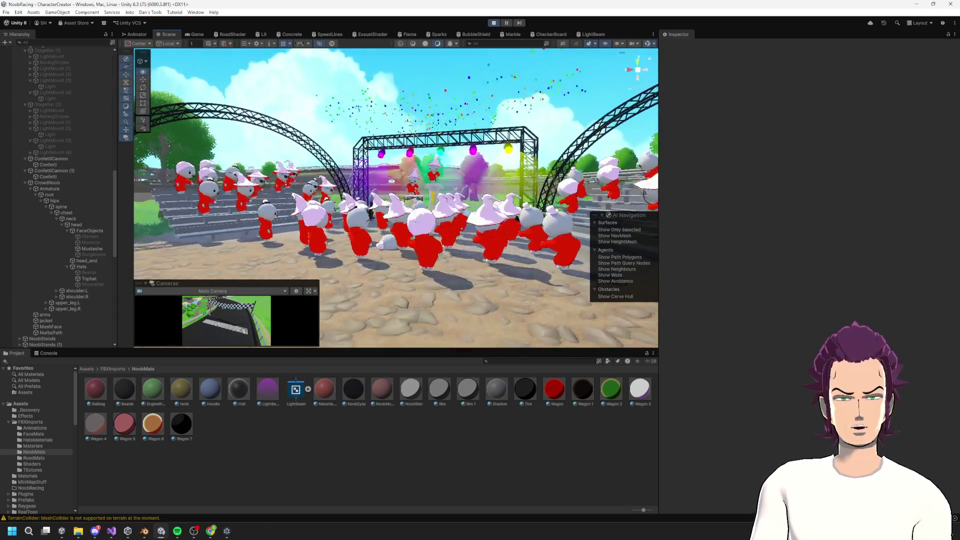
pyautogui.moveTo(391, 181); pyautogui.dragTo(385, 175)
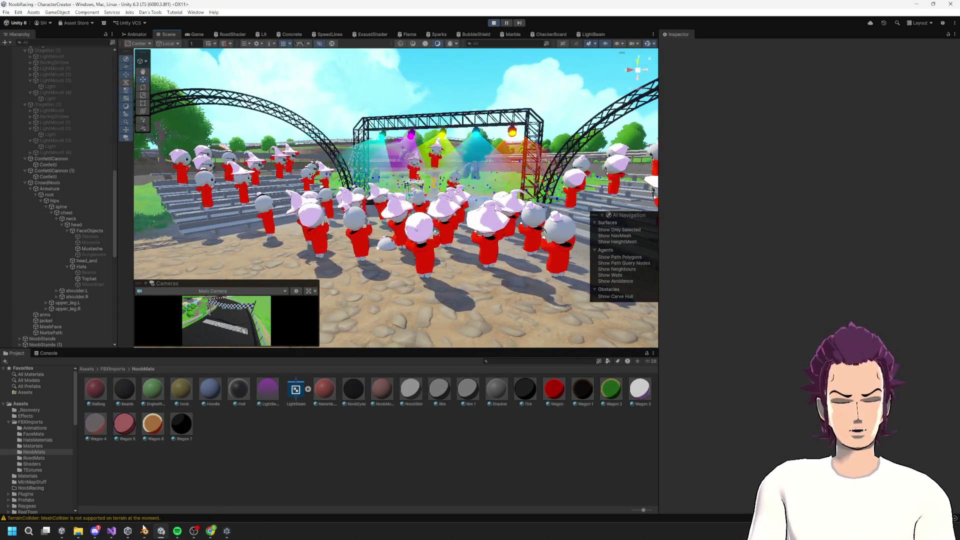
pyautogui.moveTo(110, 531)
pyautogui.click(145, 498)
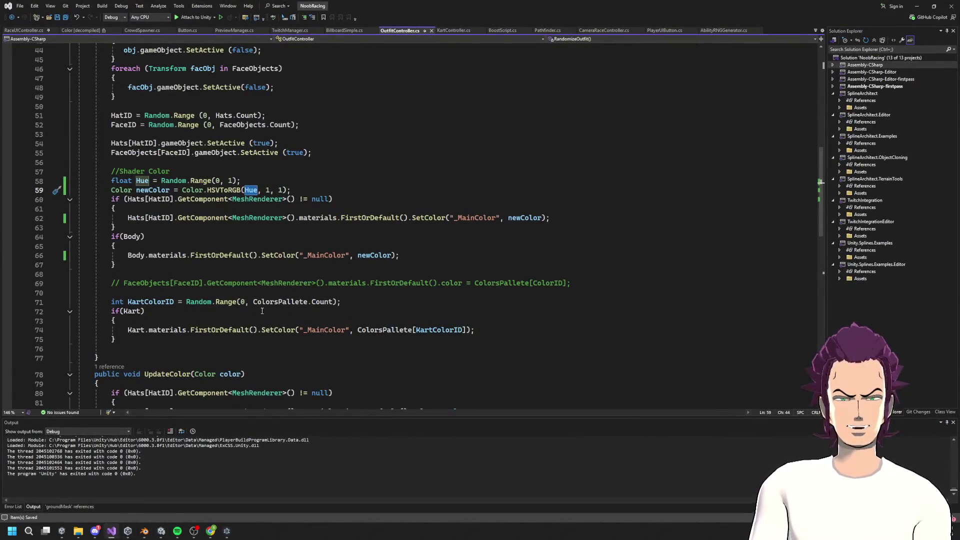
# Step: Change line 58 to Random.Range(0, 1000)/1000, save, and attach the debugger to Unity
pyautogui.moveTo(195, 182)
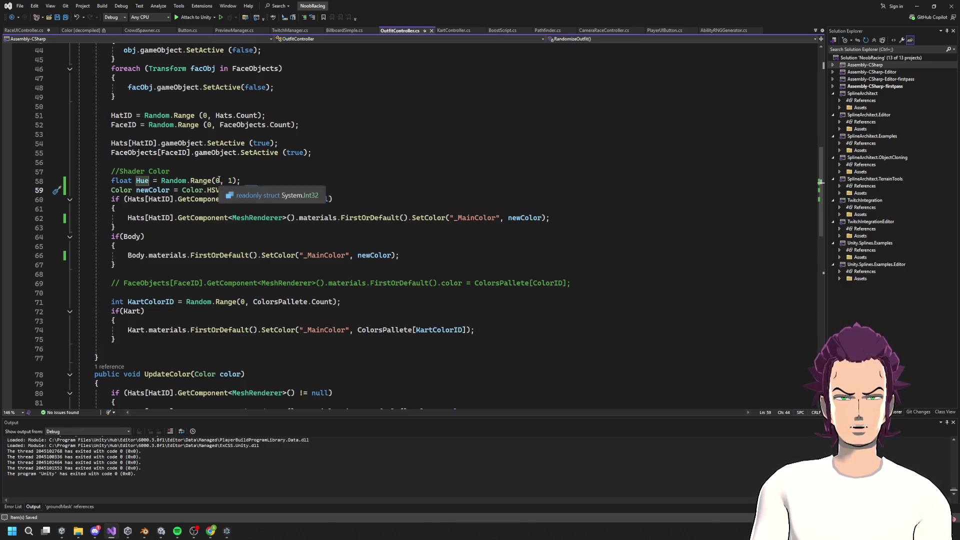
pyautogui.click(220, 181)
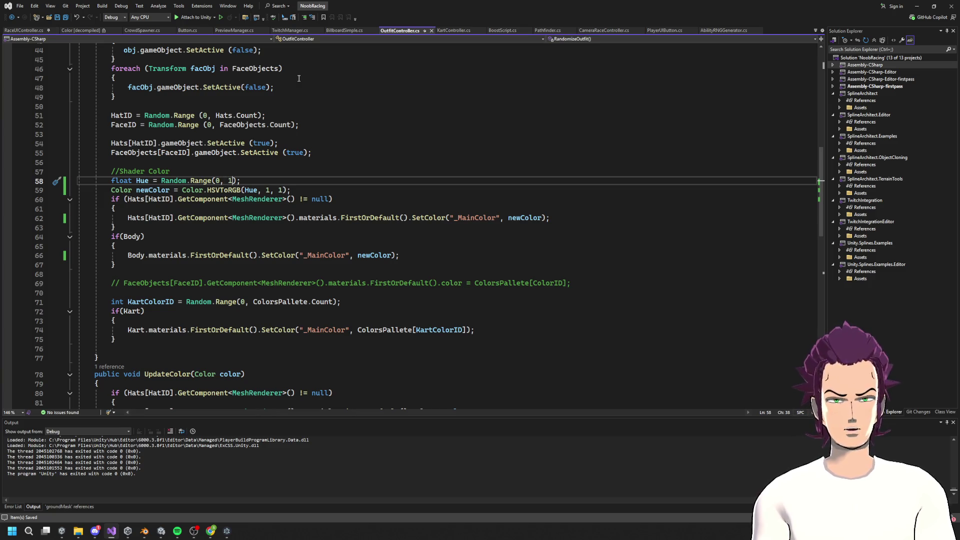
pyautogui.press('BackSpace')
pyautogui.write('1')
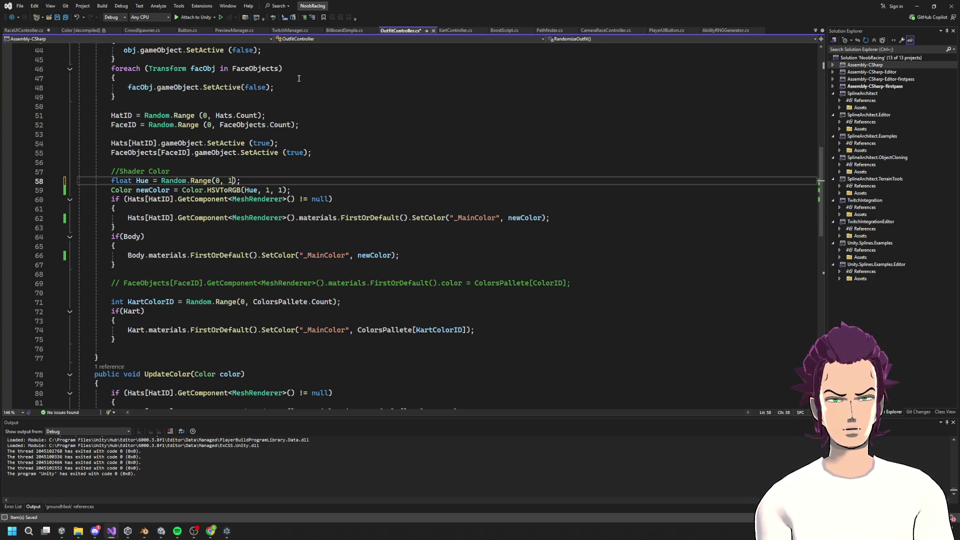
pyautogui.write('000)/10')
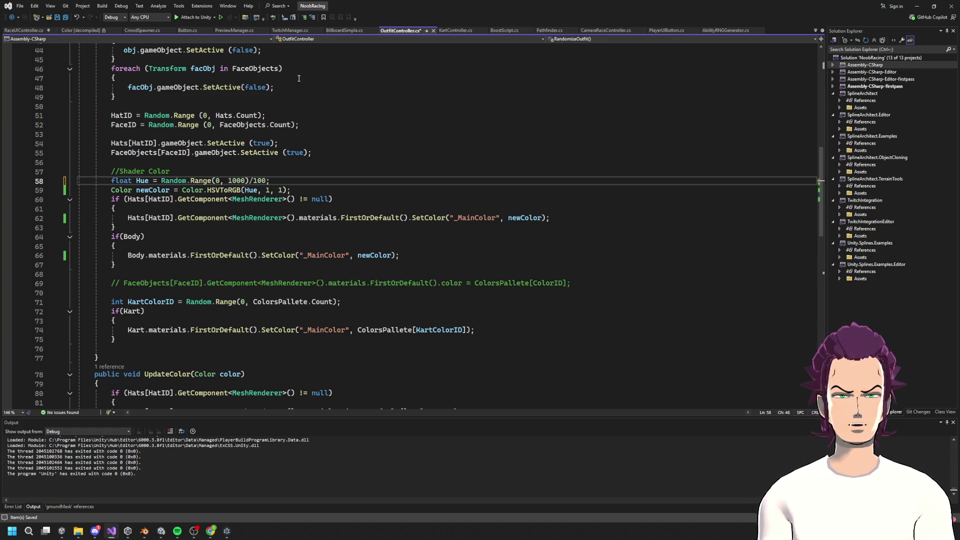
pyautogui.write('0')
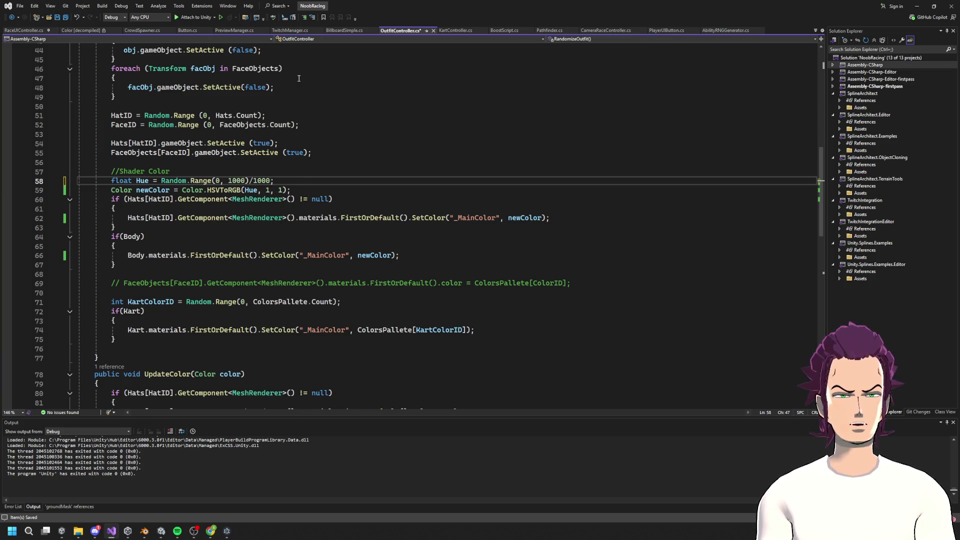
pyautogui.write('0')
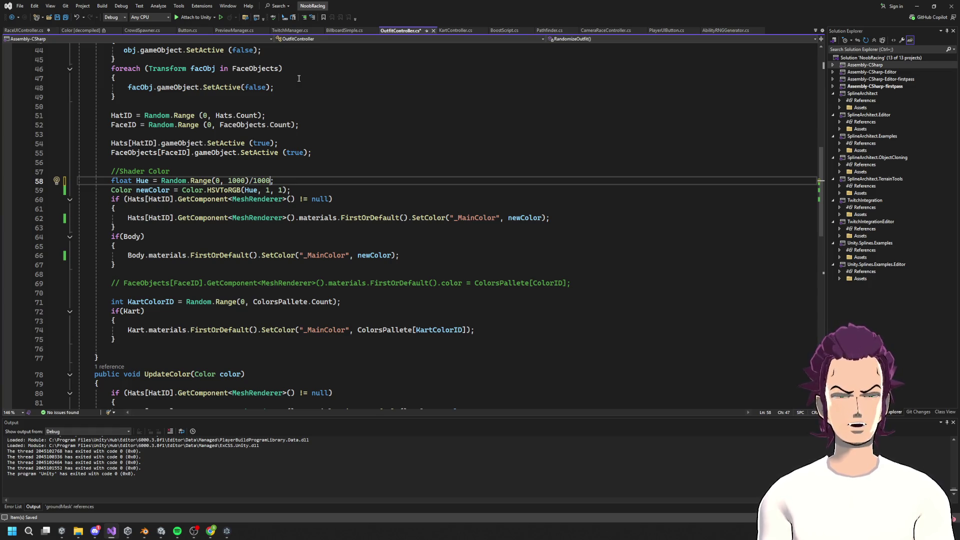
pyautogui.hotkey('ctrl', 's')
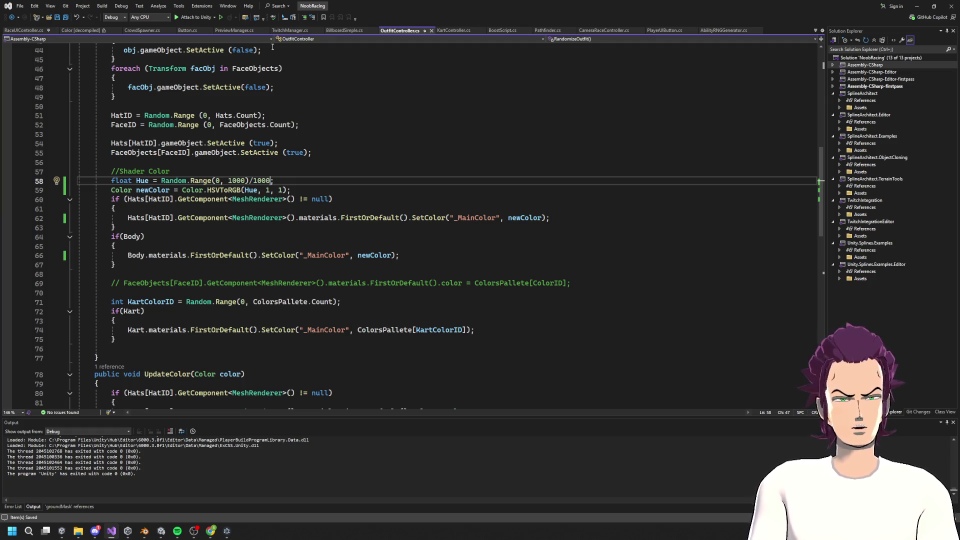
pyautogui.click(182, 19)
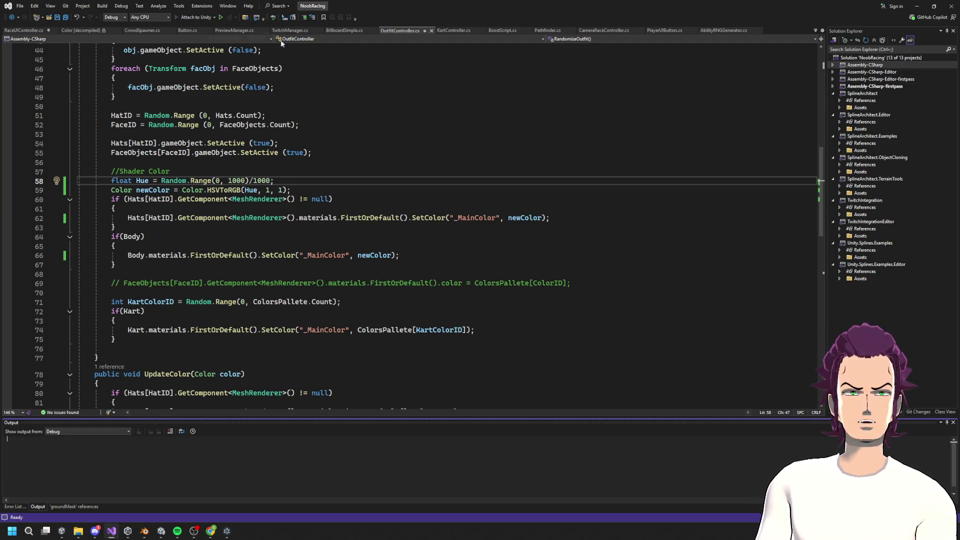
pyautogui.hotkey('alt', 'Tab')
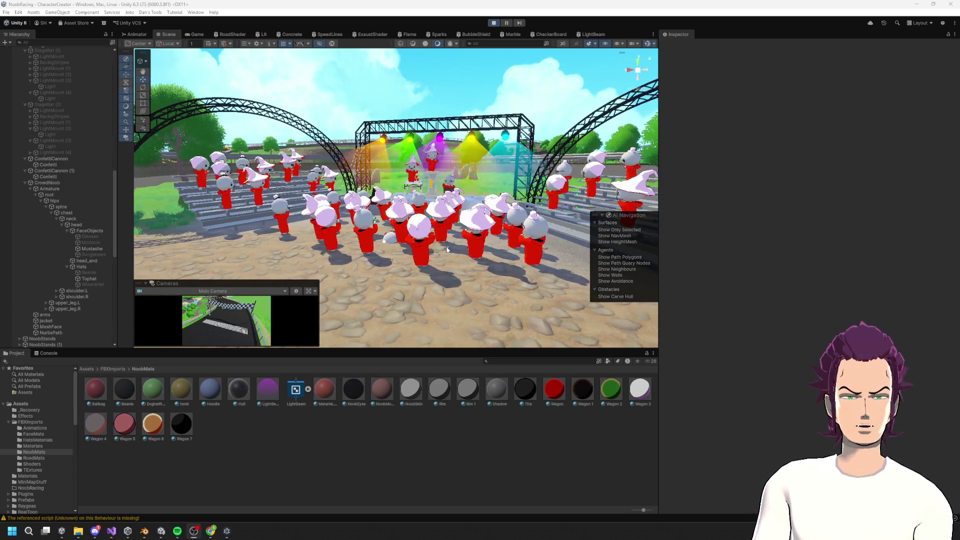
# Step: Orbit the Scene view to the stage, confirm the crowd is still red, and return to the code
pyautogui.moveTo(420, 255)
pyautogui.mouseDown()
pyautogui.moveTo(421, 236)
pyautogui.moveTo(504, 272)
pyautogui.mouseUp()
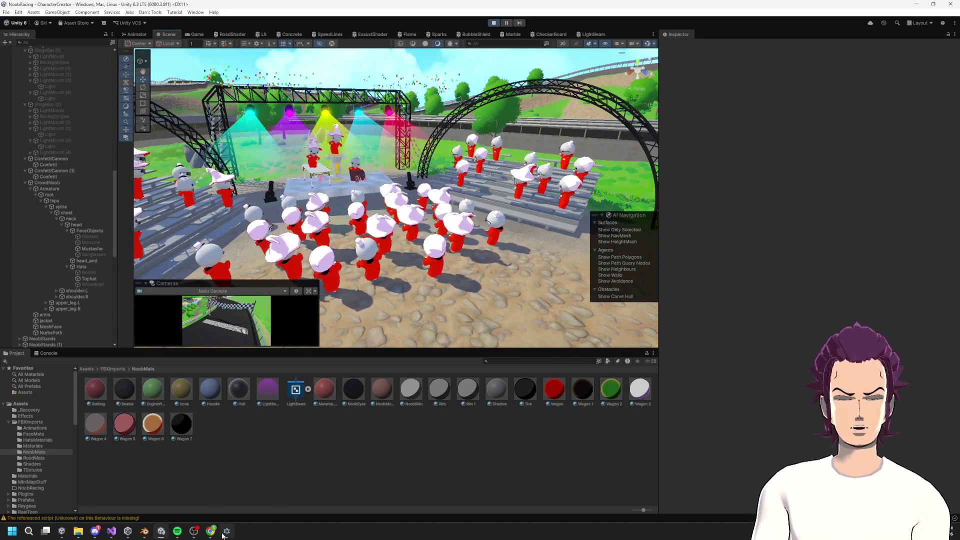
pyautogui.click(109, 533)
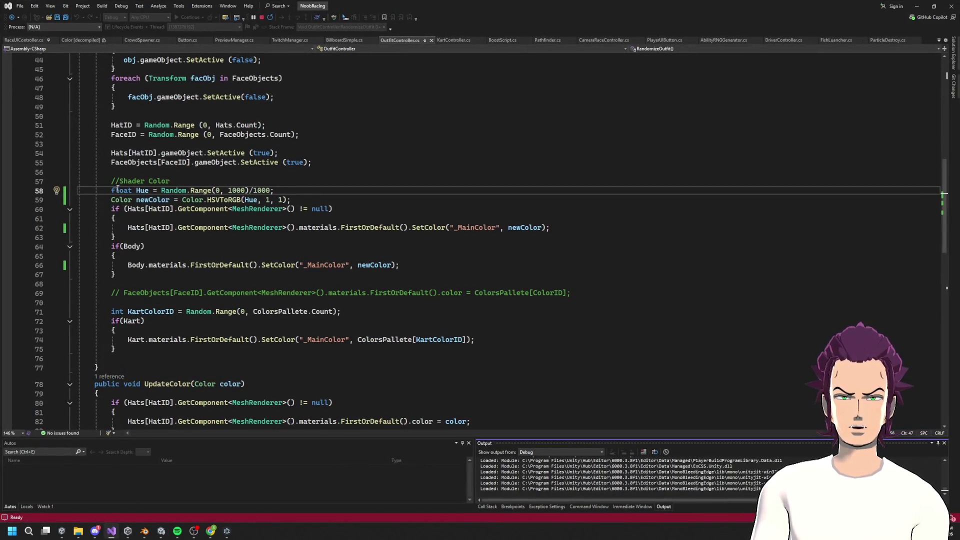
# Step: Set a breakpoint on line 58, reattach the debugger to Unity, and restart the game
pyautogui.click(7, 191)
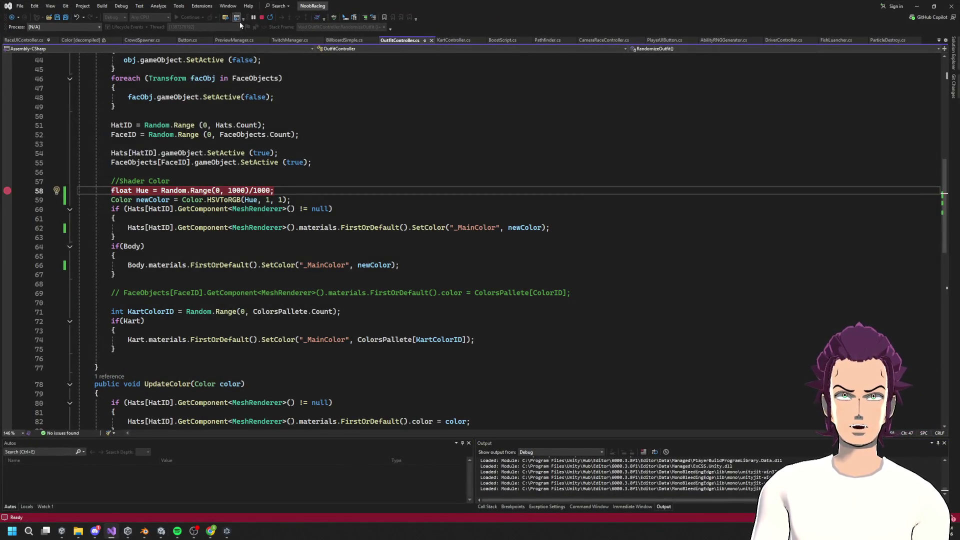
pyautogui.click(260, 18)
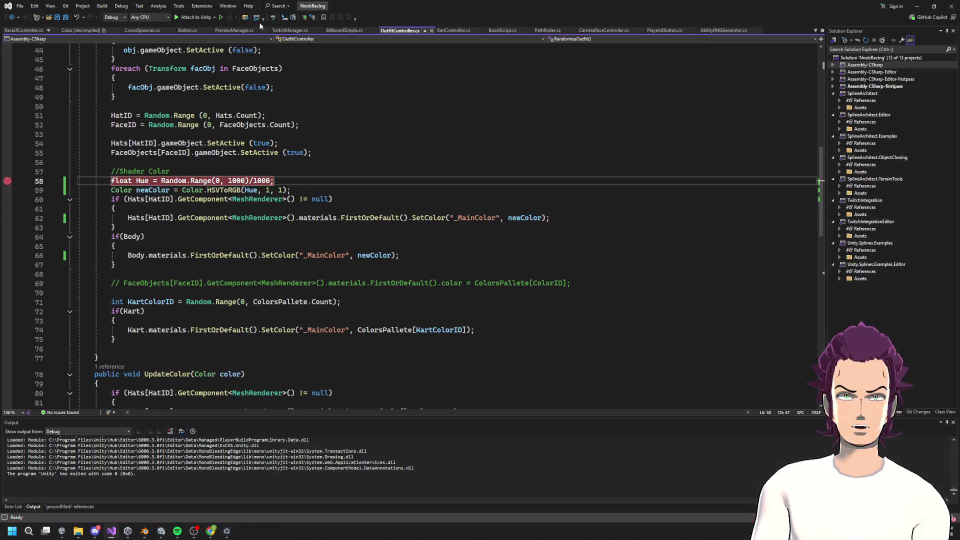
pyautogui.click(196, 17)
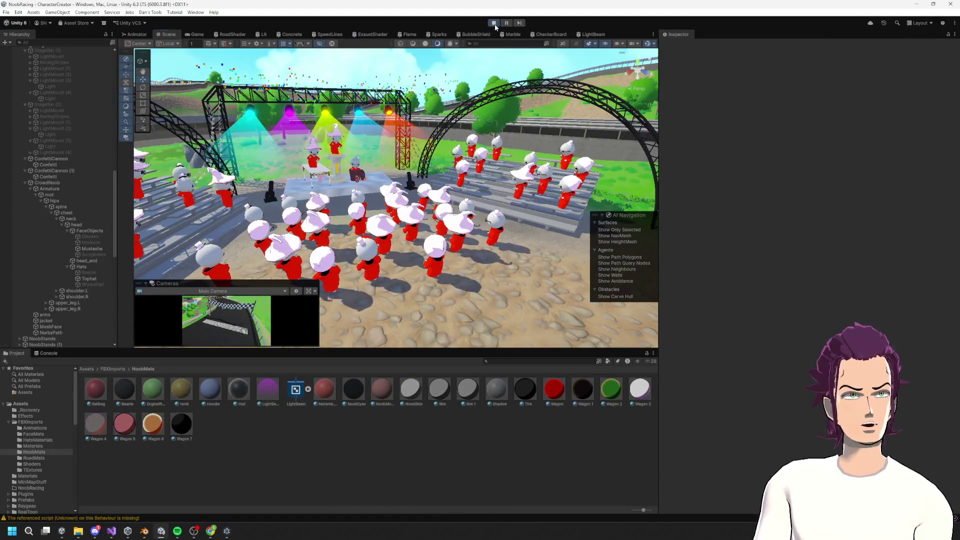
pyautogui.click(494, 23)
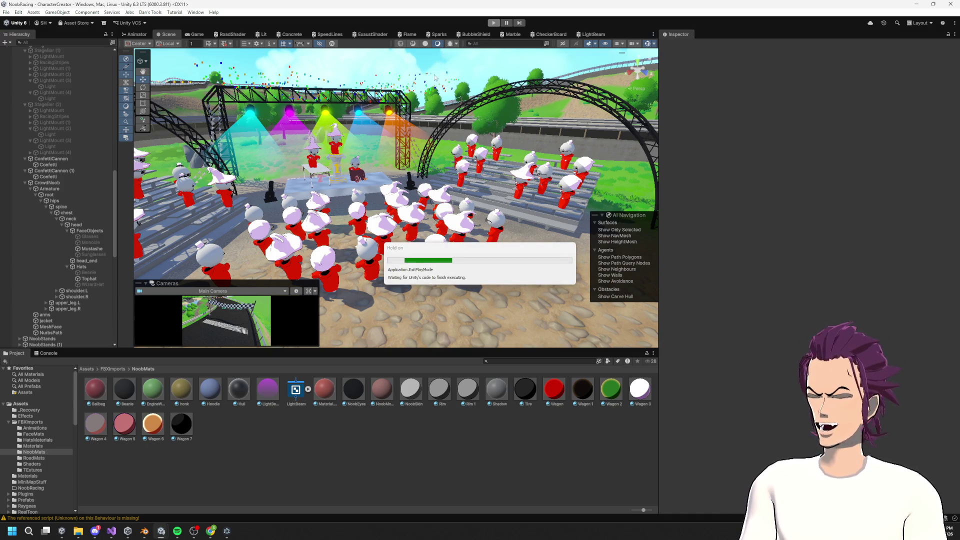
pyautogui.click(494, 23)
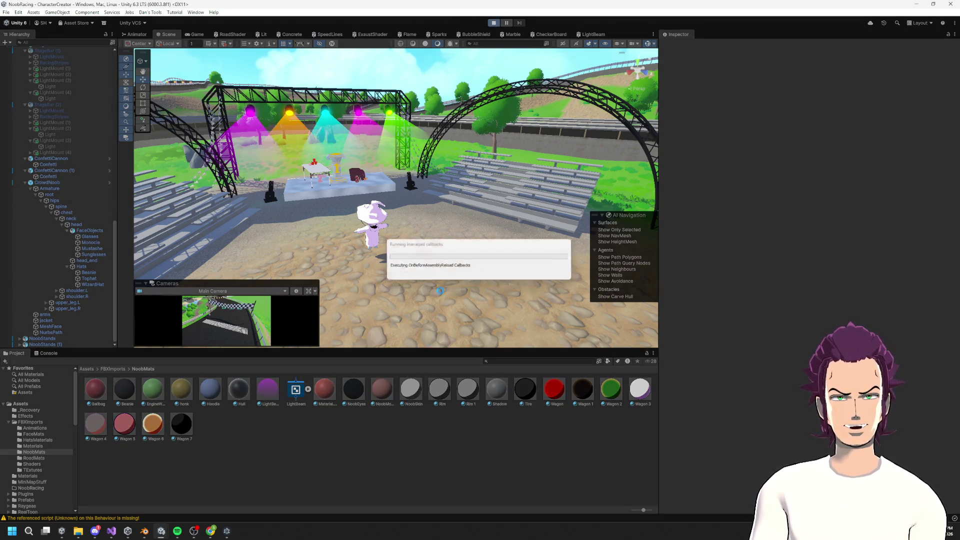
pyautogui.click(115, 533)
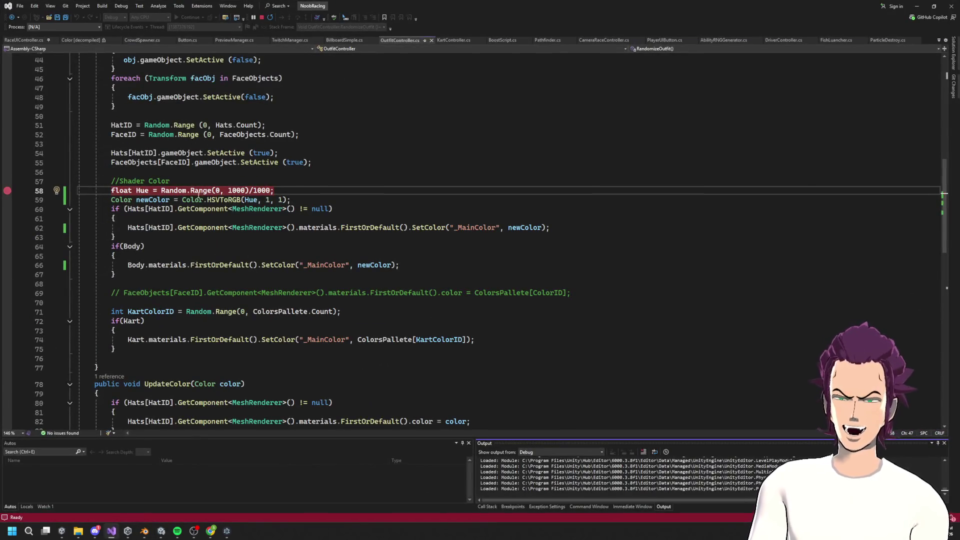
# Step: Inspect lines 58–59 at the breakpoint, find Hue is 0, and step over with F10
pyautogui.click(194, 183)
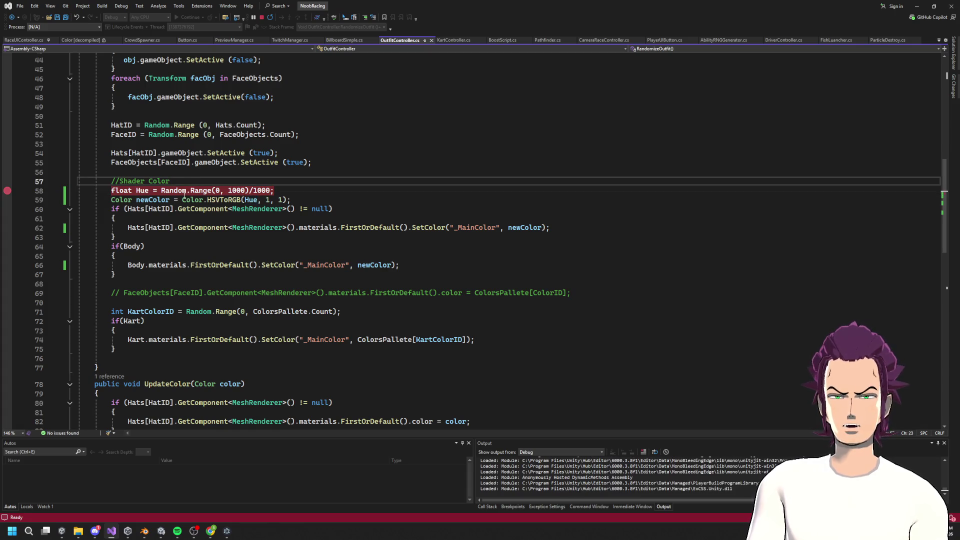
pyautogui.moveTo(304, 201); pyautogui.dragTo(204, 200)
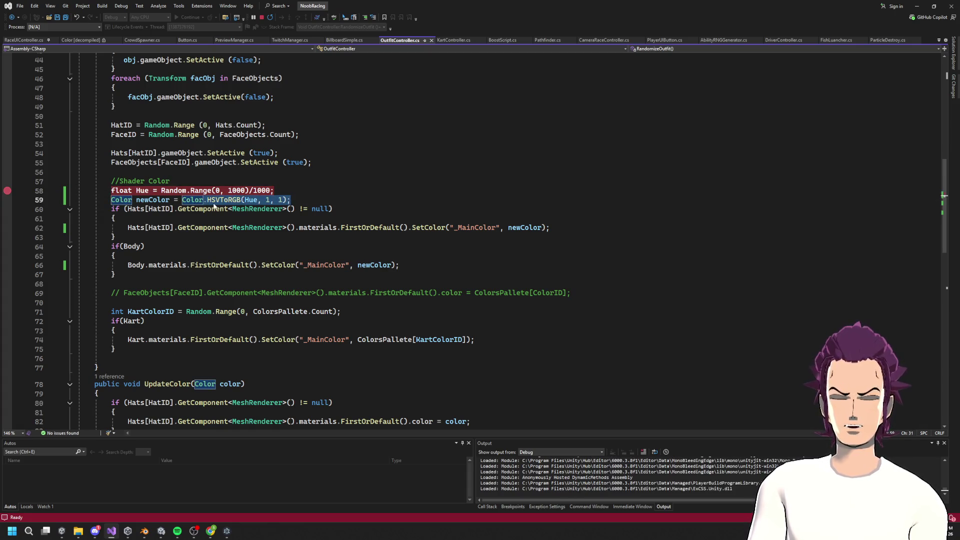
pyautogui.click(216, 200)
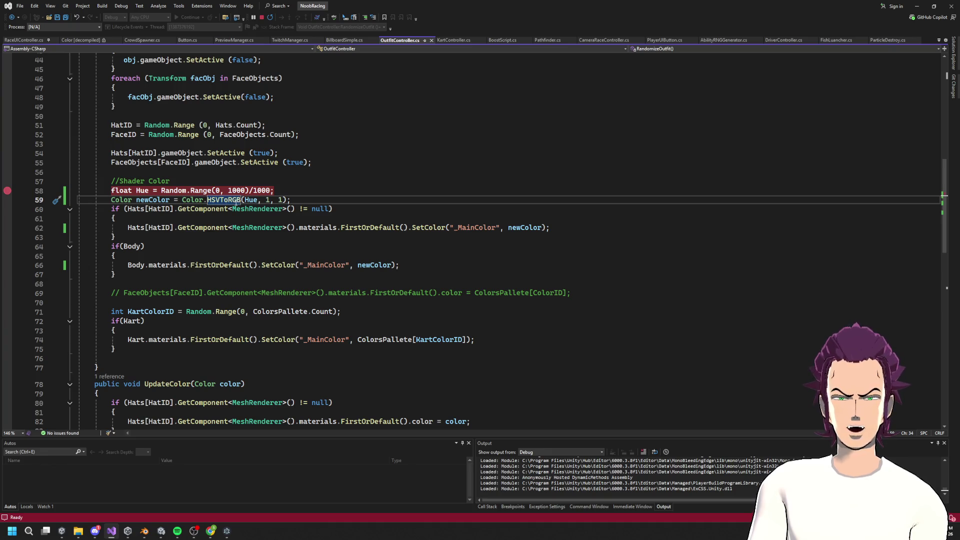
pyautogui.click(247, 201)
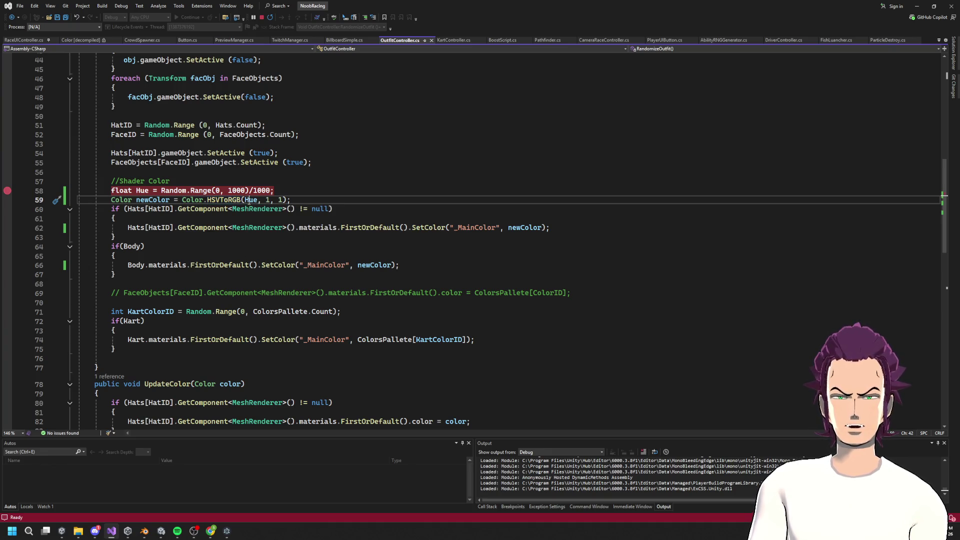
pyautogui.keyDown('shift'); pyautogui.click(283, 200); pyautogui.keyUp('shift')
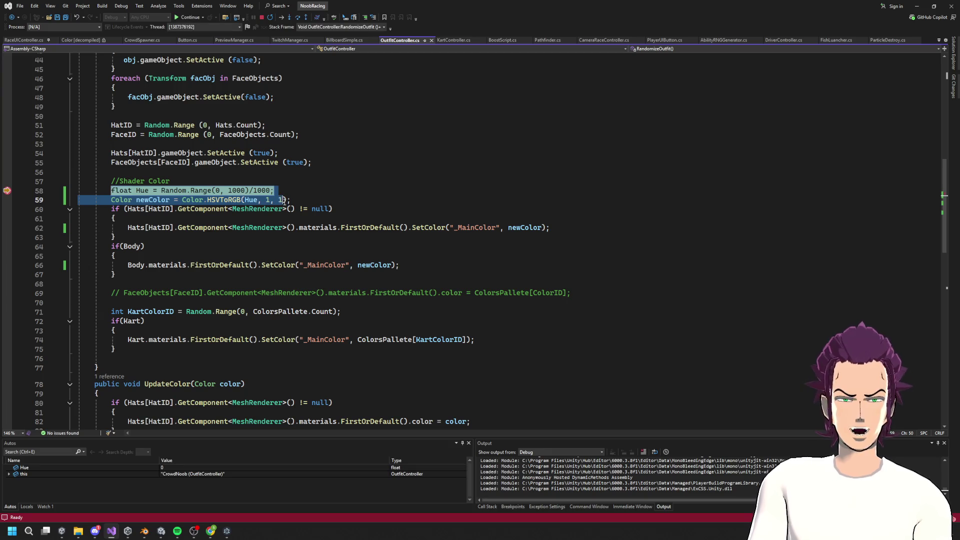
pyautogui.click(278, 200)
pyautogui.moveTo(251, 199)
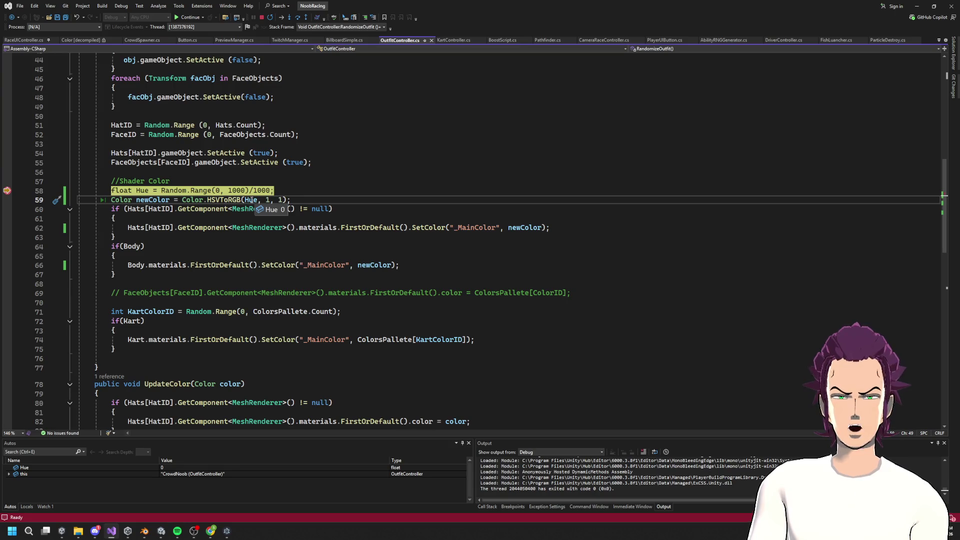
pyautogui.click(216, 191)
pyautogui.moveTo(261, 191)
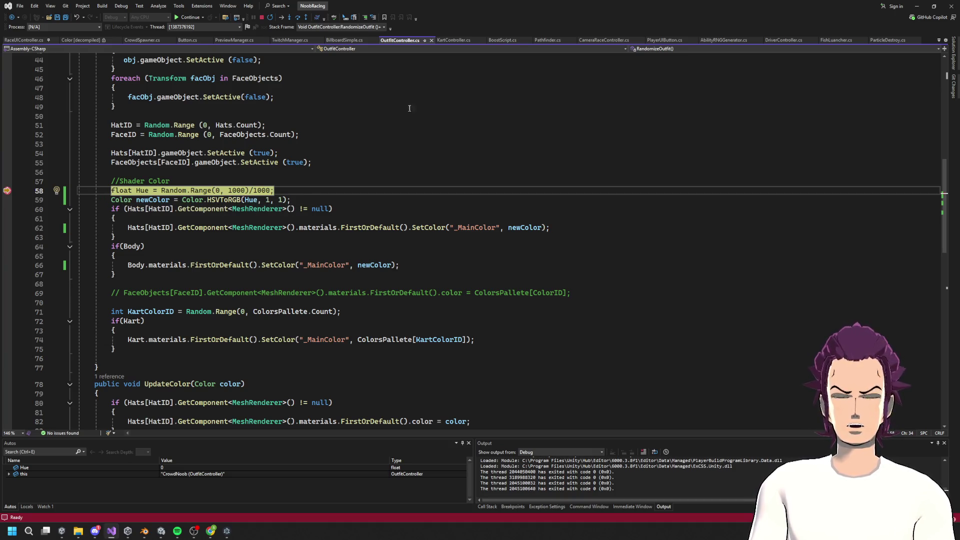
pyautogui.moveTo(143, 191)
pyautogui.press('F10')
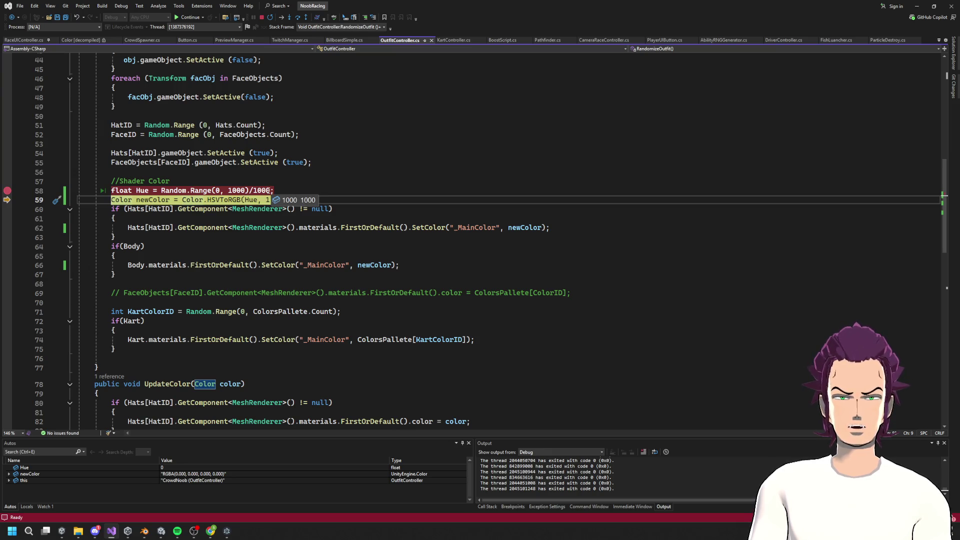
pyautogui.press('super')
# Step: Compute 999 ÷ 1000 in Calculator, getting 0.999
pyautogui.write('calc')
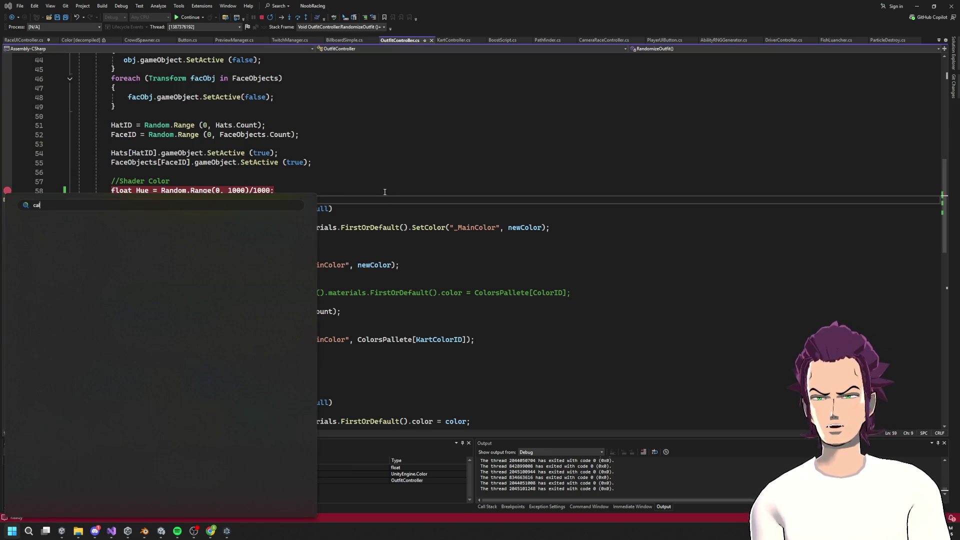
pyautogui.press('Return')
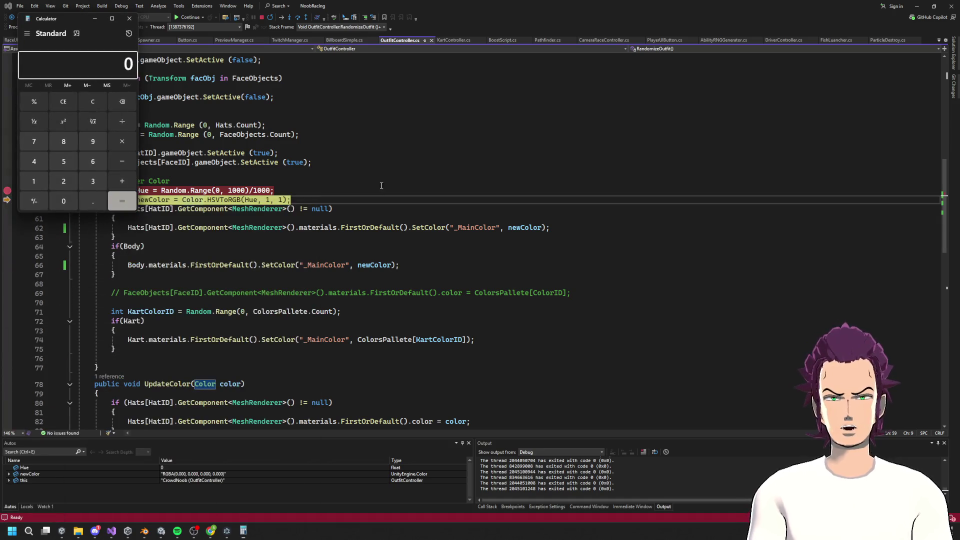
pyautogui.tripleClick(93, 144)
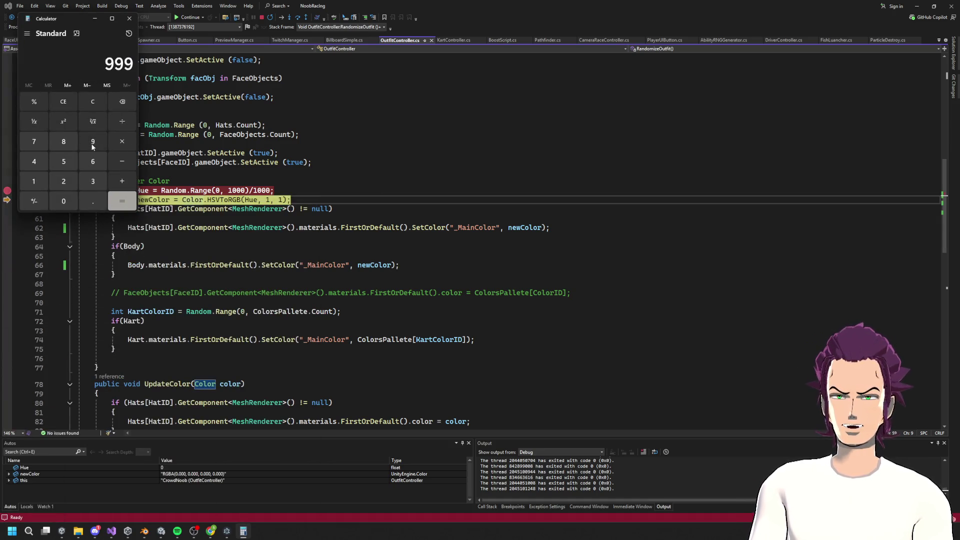
pyautogui.click(124, 125)
pyautogui.click(35, 182)
pyautogui.click(56, 202)
pyautogui.doubleClick(56, 201)
pyautogui.click(120, 203)
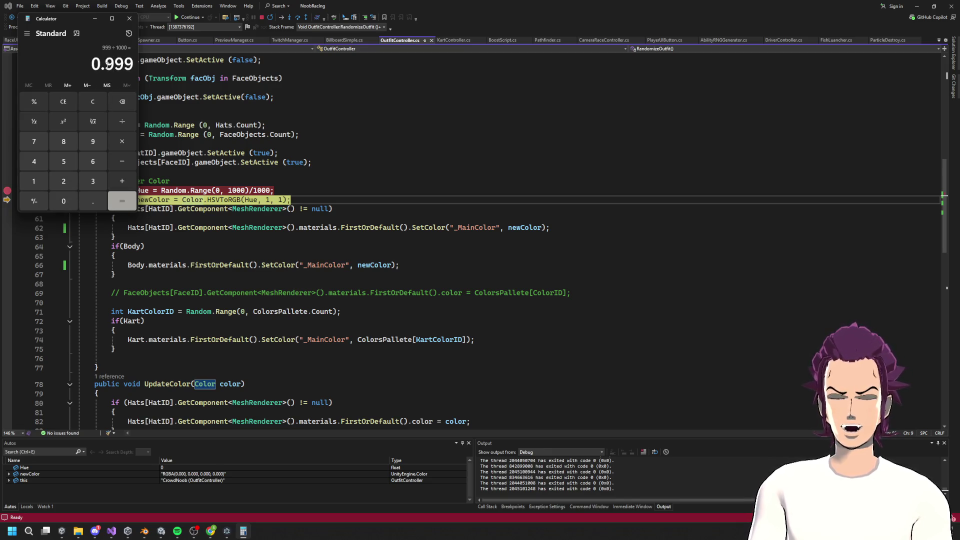
pyautogui.moveTo(106, 65); pyautogui.dragTo(135, 70)
pyautogui.hotkey('alt', 'Tab')
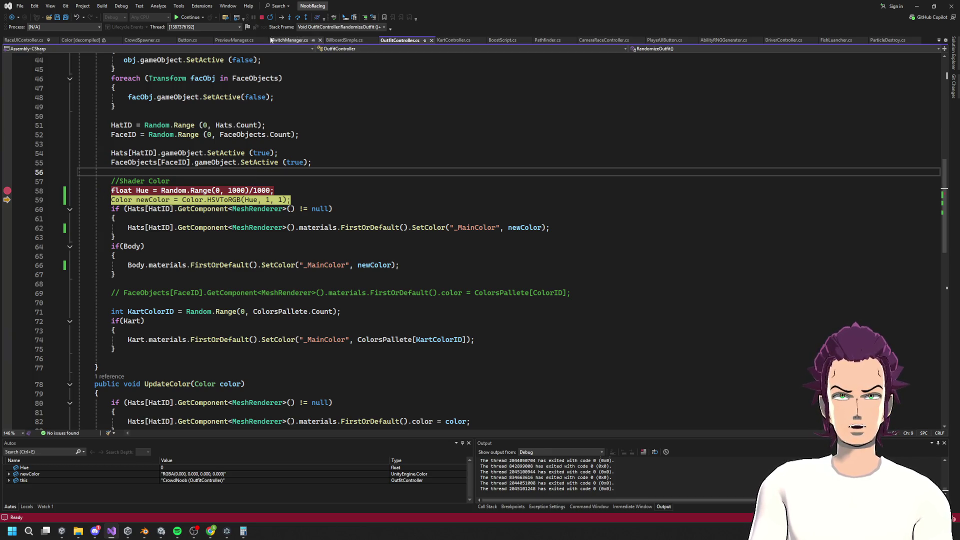
# Step: Continue to the breakpoint, step over the Hue line, and stop debugging
pyautogui.click(190, 17)
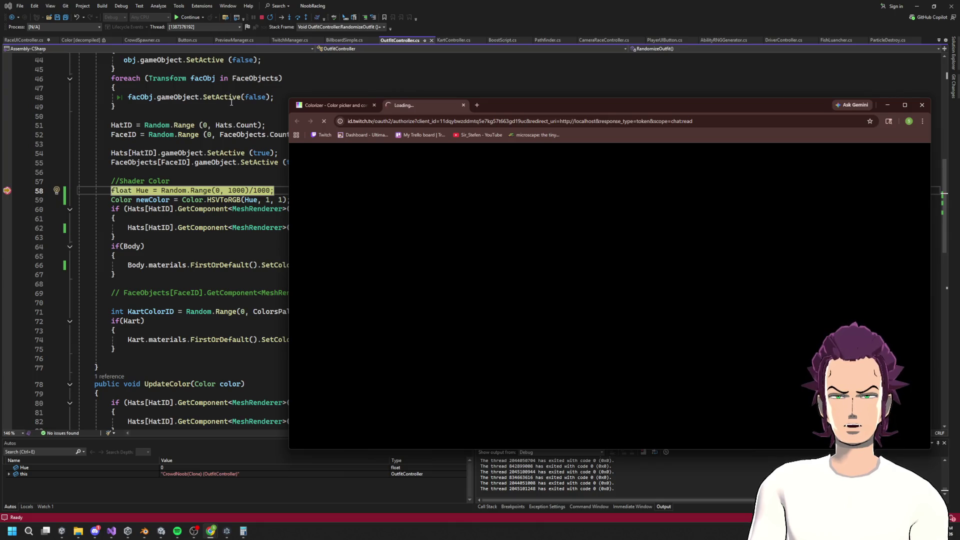
pyautogui.click(231, 118)
pyautogui.moveTo(137, 191)
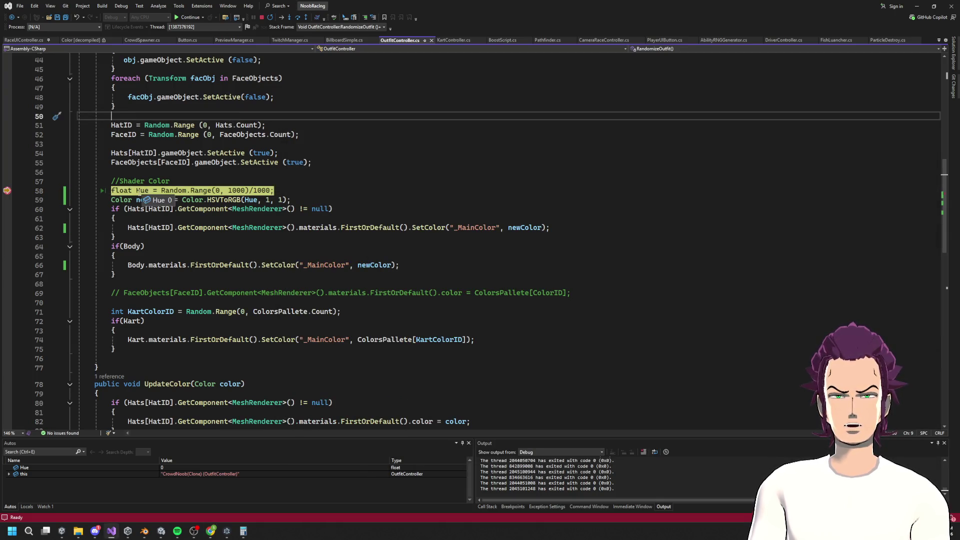
pyautogui.click(297, 17)
pyautogui.moveTo(143, 191)
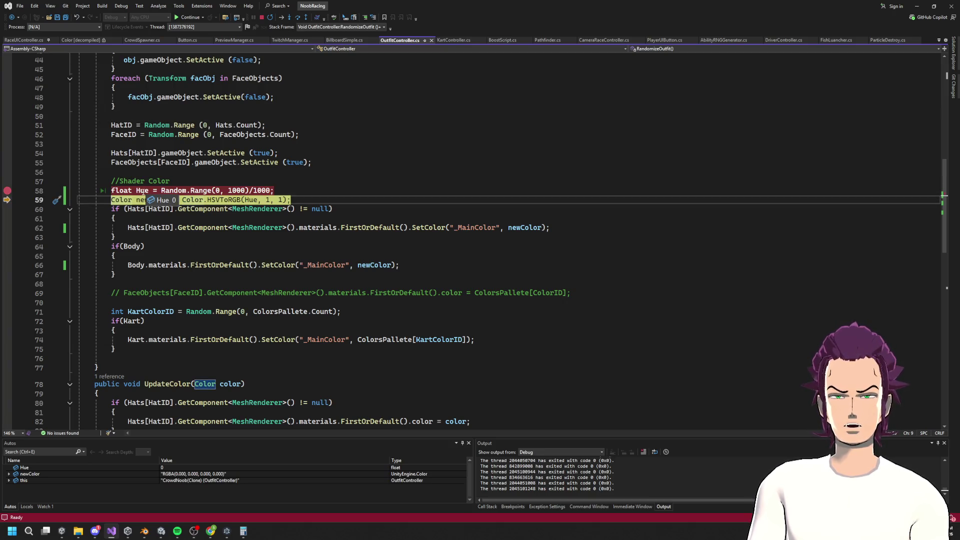
pyautogui.moveTo(111, 190); pyautogui.dragTo(274, 191)
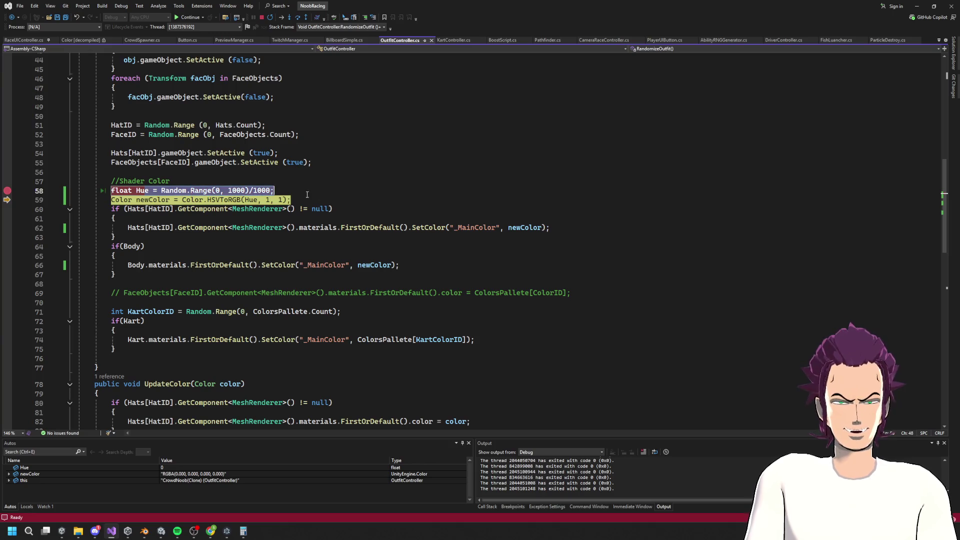
pyautogui.click(262, 17)
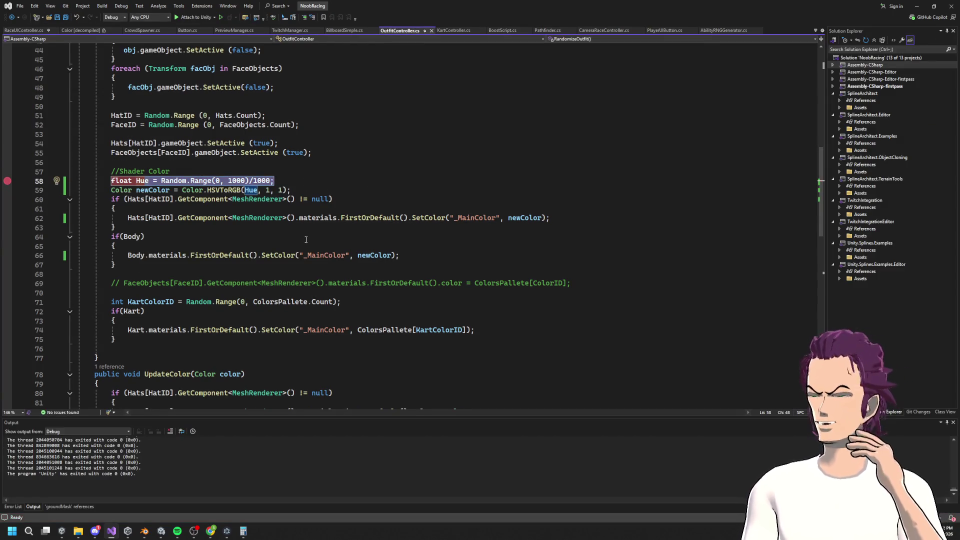
# Step: Remove '/1000' from line 58 so Hue is Random.Range(0, 1000), and save
pyautogui.click(249, 181)
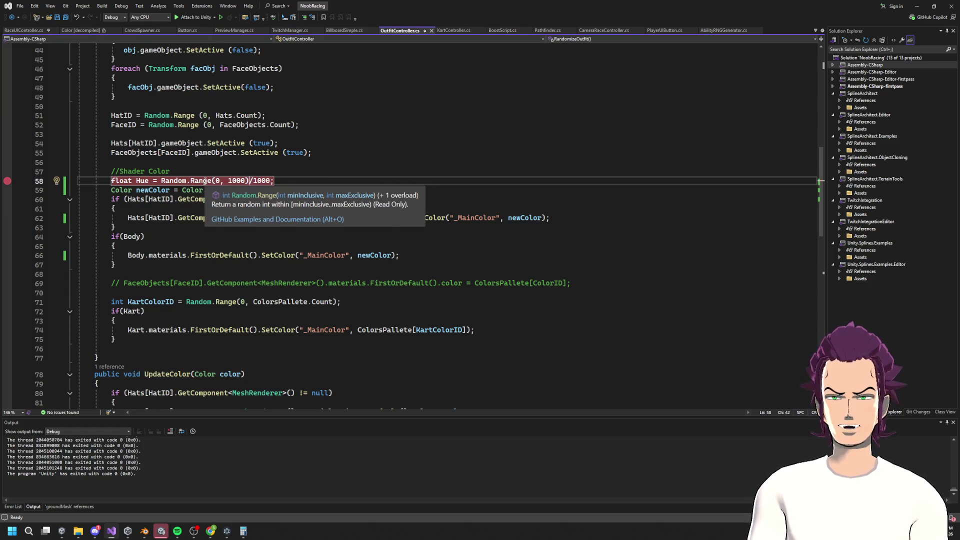
pyautogui.moveTo(269, 179); pyautogui.dragTo(250, 178)
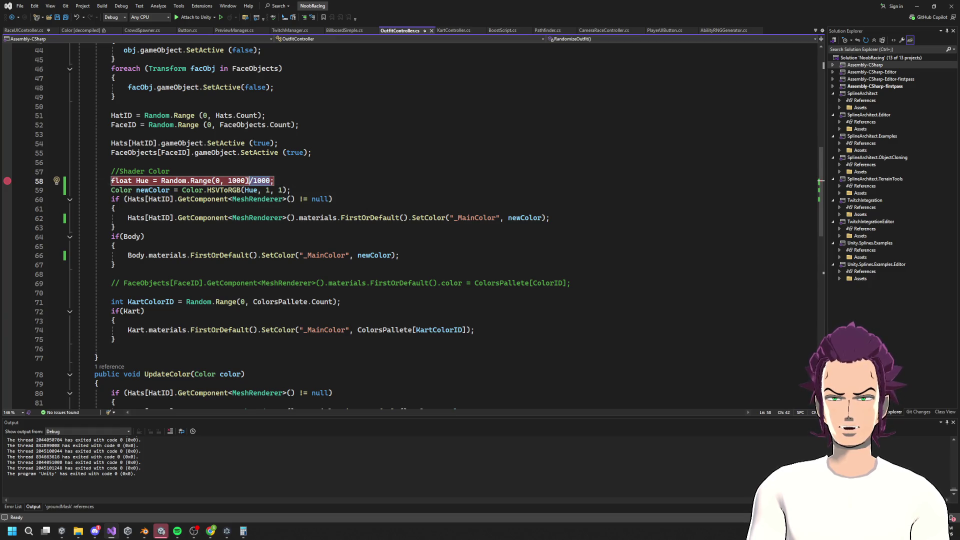
pyautogui.press('BackSpace')
pyautogui.hotkey('ctrl', 'd')
pyautogui.hotkey('ctrl', 'z')
pyautogui.click(269, 182)
pyautogui.hotkey('ctrl', 's')
# Step: Add 'Hue = Hue / 1000;' as line 59 and move the breakpoint onto it
pyautogui.press('Return')
pyautogui.write('Hue/')
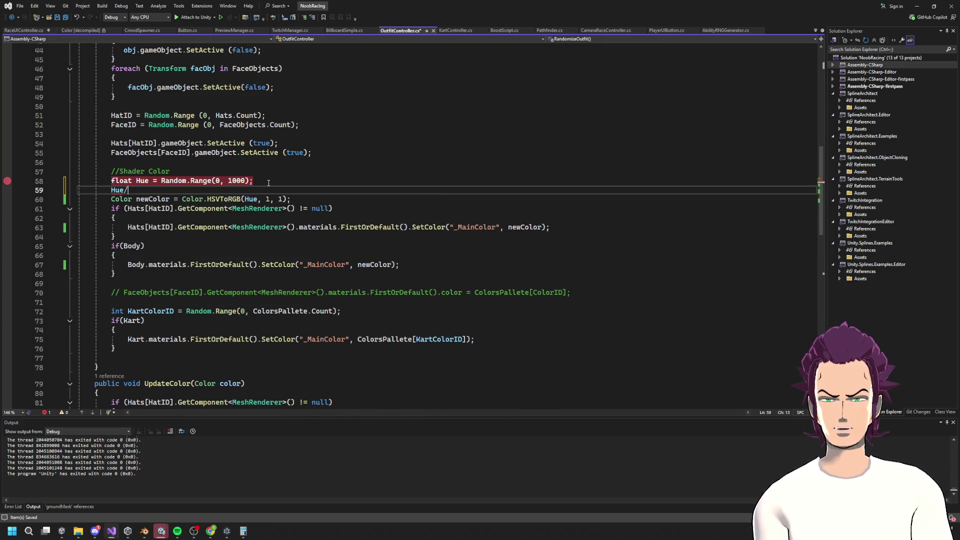
pyautogui.press('BackSpace')
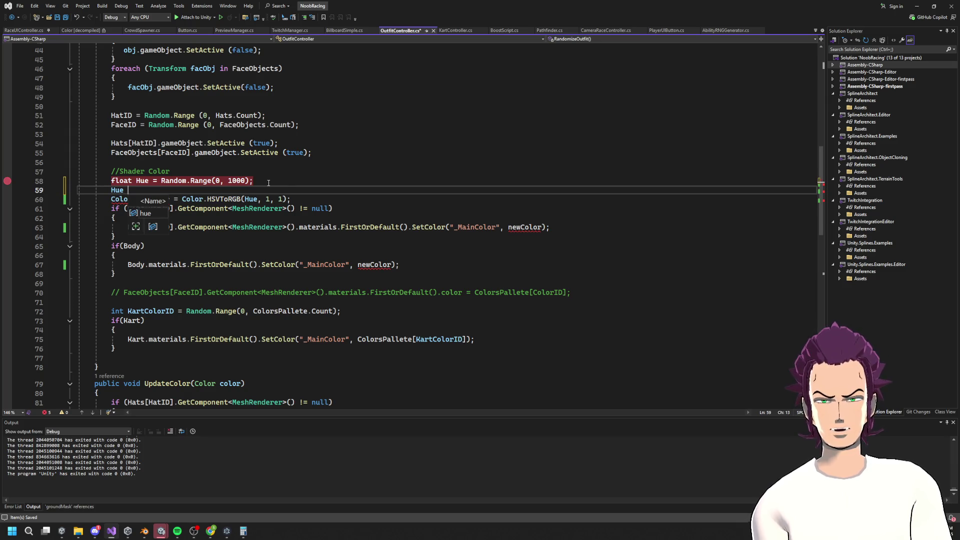
pyautogui.write('= Hue')
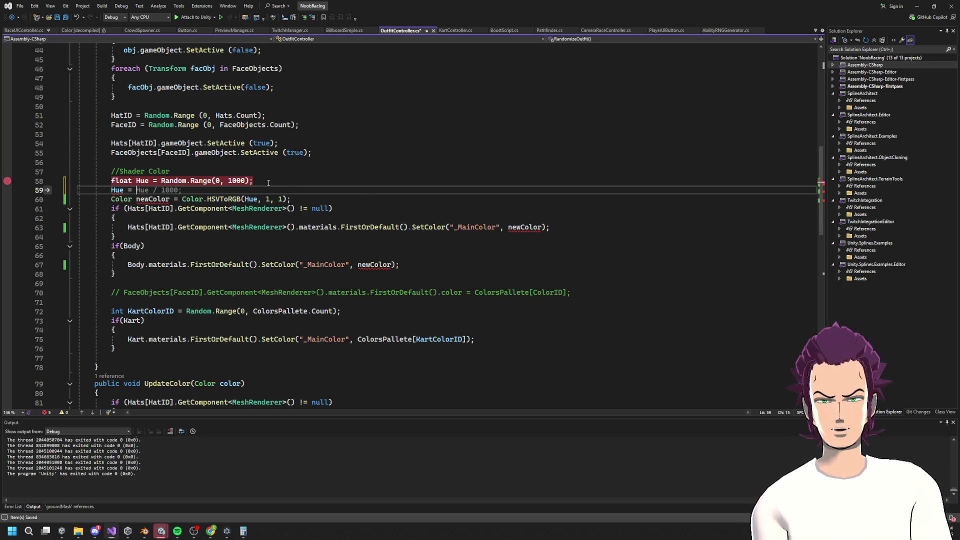
pyautogui.press('Tab')
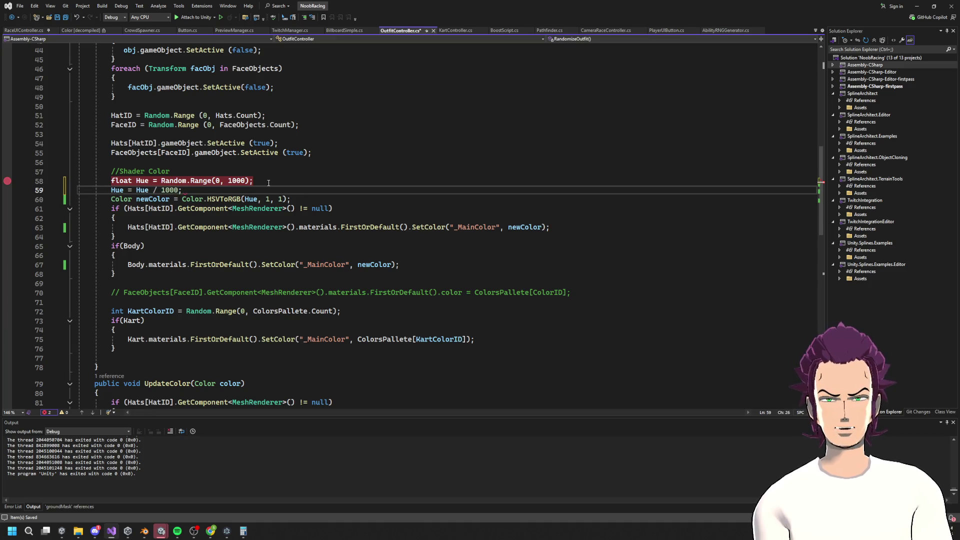
pyautogui.click(7, 190)
pyautogui.click(8, 181)
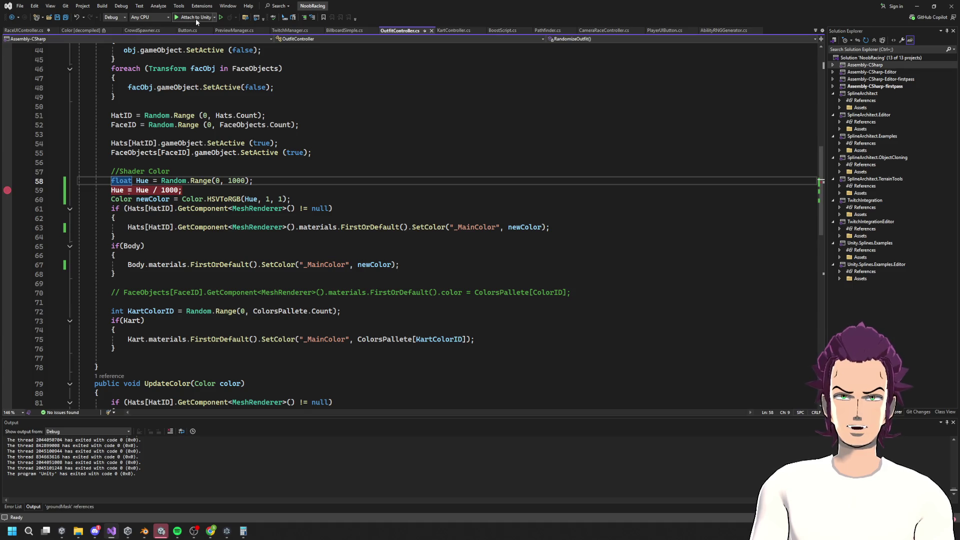
# Step: Attach the debugger to Unity, then start and stop play mode in Unity
pyautogui.click(195, 18)
pyautogui.moveTo(190, 191); pyautogui.dragTo(253, 190)
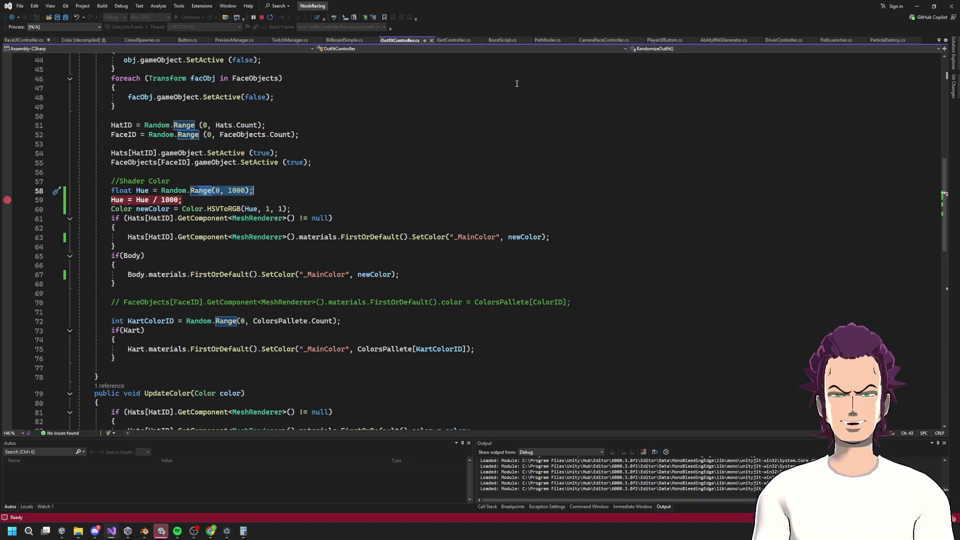
pyautogui.hotkey('alt', 'Tab')
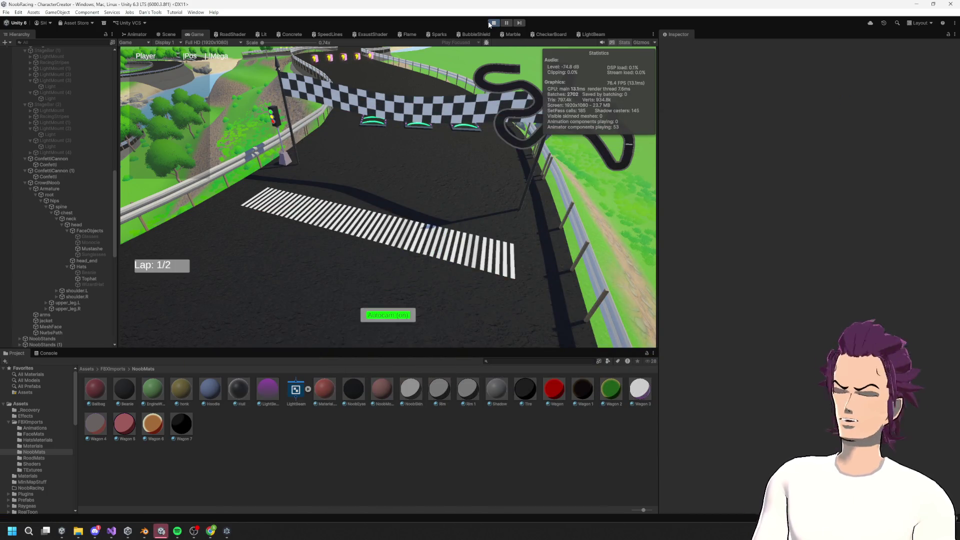
pyautogui.click(487, 22)
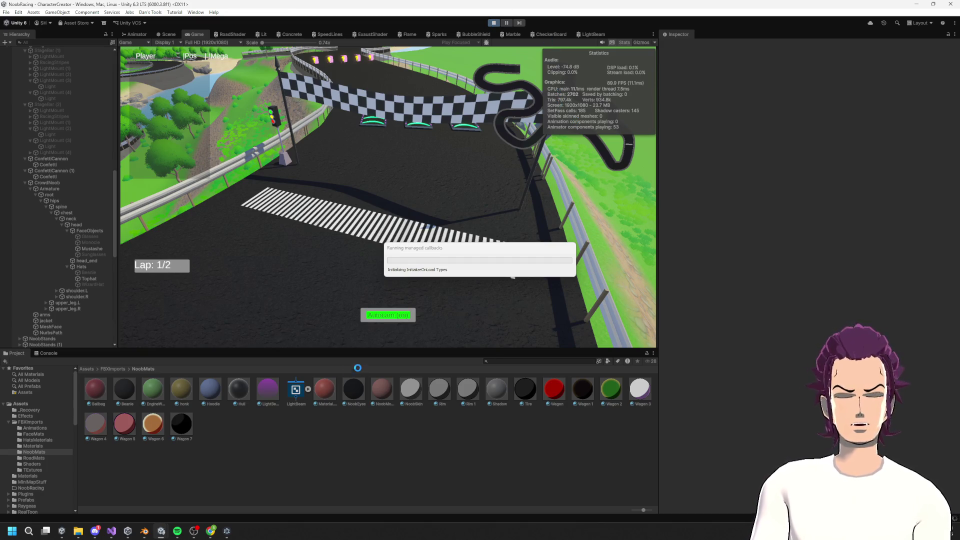
pyautogui.hotkey('alt', 'Tab')
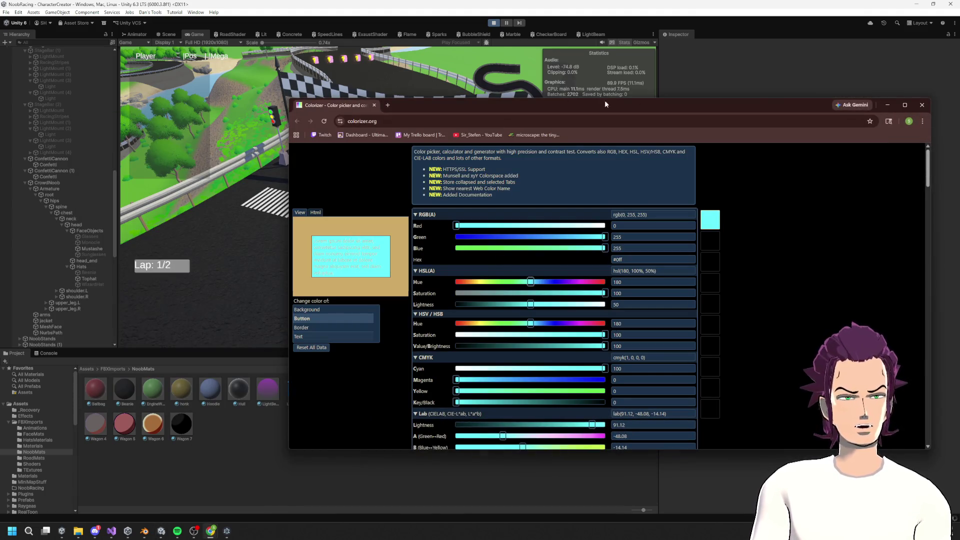
pyautogui.click(887, 104)
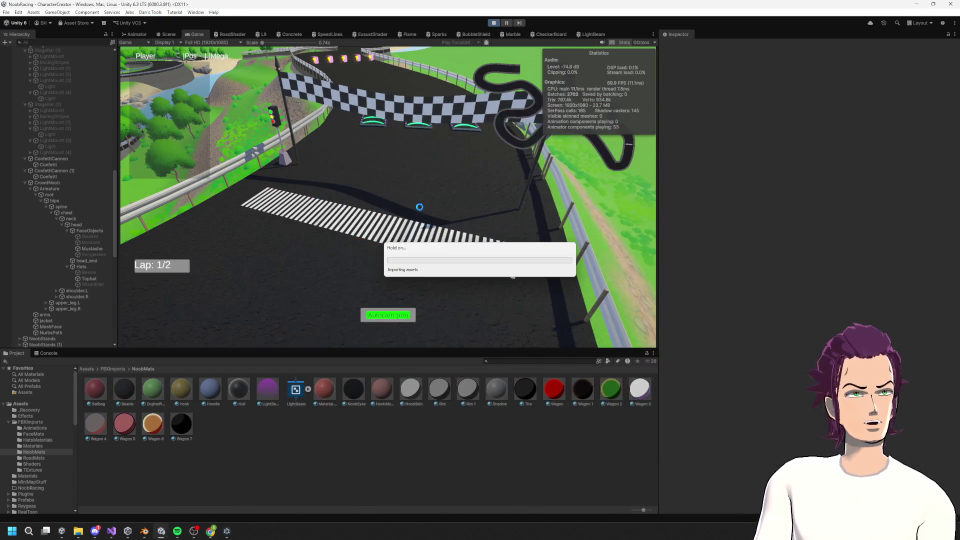
pyautogui.moveTo(217, 534)
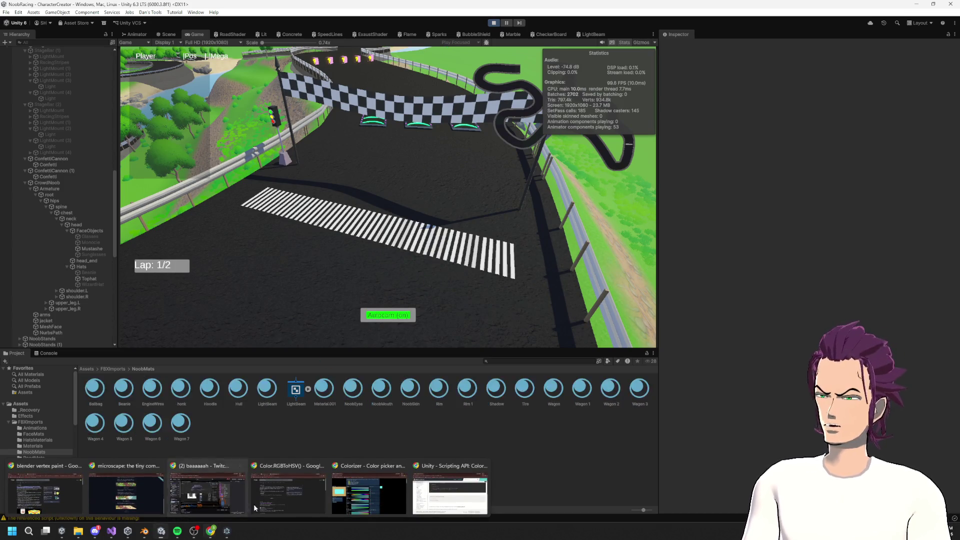
pyautogui.click(493, 23)
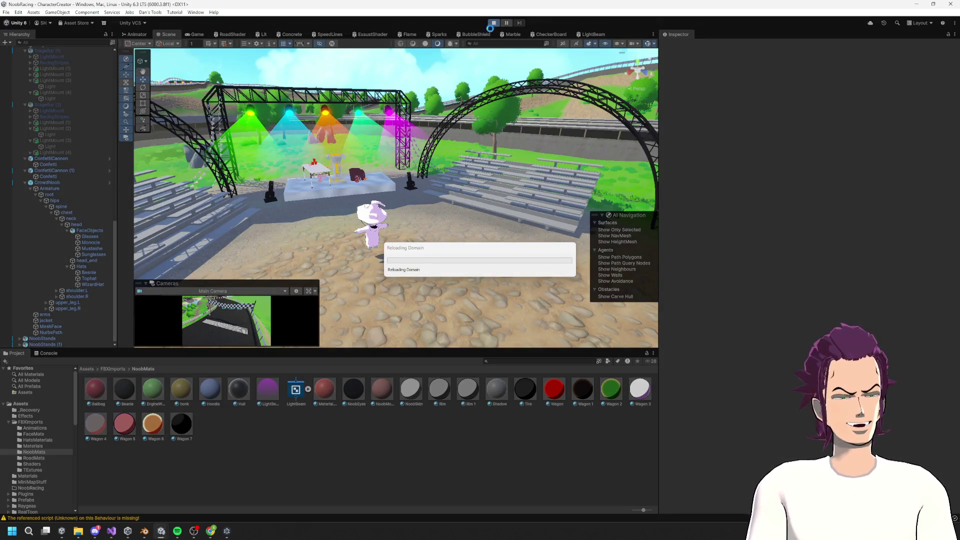
pyautogui.click(111, 530)
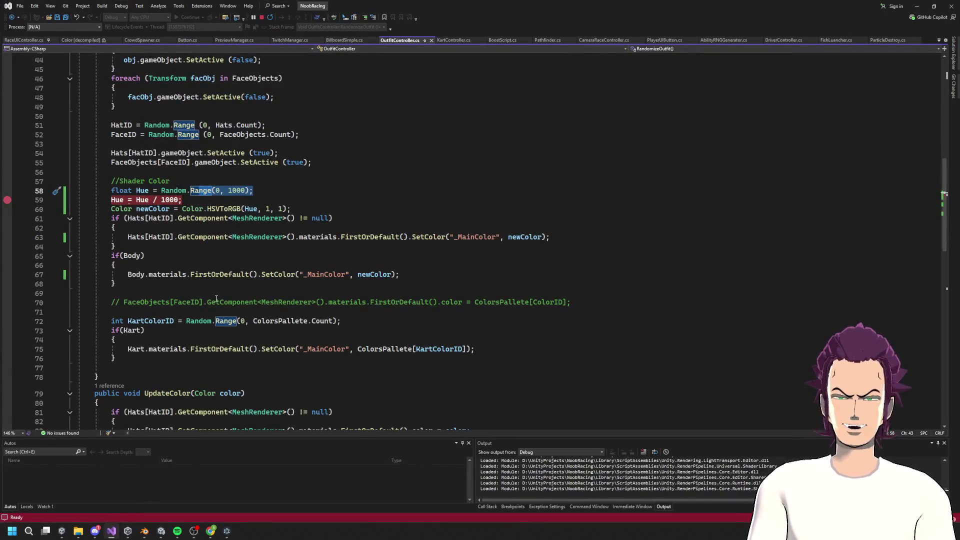
# Step: Step past the Hue division on line 58 and read Hue's new value in Autos
pyautogui.moveTo(253, 190); pyautogui.dragTo(108, 192)
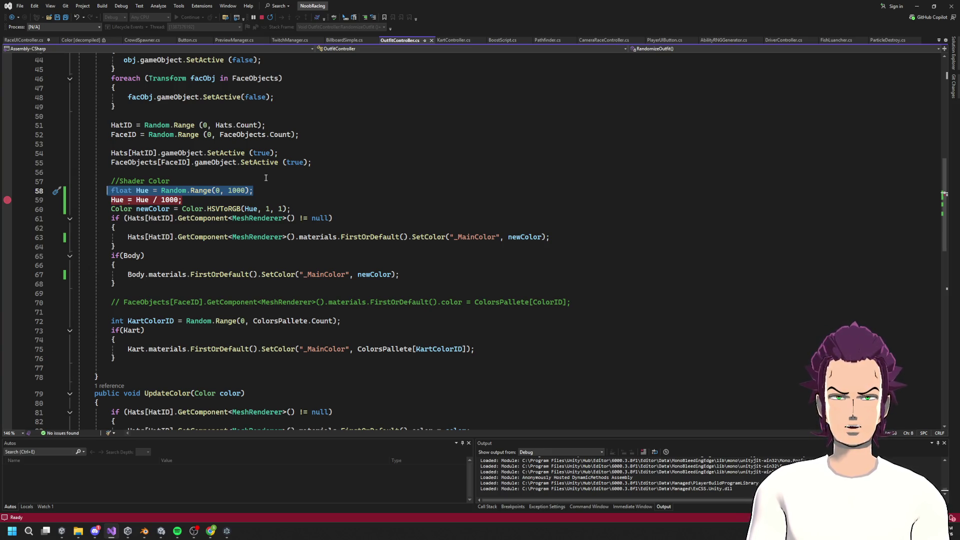
pyautogui.doubleClick(896, 10)
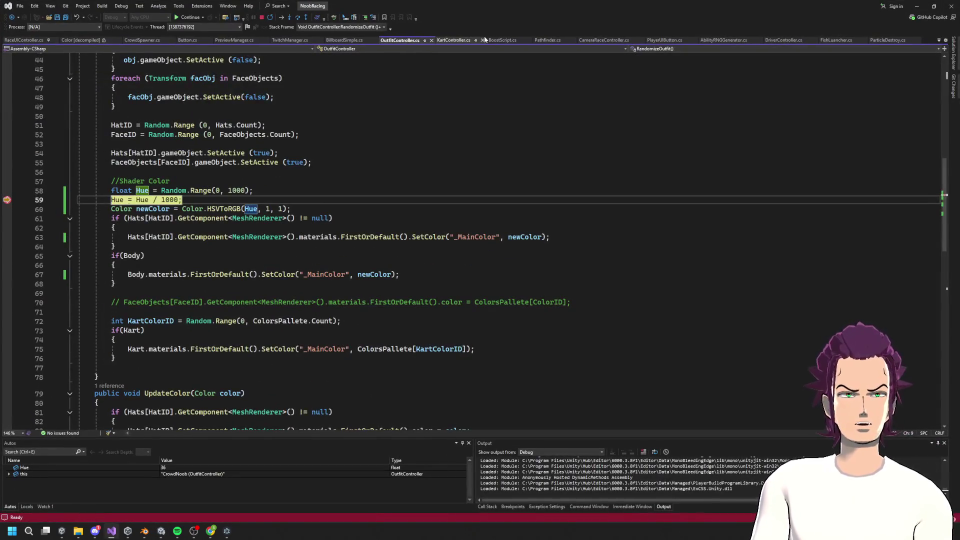
pyautogui.moveTo(143, 199)
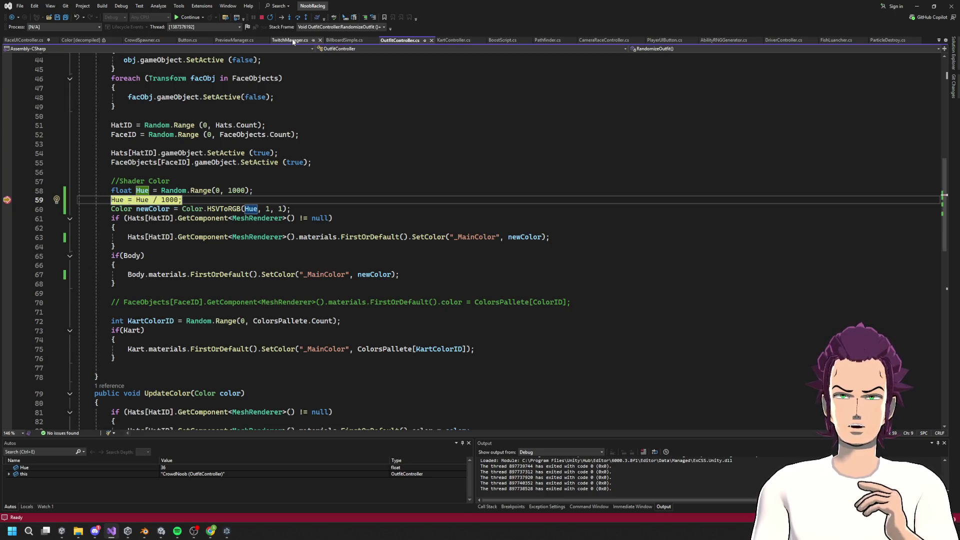
pyautogui.press('F10')
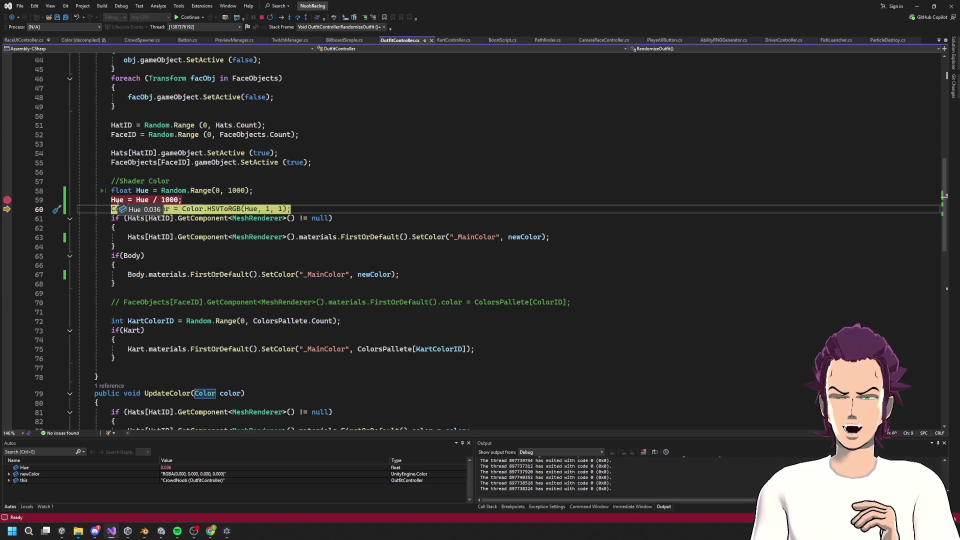
# Step: Continue through further breakpoint hits (Hue 666, then 178), then stop debugging and bring Unity forward
pyautogui.click(203, 17)
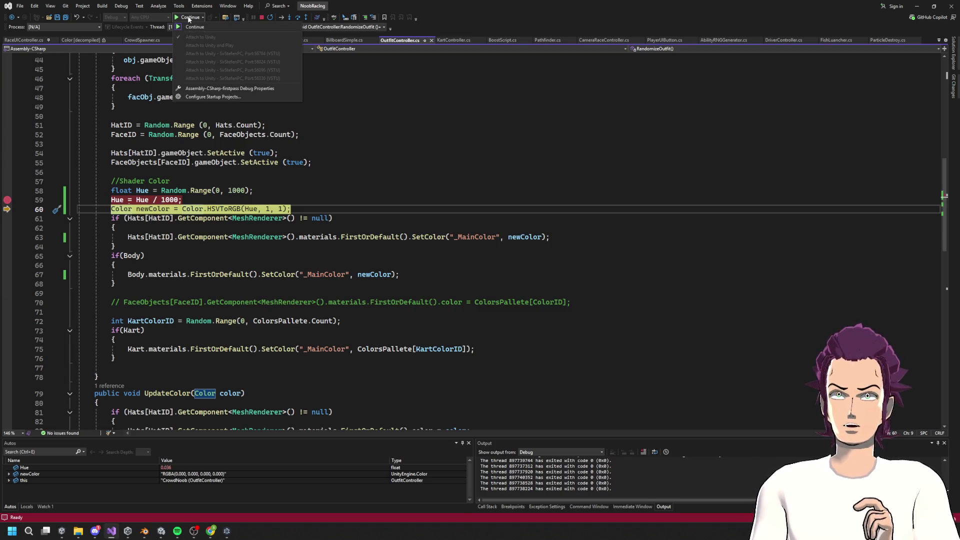
pyautogui.click(189, 18)
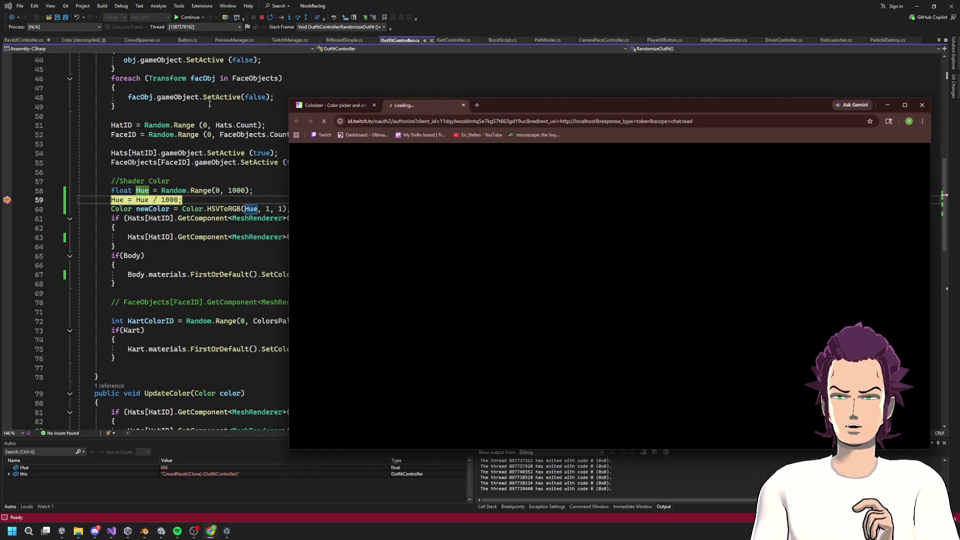
pyautogui.click(473, 78)
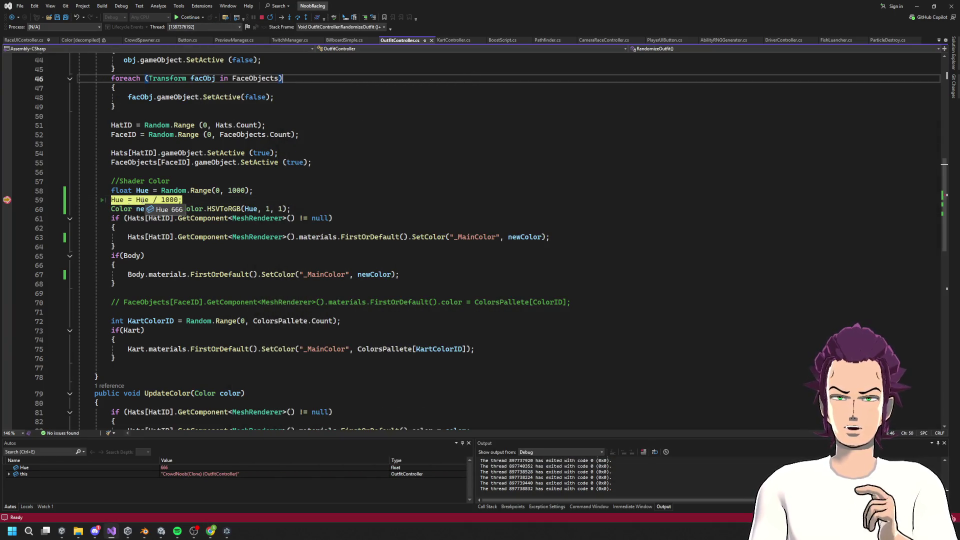
pyautogui.click(186, 19)
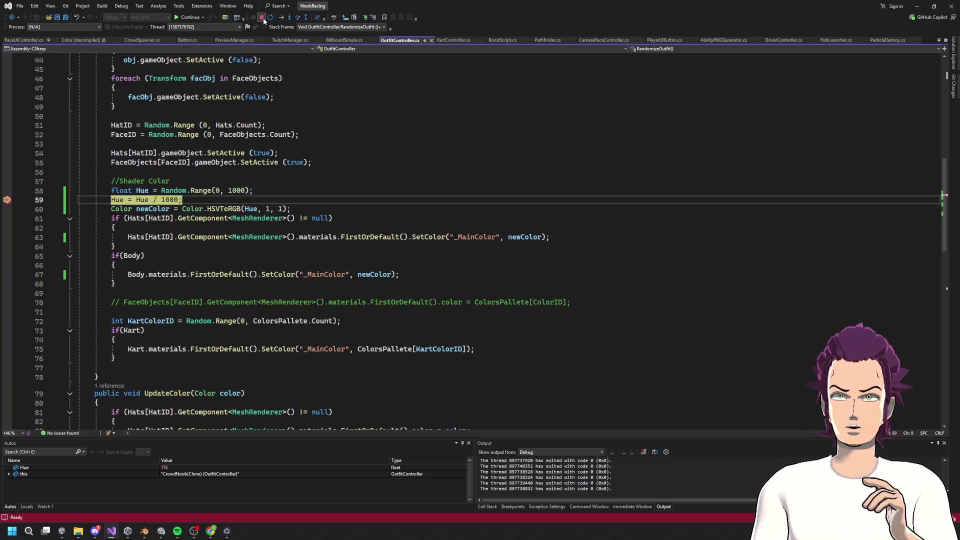
pyautogui.press('F5')
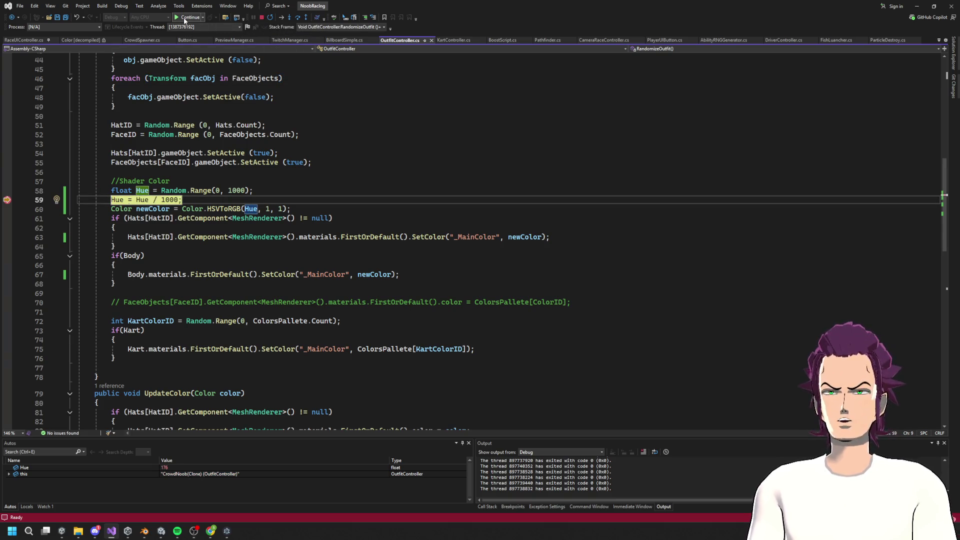
pyautogui.click(262, 18)
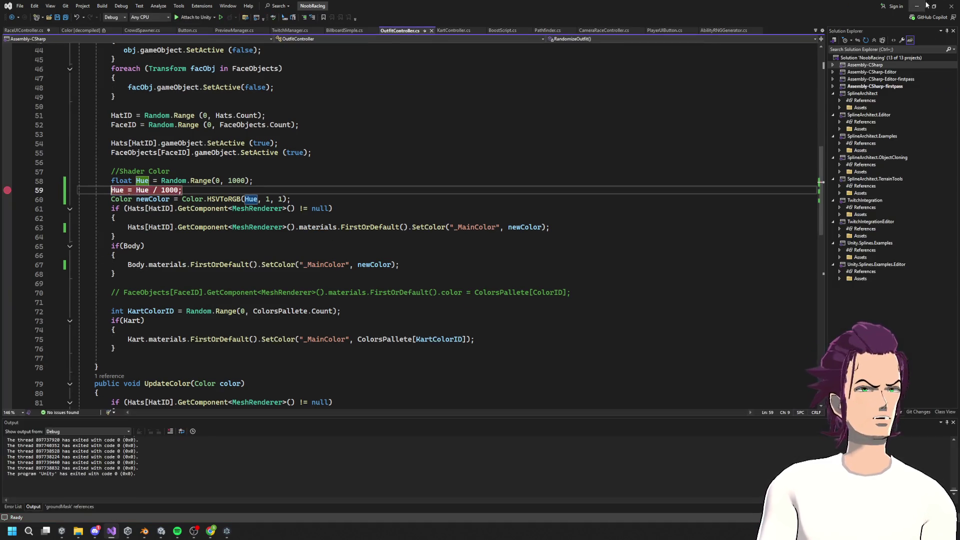
pyautogui.hotkey('alt', 'Tab')
pyautogui.click(757, 70)
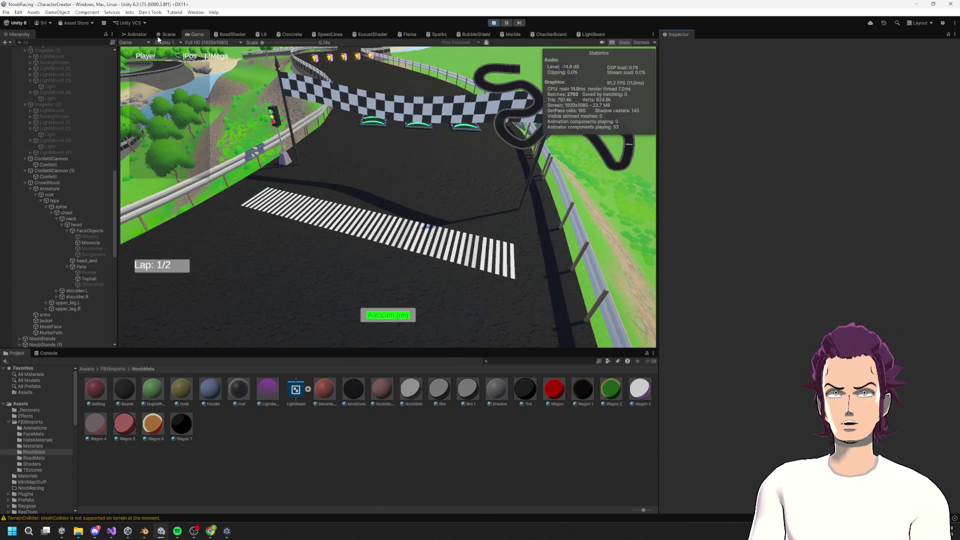
# Step: Orbit the Scene view over the crowd to see its random outfit colours, then go back to Visual Studio
pyautogui.click(164, 35)
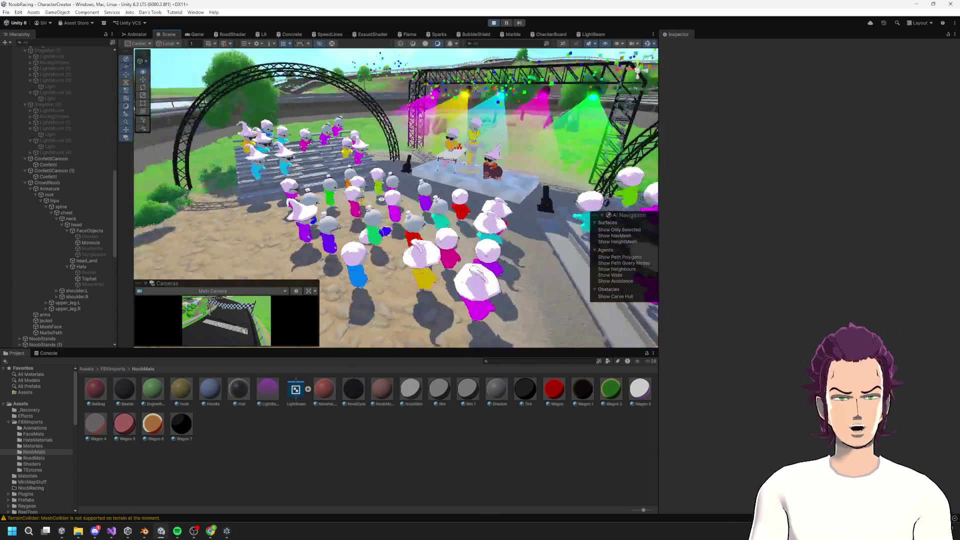
pyautogui.moveTo(281, 175); pyautogui.dragTo(271, 179)
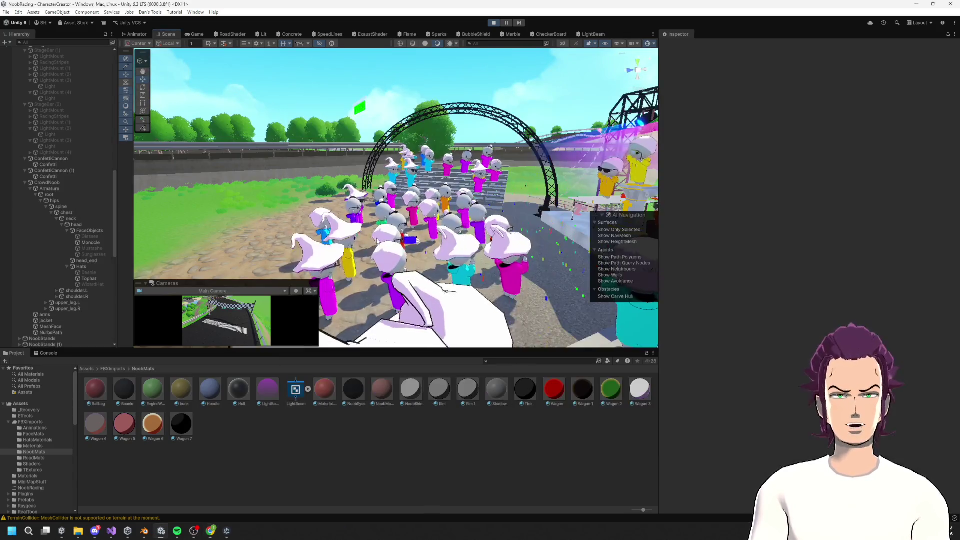
pyautogui.moveTo(387, 247)
pyautogui.mouseDown()
pyautogui.moveTo(565, 224)
pyautogui.moveTo(527, 167)
pyautogui.moveTo(400, 250)
pyautogui.mouseUp()
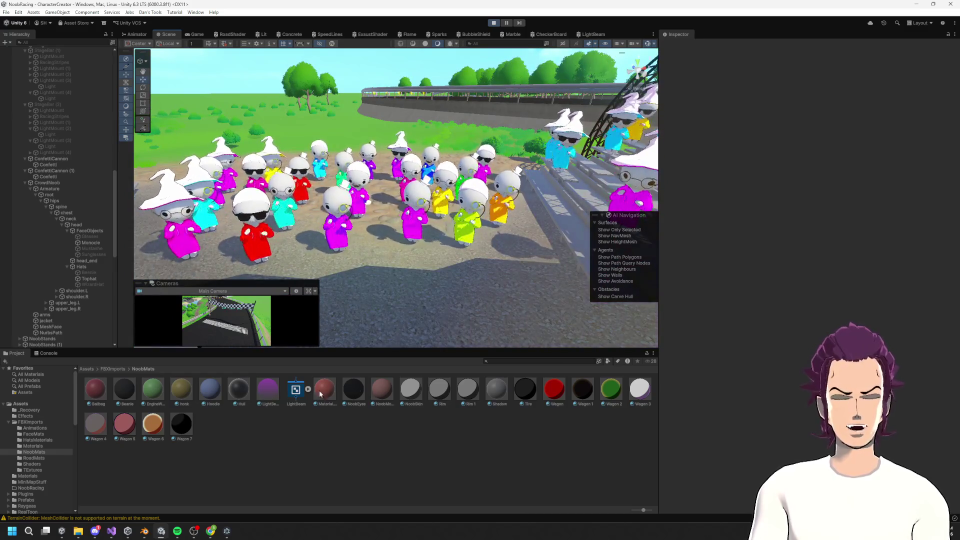
pyautogui.click(111, 531)
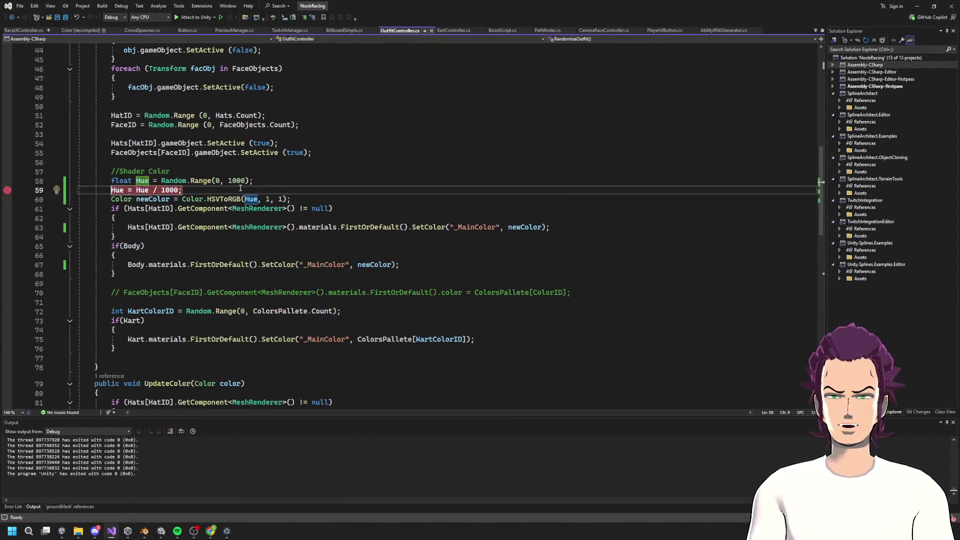